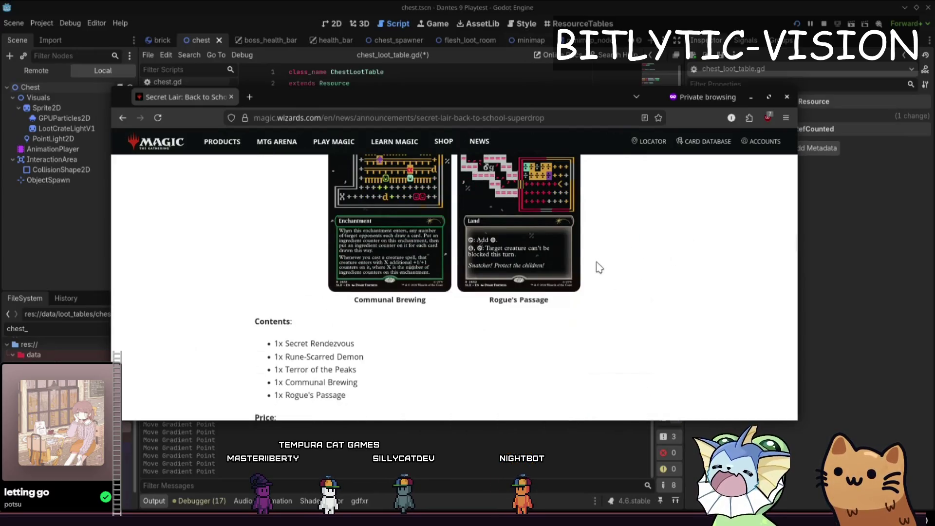
# Switch from the browser back to Godot and bring up relic_red_crystal.gd's on_level_changed loop.
pyautogui.hotkey('alt', 'Tab')
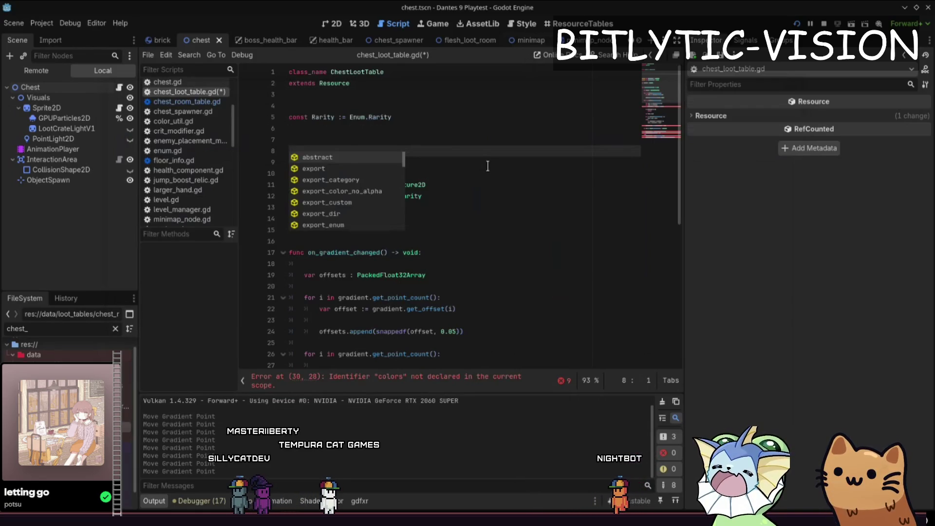
pyautogui.click(457, 171)
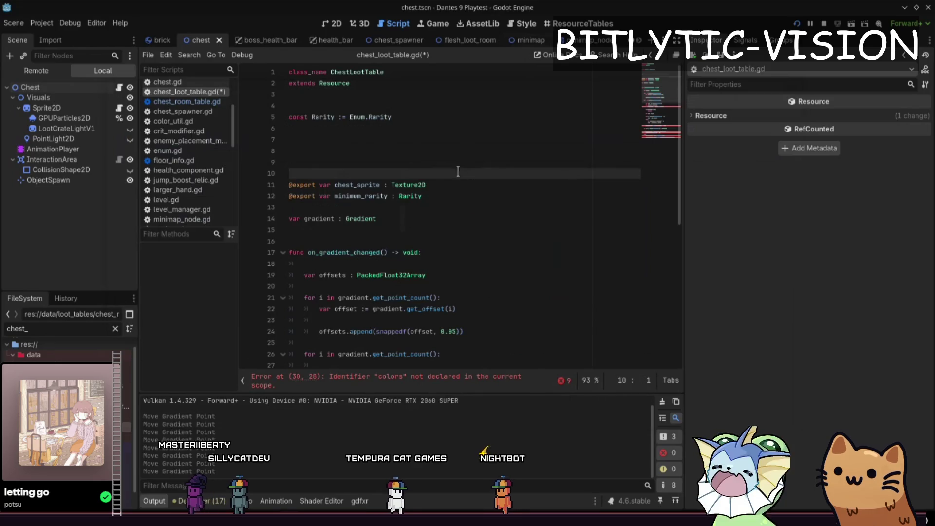
pyautogui.scroll(-7, 455, 166)
pyautogui.scroll(3, 489, 200)
pyautogui.click(478, 259)
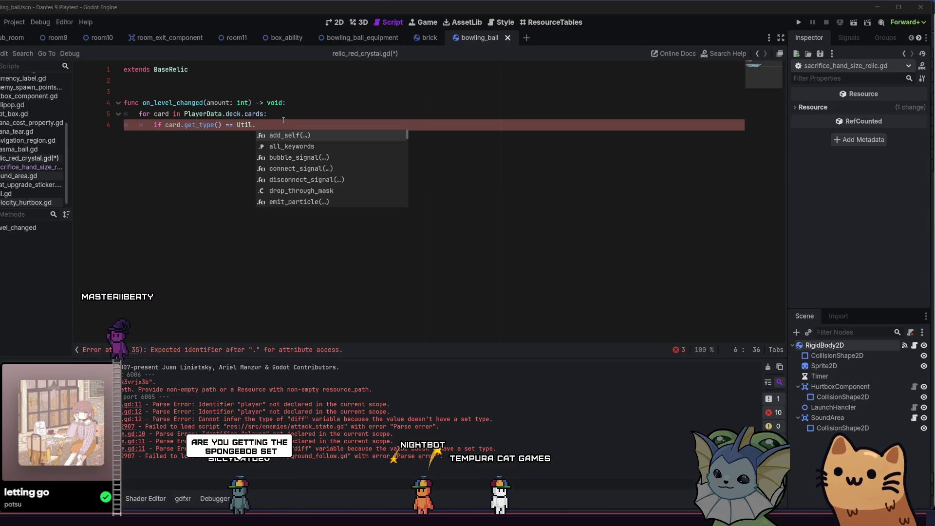
# Change the card type check to Enum.CardType.EQUIPMENT and paste the mana cost code inside it.
pyautogui.press('Escape')
pyautogui.press('BackSpace')
pyautogui.press('BackSpace')
pyautogui.press('BackSpace')
pyautogui.write('Enum.')
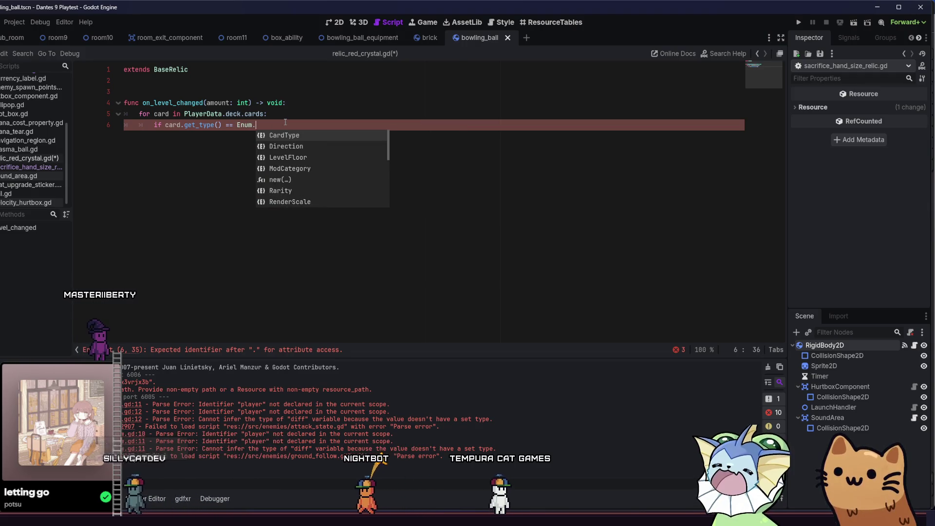
pyautogui.press('Return')
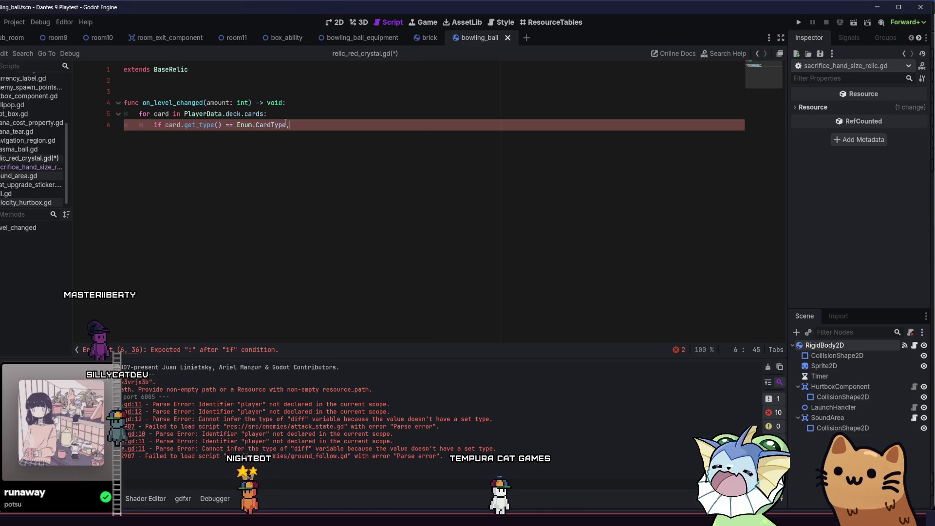
pyautogui.write('.')
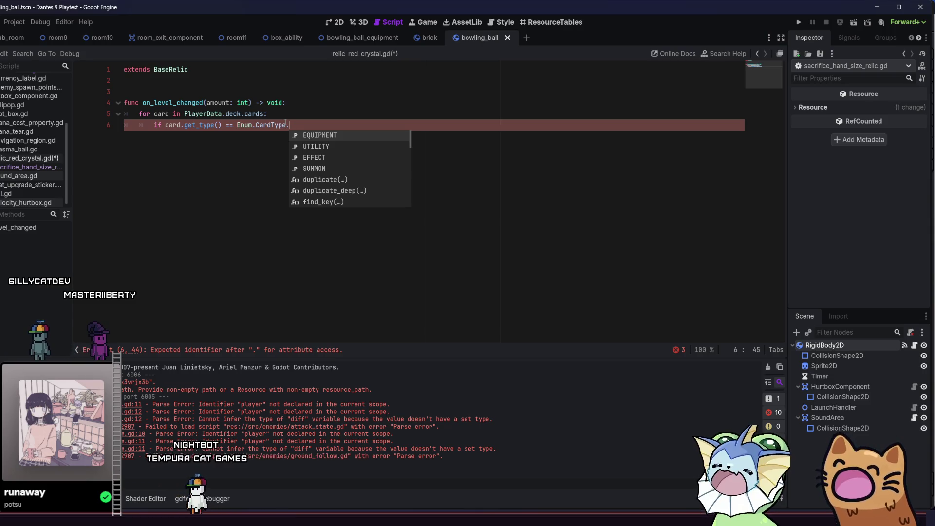
pyautogui.press('Return')
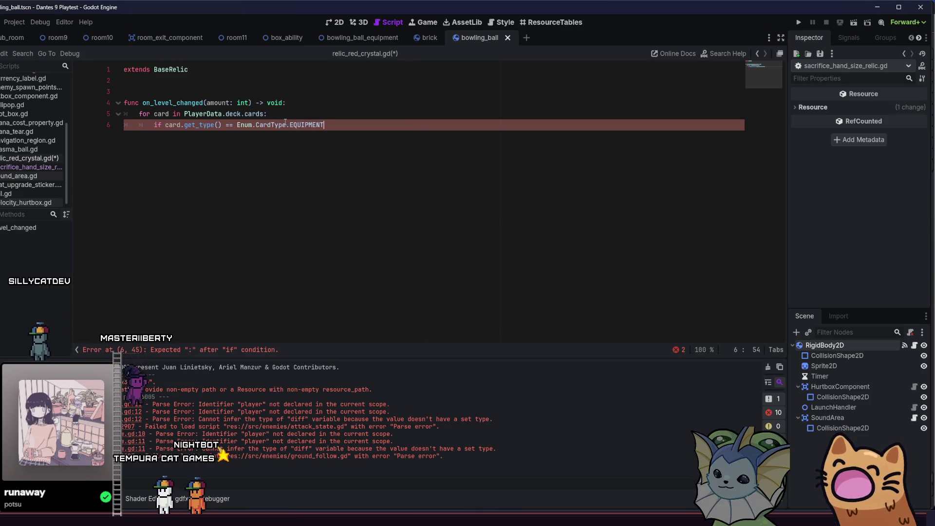
pyautogui.write(':')
pyautogui.press('Return')
pyautogui.write('var mana_cost := Util.get_or_create_component(user, ManaCostProperty) as ManaCostProperty \t \tmana_cost.multiply_source(self, pow(mana_cost_multiplier, level)) \t \tPlayerData.deck.update_cards()')
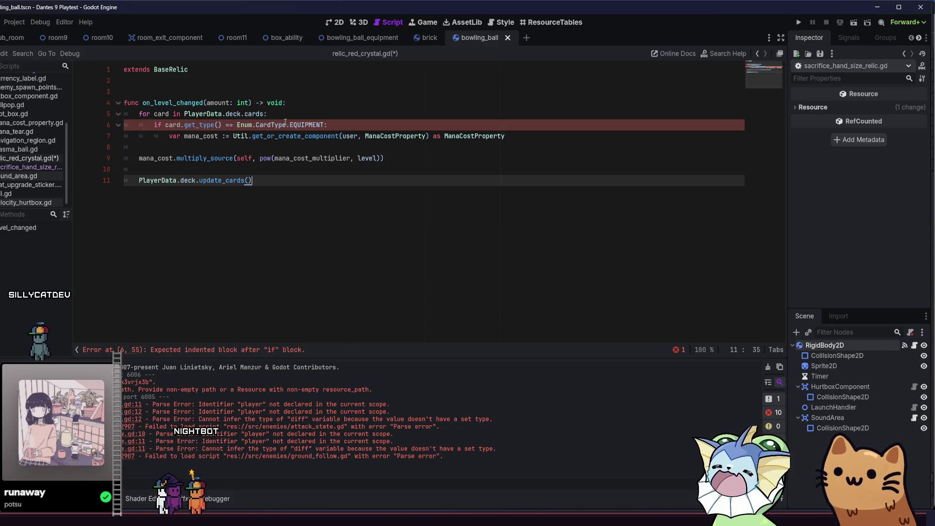
# Indent the multiply_source line into the if block and remove the blank lines around it.
pyautogui.click(136, 158)
pyautogui.press('Tab')
pyautogui.press('Tab')
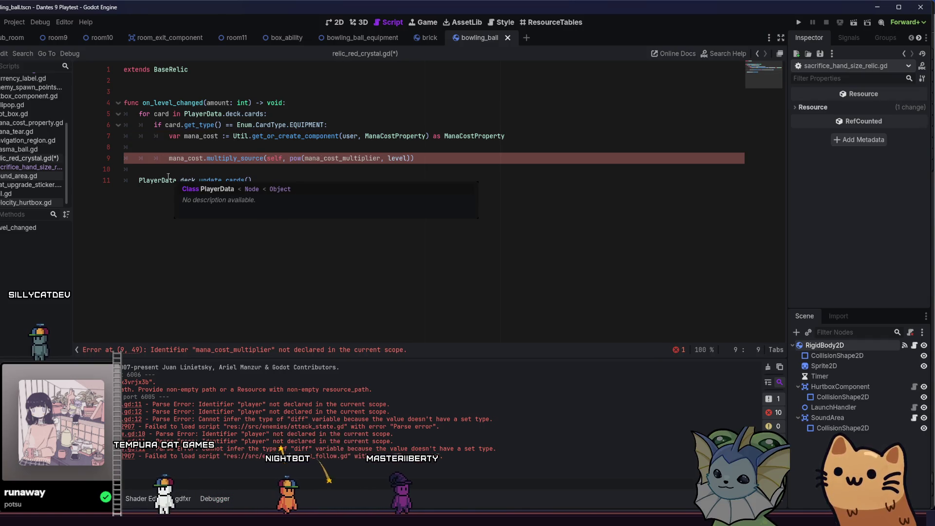
pyautogui.click(145, 181)
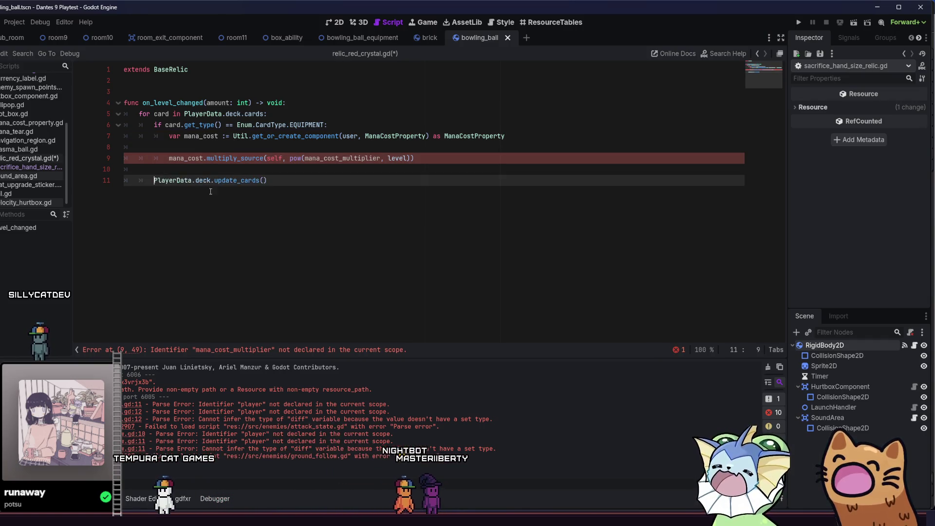
pyautogui.click(271, 169)
pyautogui.press('BackSpace')
pyautogui.press('BackSpace')
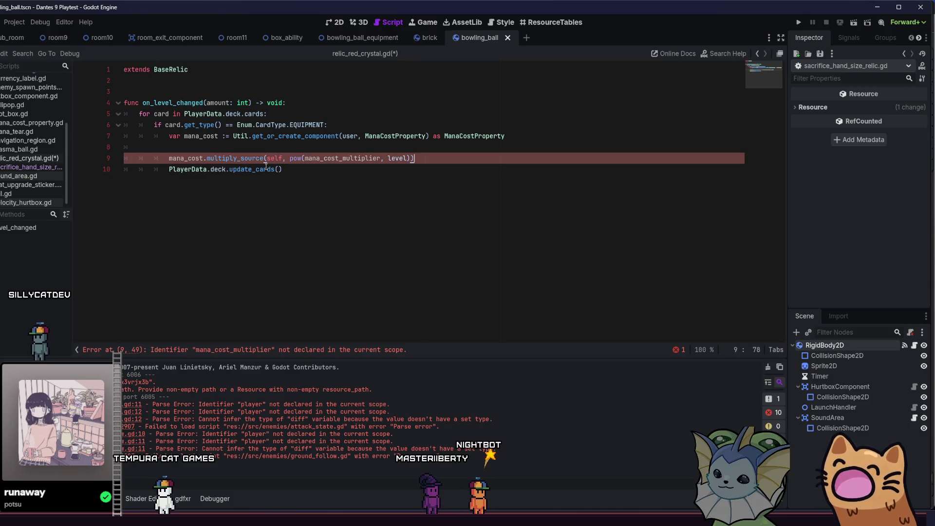
pyautogui.click(268, 147)
pyautogui.press('BackSpace')
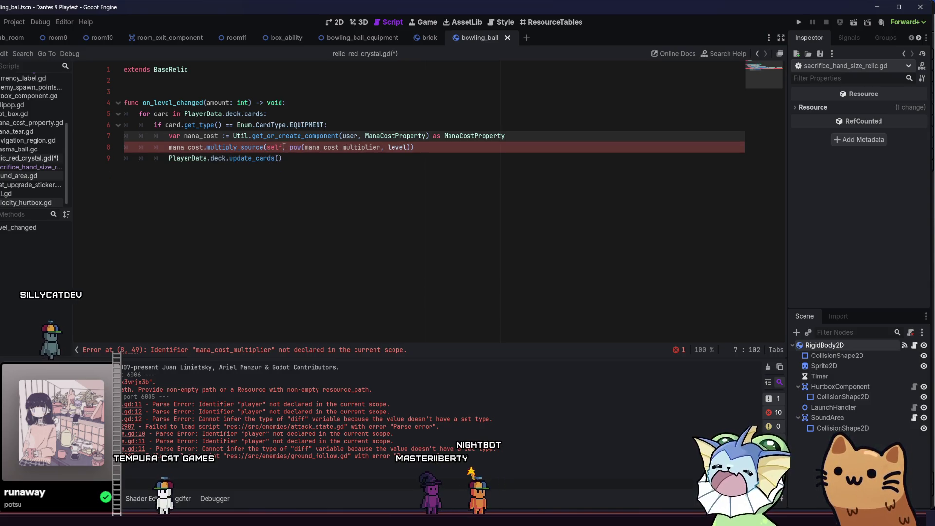
pyautogui.click(346, 170)
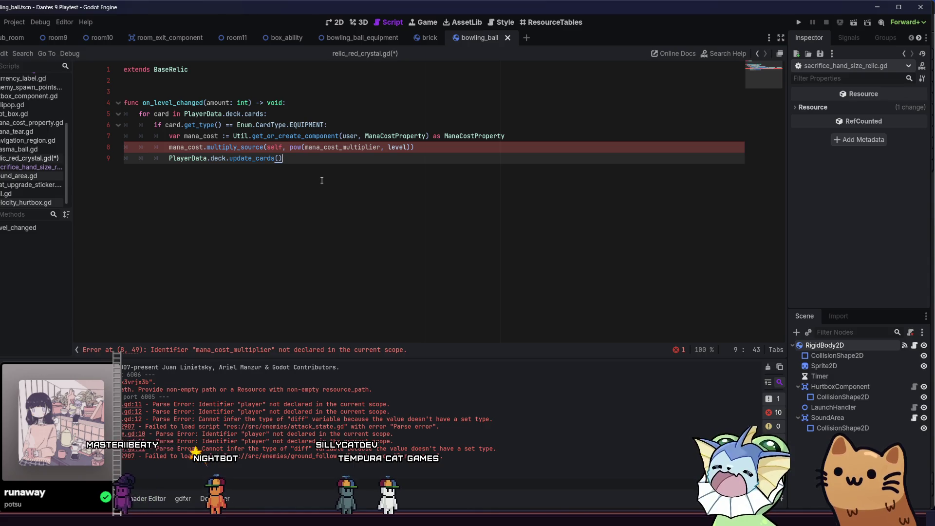
pyautogui.click(512, 147)
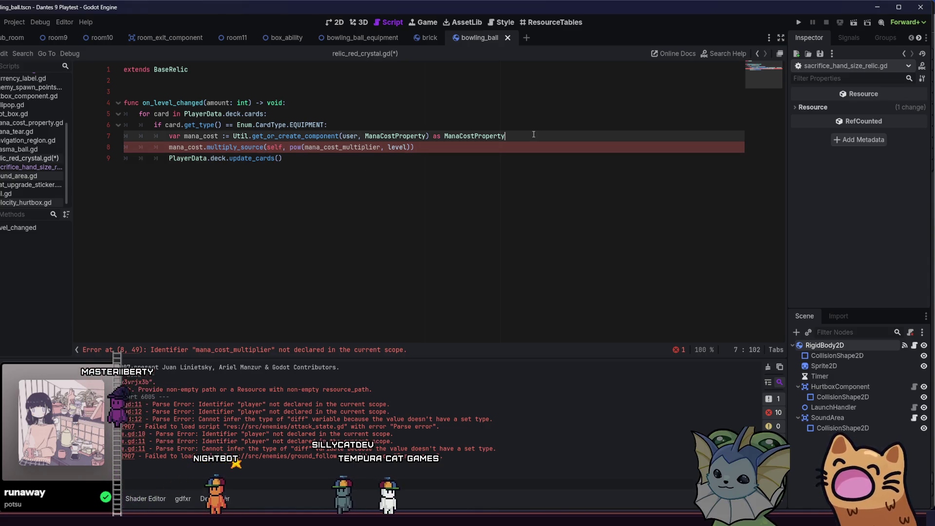
pyautogui.click(533, 135)
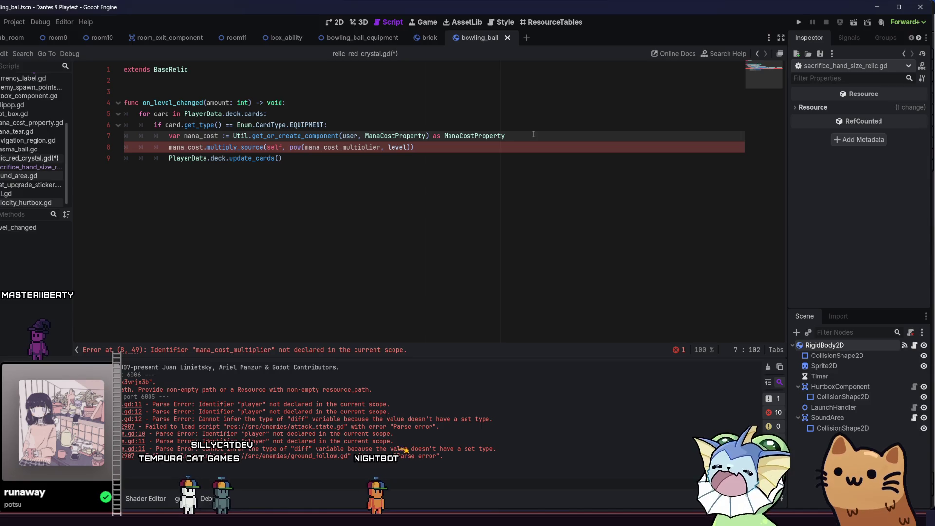
pyautogui.press('Up')
pyautogui.press('Up')
pyautogui.press('Up')
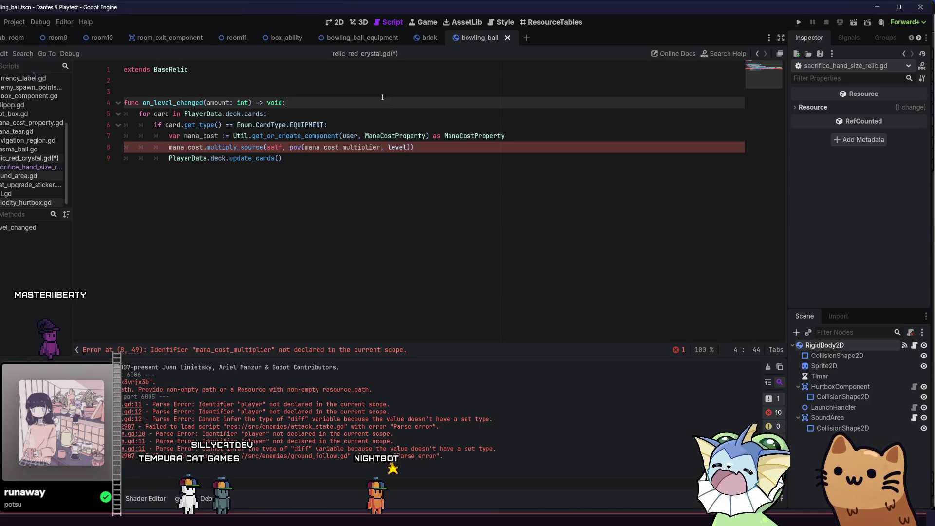
pyautogui.press('Return')
pyautogui.write('@export var ')
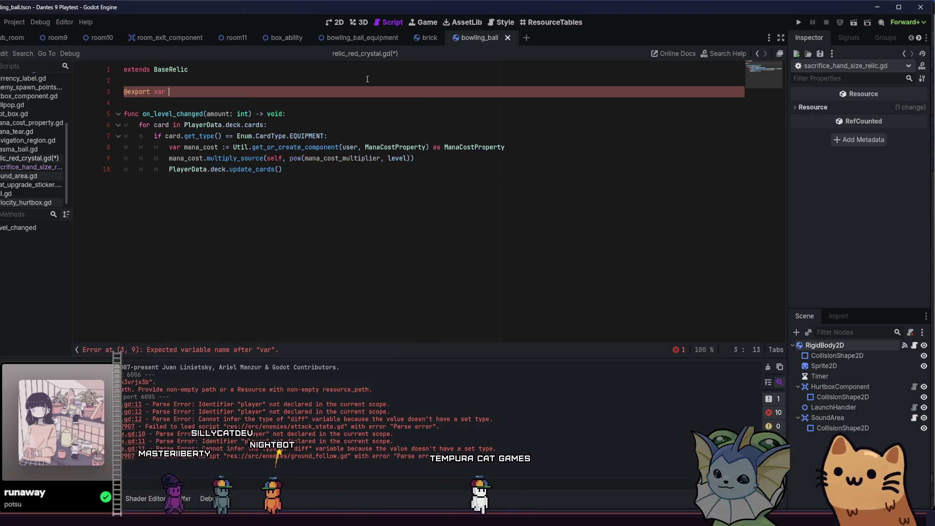
pyautogui.write('mana_')
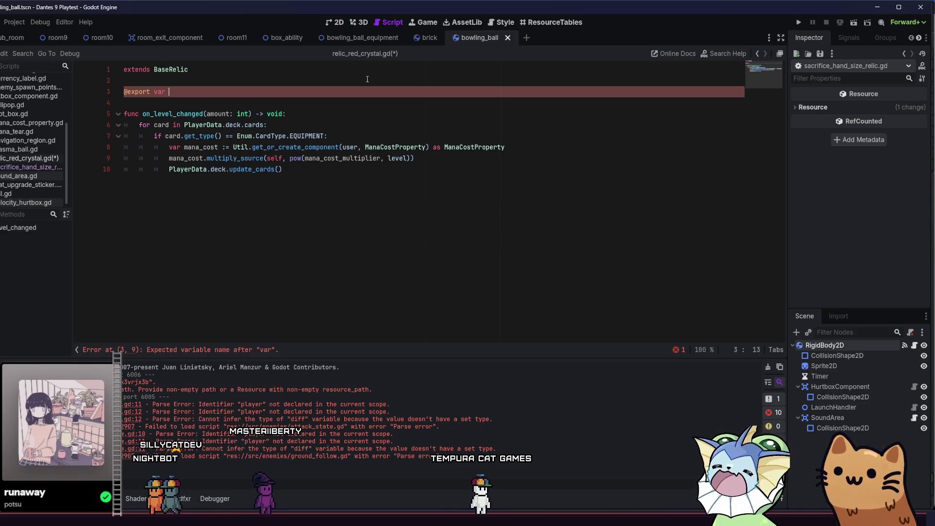
pyautogui.write('cost_mult')
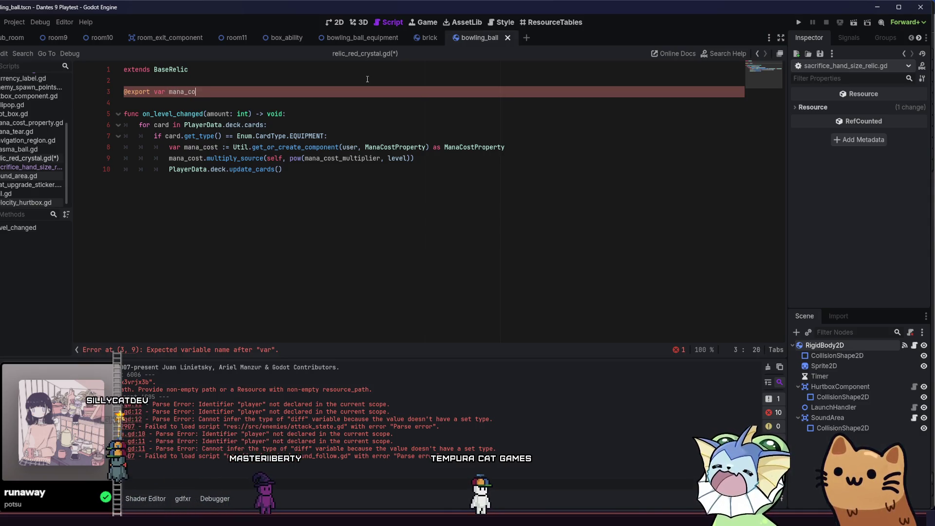
pyautogui.write('iplier ')
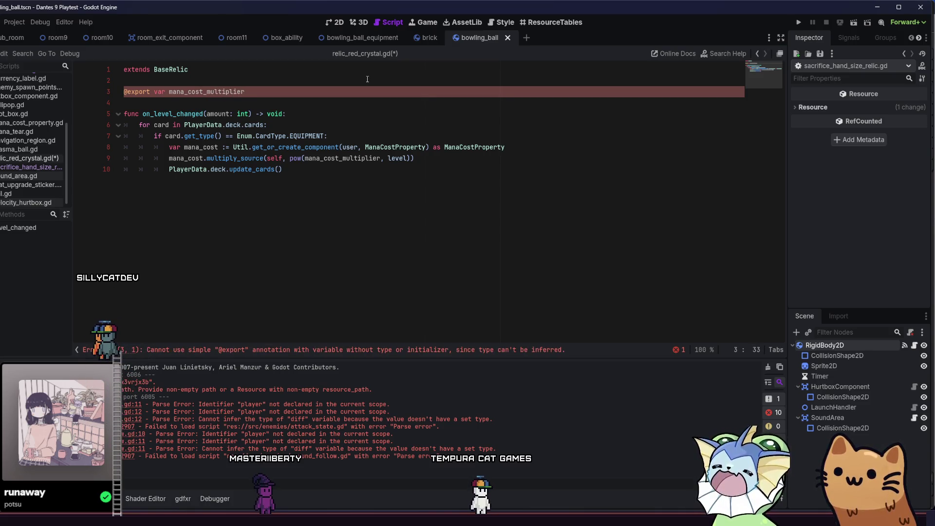
pyautogui.write(':')
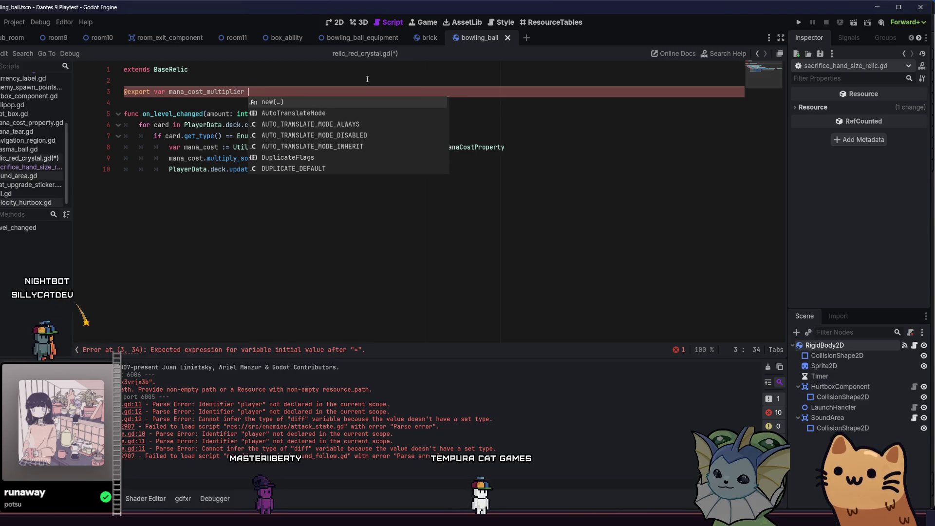
pyautogui.press('Escape')
pyautogui.write('0.9')
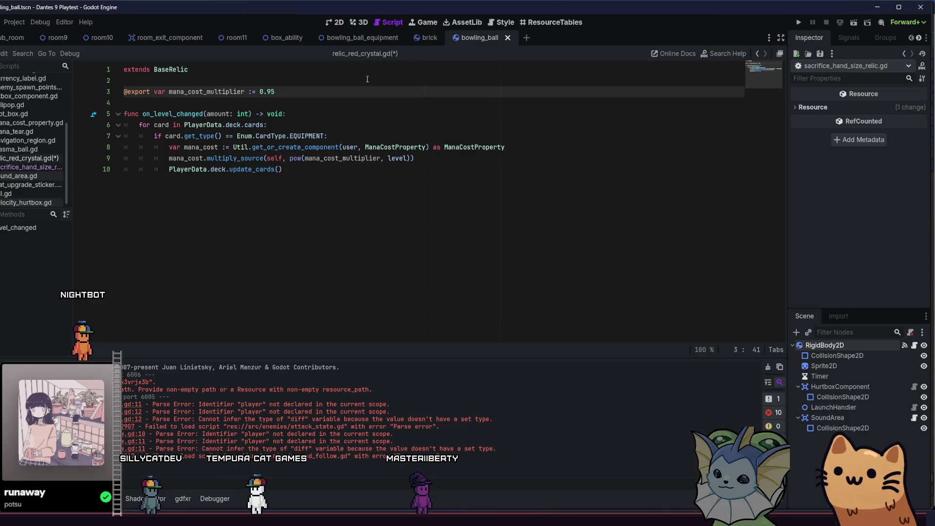
pyautogui.write('5')
pyautogui.click(335, 170)
pyautogui.hotkey('ctrl', 's')
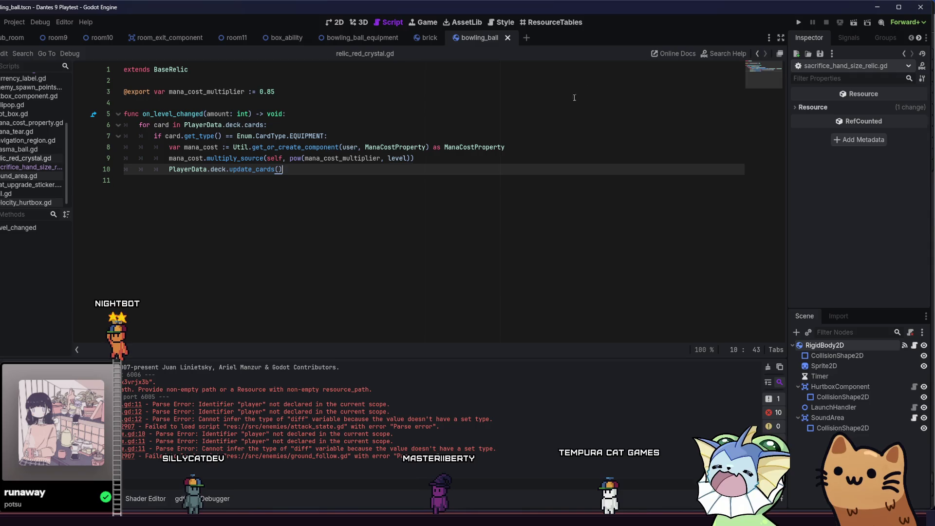
pyautogui.click(148, 180)
pyautogui.press('BackSpace')
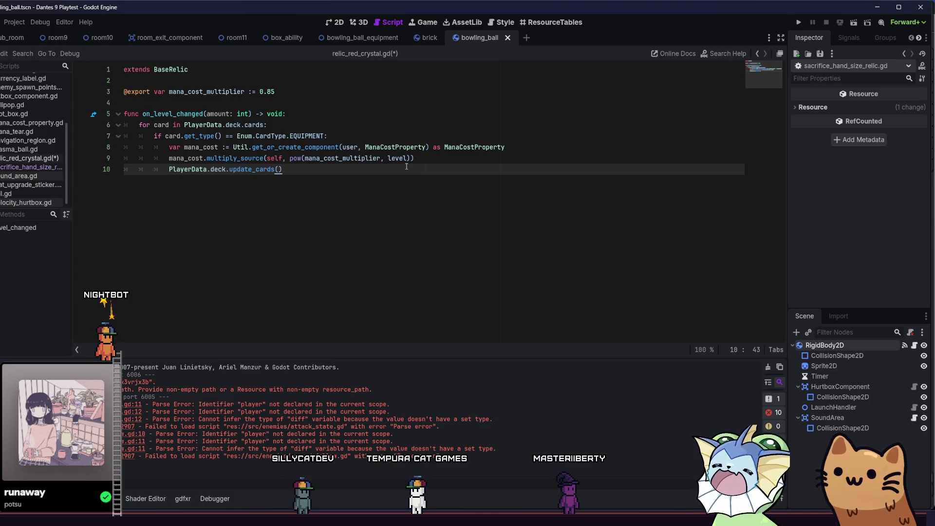
# Run the project and choose Start Game on the Dante's 9 main menu.
pyautogui.click(799, 24)
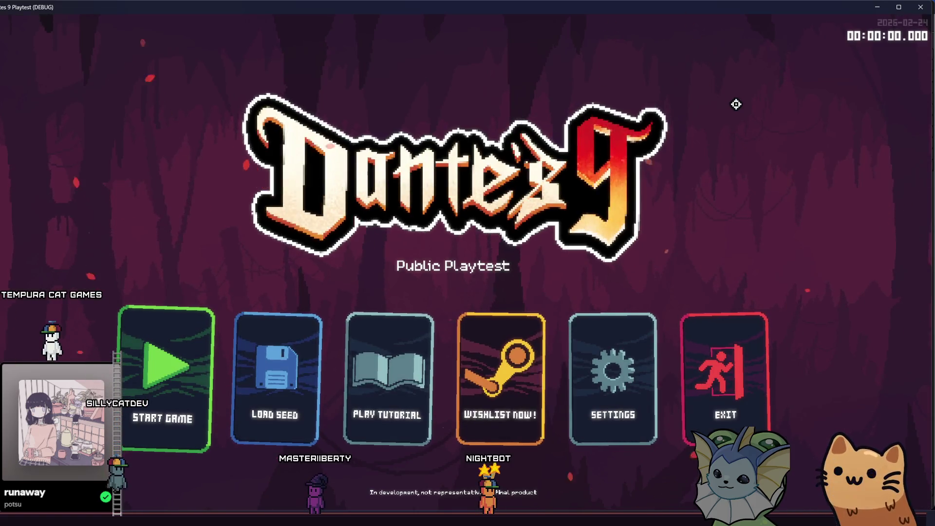
pyautogui.click(207, 332)
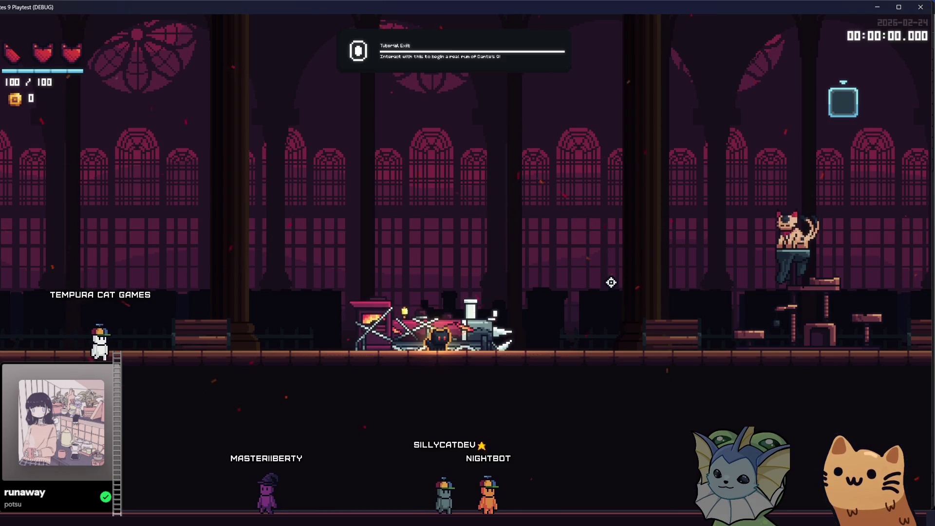
# Add a Box card to the deck through the debug panel and check the deck view.
pyautogui.press('F1')
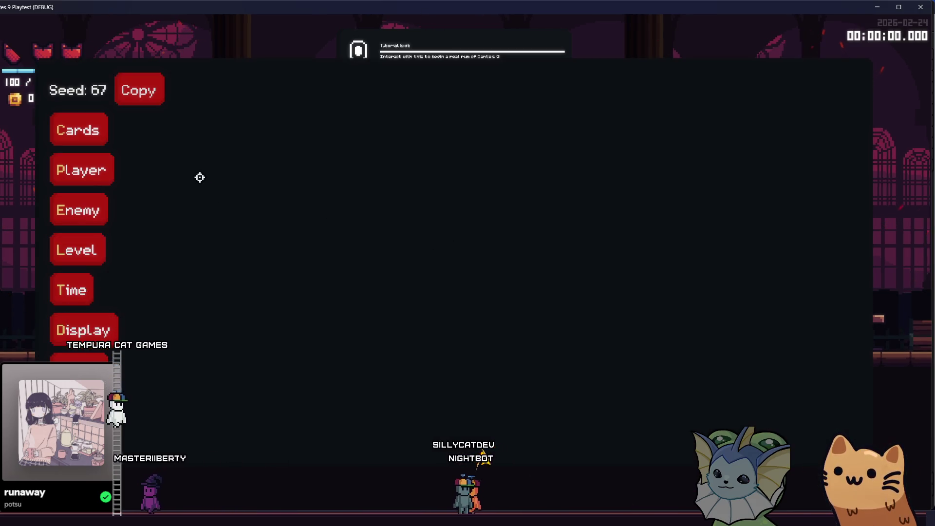
pyautogui.click(82, 238)
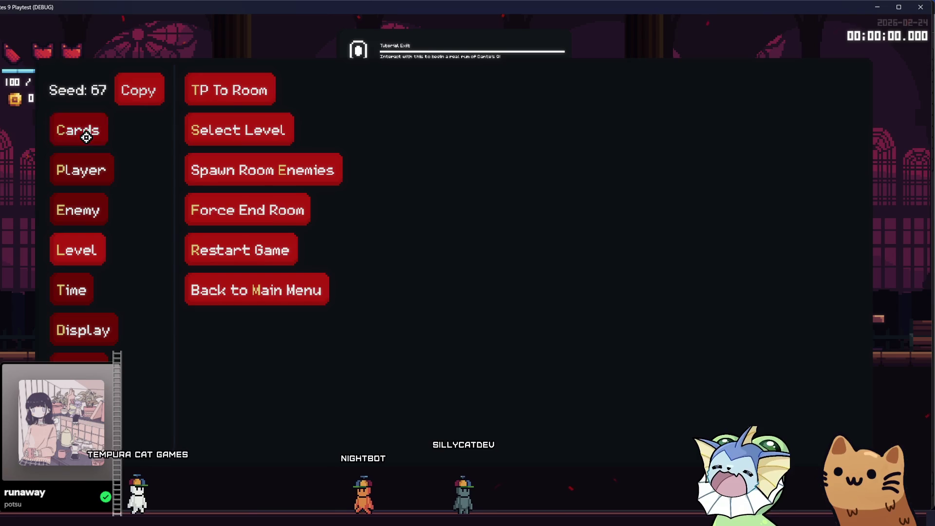
pyautogui.click(88, 129)
pyautogui.press('F1')
pyautogui.press('F1')
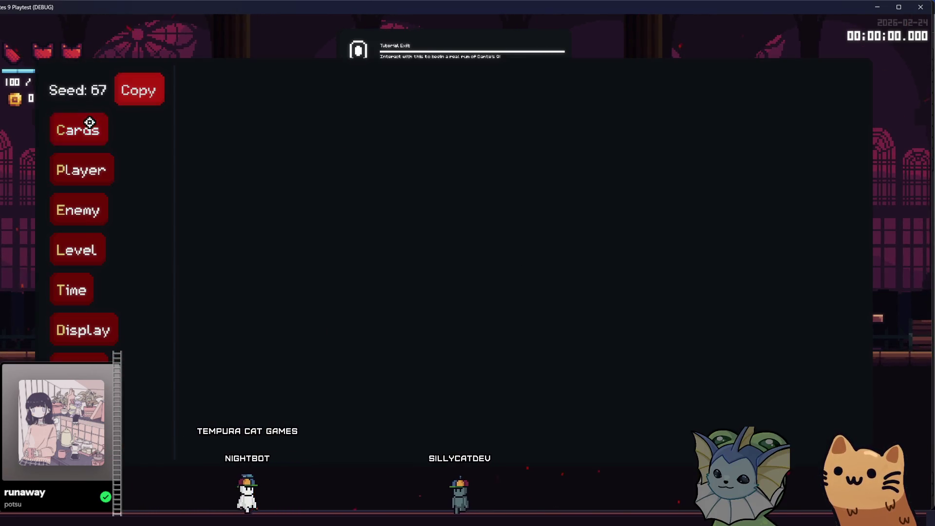
pyautogui.click(87, 127)
pyautogui.click(257, 97)
pyautogui.scroll(-3, 430, 131)
pyautogui.click(389, 142)
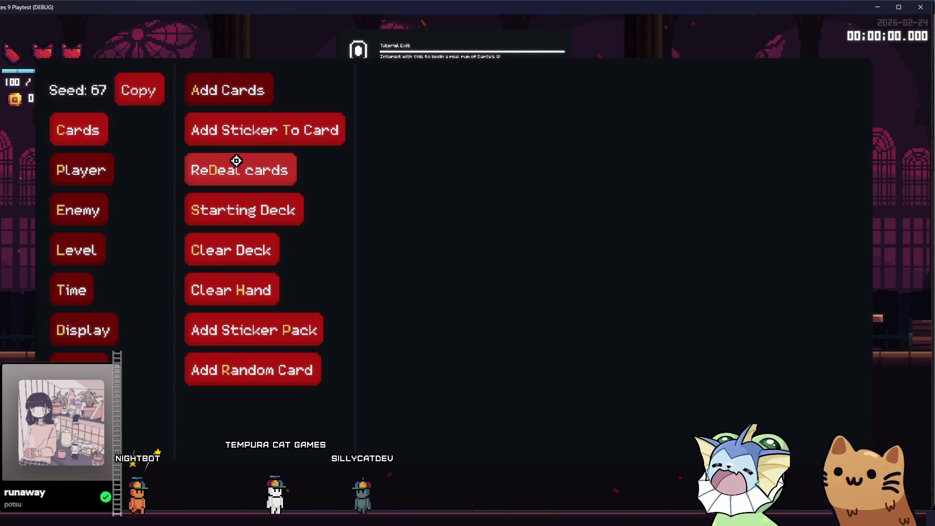
pyautogui.press('F1')
pyautogui.press('Tab')
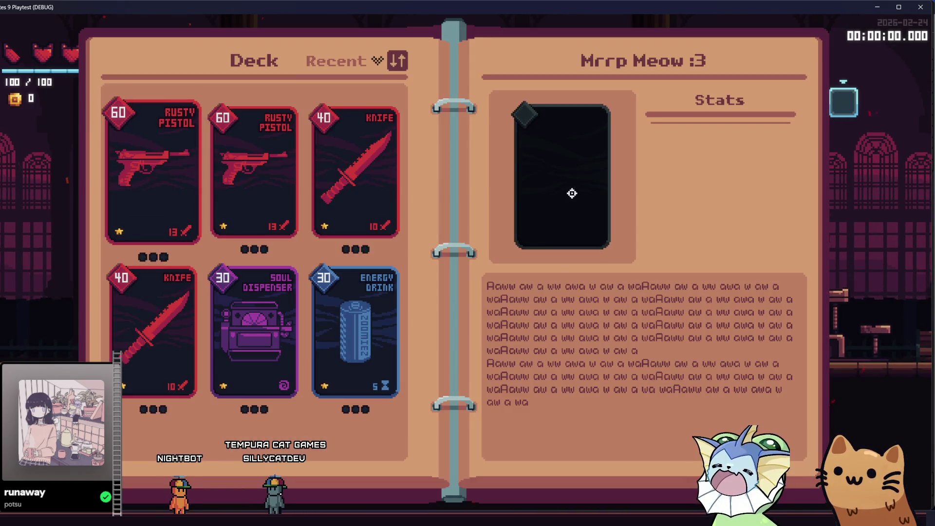
pyautogui.press('Tab')
# Add the Red crystal relic from the debug Player relic list and close the debug menu.
pyautogui.press('F1')
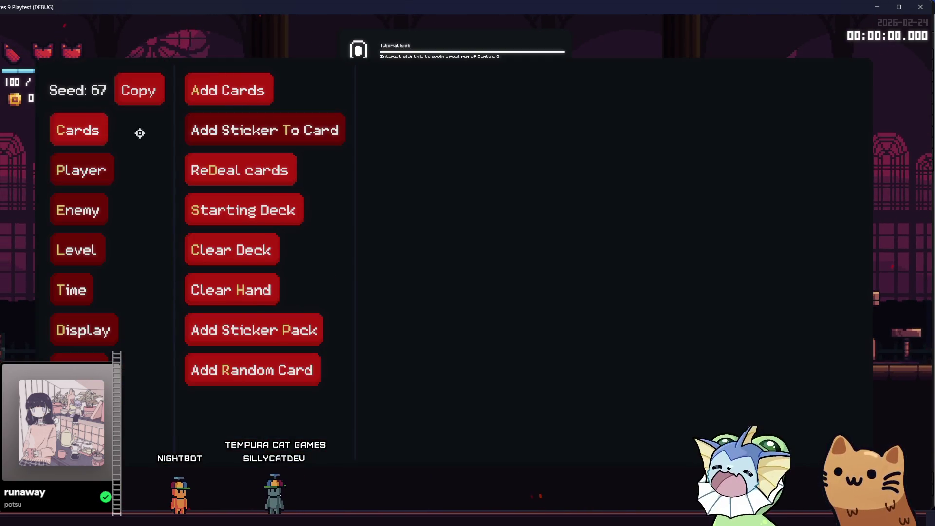
pyautogui.click(78, 171)
pyautogui.click(259, 128)
pyautogui.scroll(-5, 457, 214)
pyautogui.scroll(-2, 473, 228)
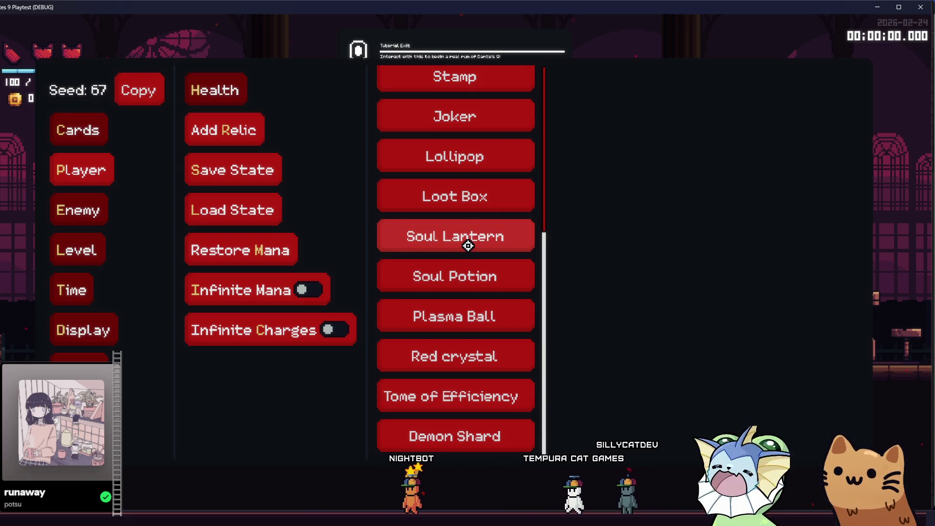
pyautogui.scroll(5, 467, 251)
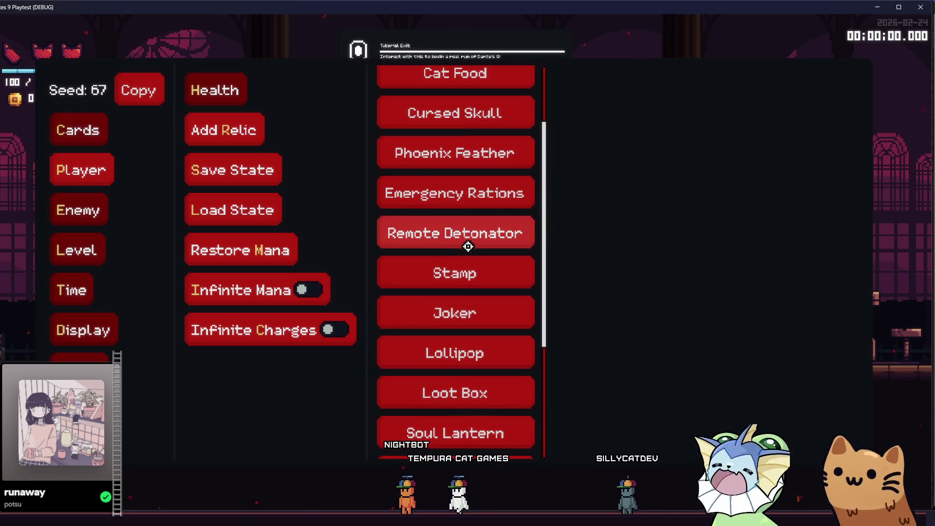
pyautogui.scroll(-5, 463, 242)
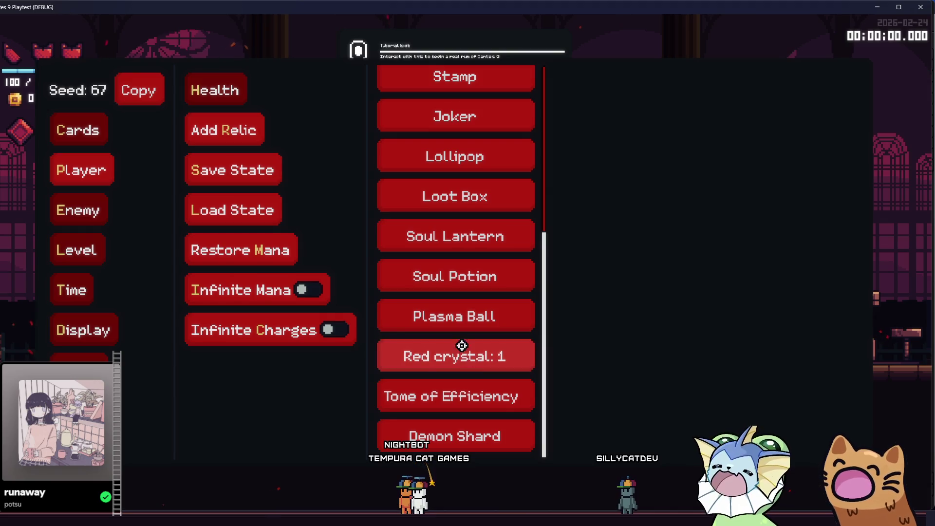
pyautogui.press('Escape')
pyautogui.moveTo(28, 128)
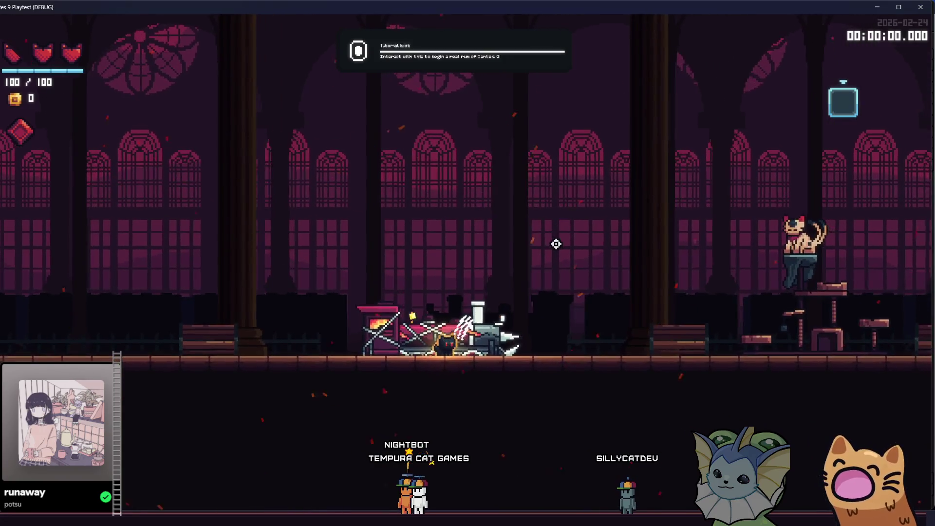
# Walk the cat onto and off the train, then check card costs in the deck.
pyautogui.press('d')
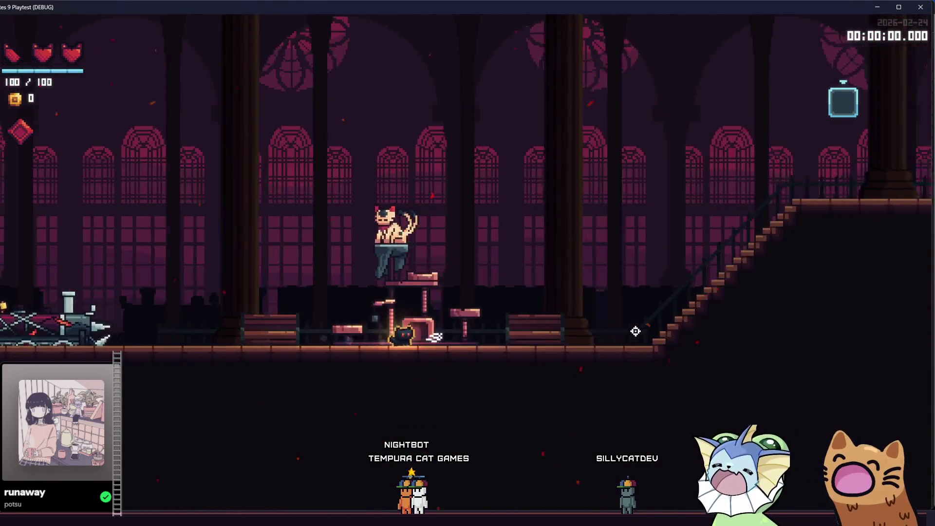
pyautogui.press('a')
pyautogui.press('space')
pyautogui.press('a')
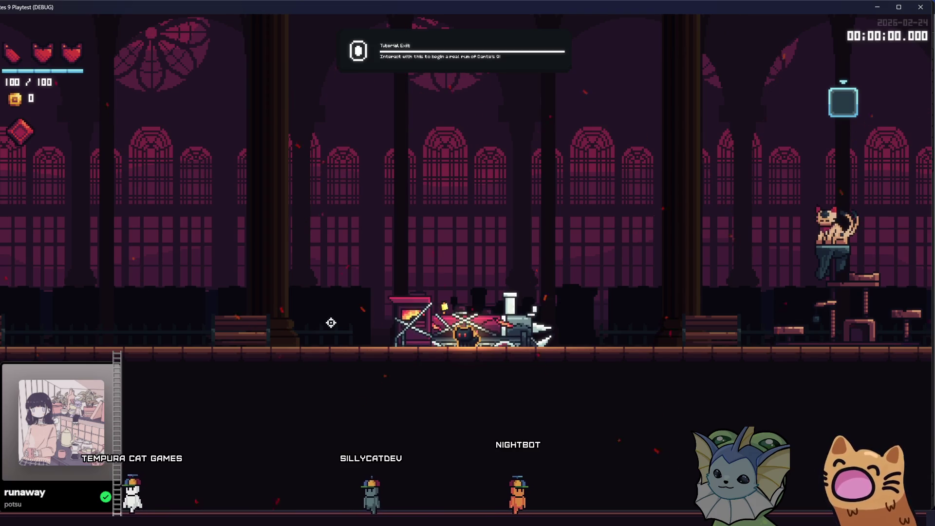
pyautogui.press('a')
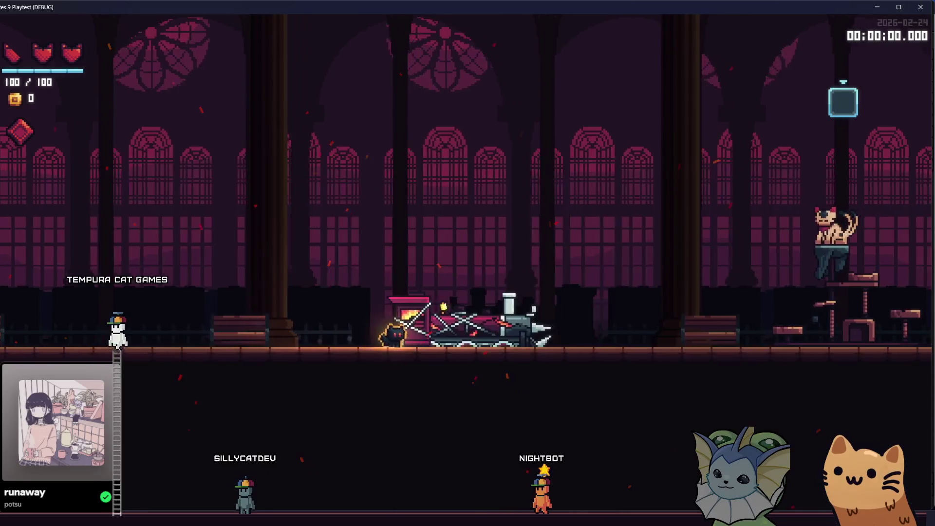
pyautogui.press('Tab')
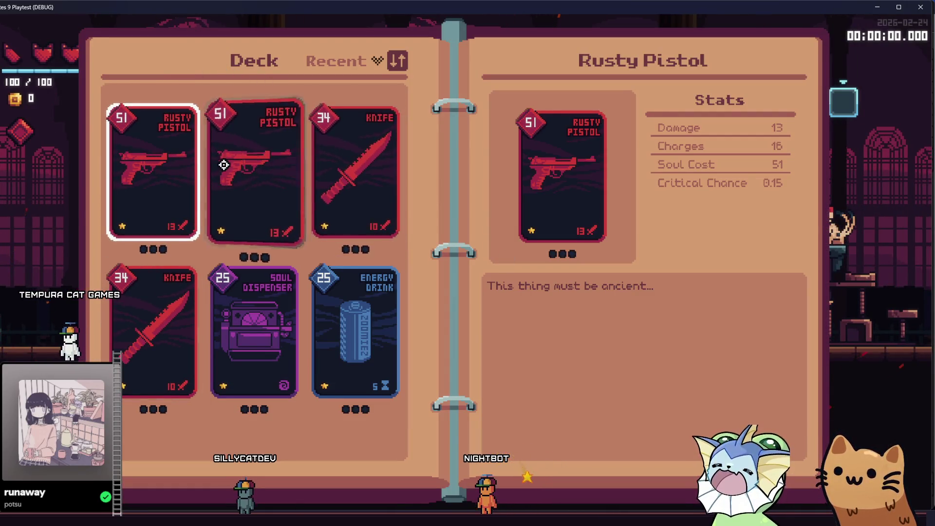
pyautogui.press('Tab')
# Add a Red crystal through the debug Player relic menu and view the deck.
pyautogui.press('`')
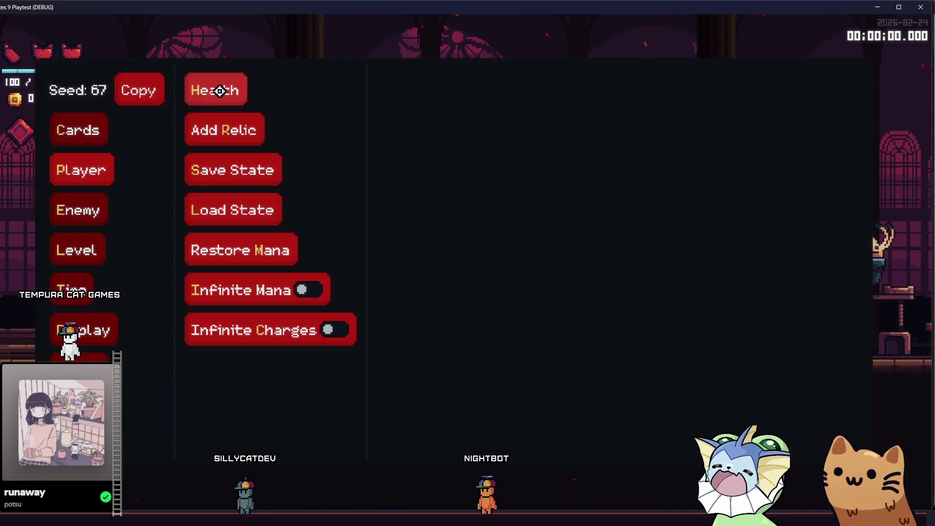
pyautogui.click(219, 91)
pyautogui.click(215, 126)
pyautogui.click(485, 363)
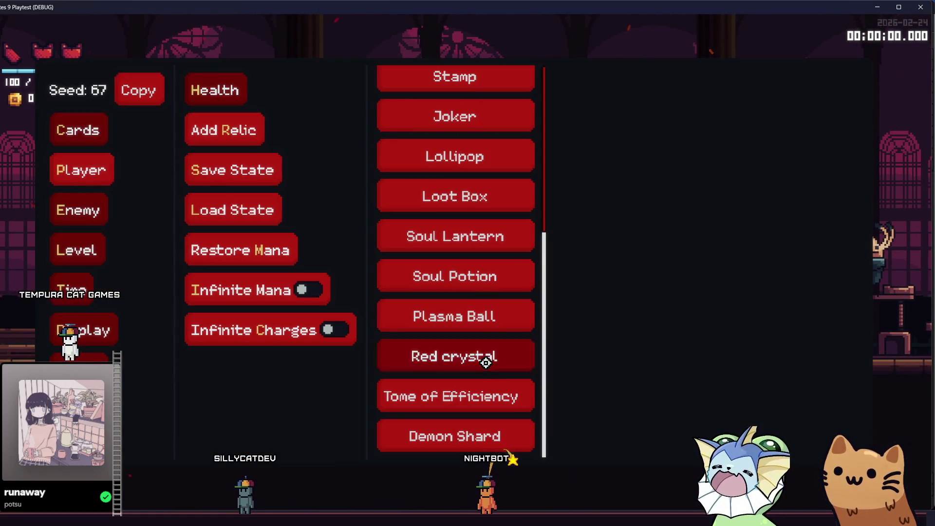
pyautogui.press('`')
pyautogui.press('Tab')
# Add a second Red crystal and check the reduced card costs in the deck.
pyautogui.press('Tab')
pyautogui.press('`')
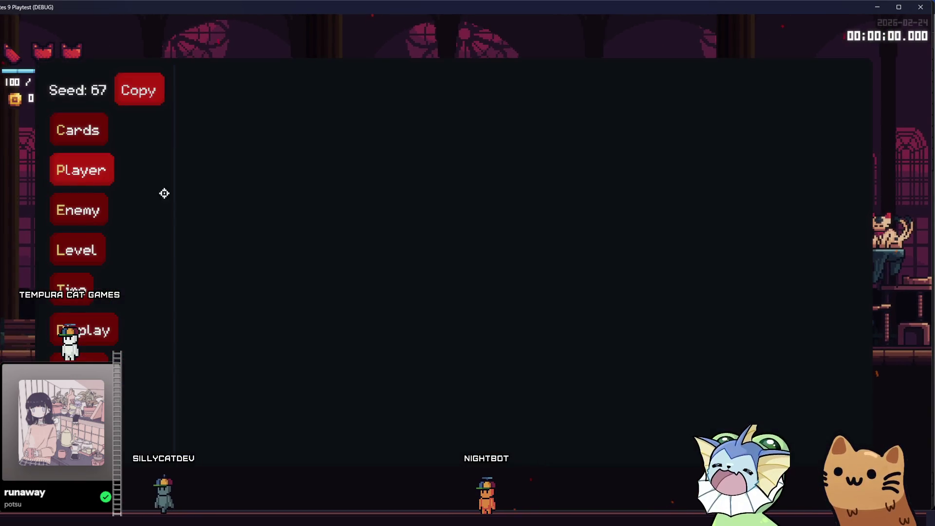
pyautogui.click(92, 169)
pyautogui.click(223, 129)
pyautogui.click(446, 346)
pyautogui.press('`')
pyautogui.press('Tab')
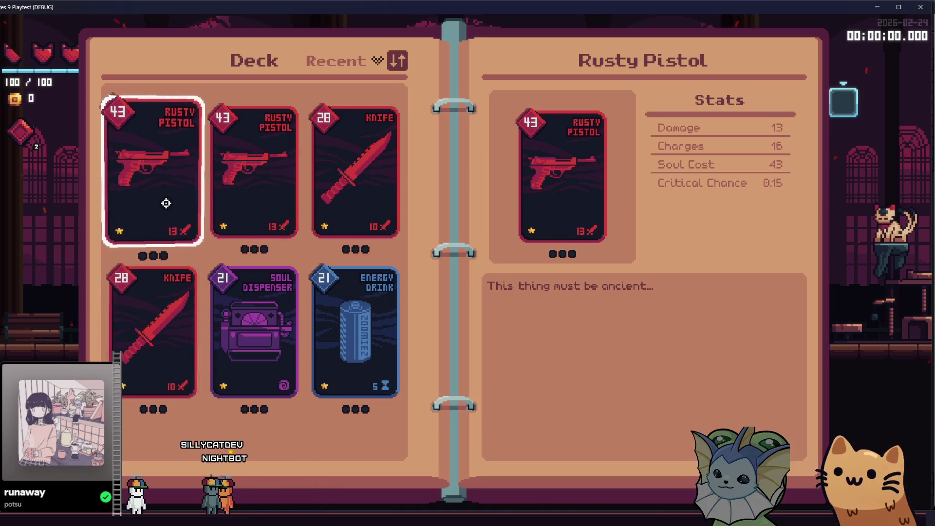
pyautogui.press('Escape')
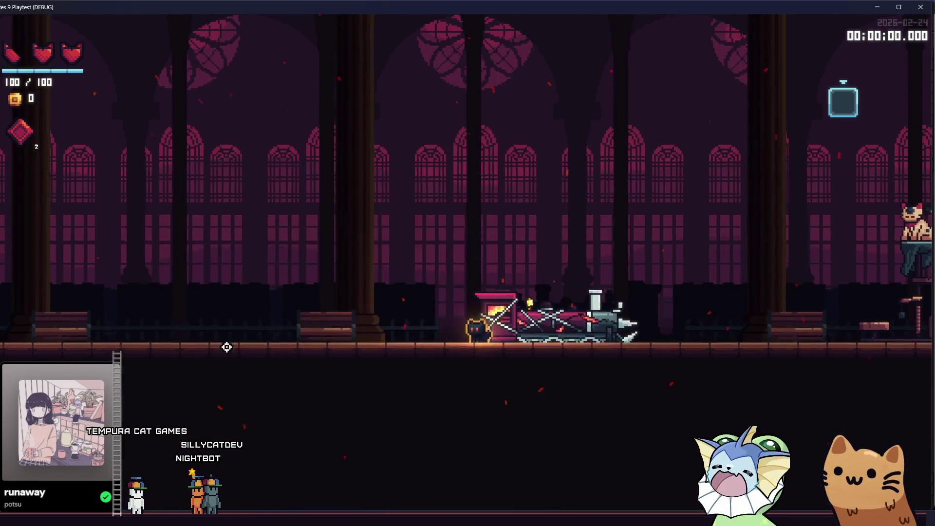
# Reduce the Red crystal count back to one and review the card costs.
pyautogui.press('F1')
pyautogui.click(90, 166)
pyautogui.click(227, 134)
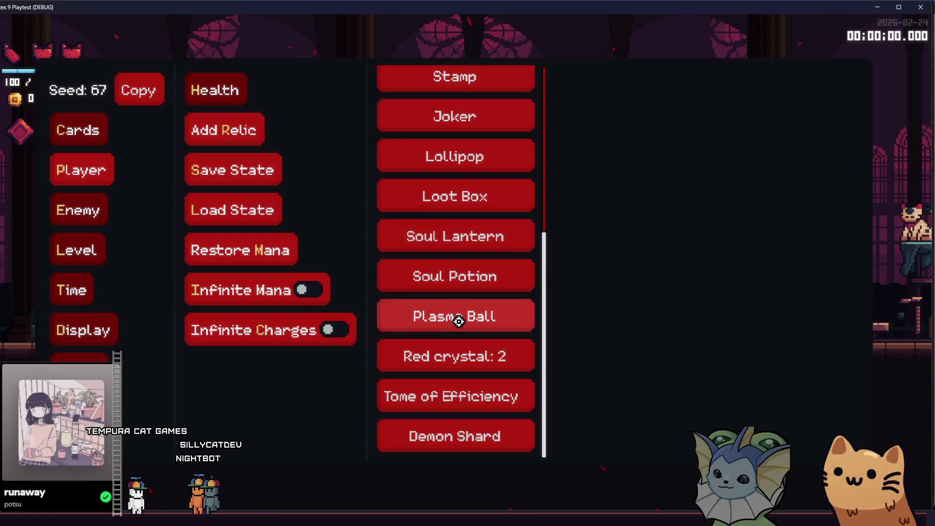
pyautogui.click(457, 356)
pyautogui.press('F1')
pyautogui.press('Tab')
pyautogui.press('Escape')
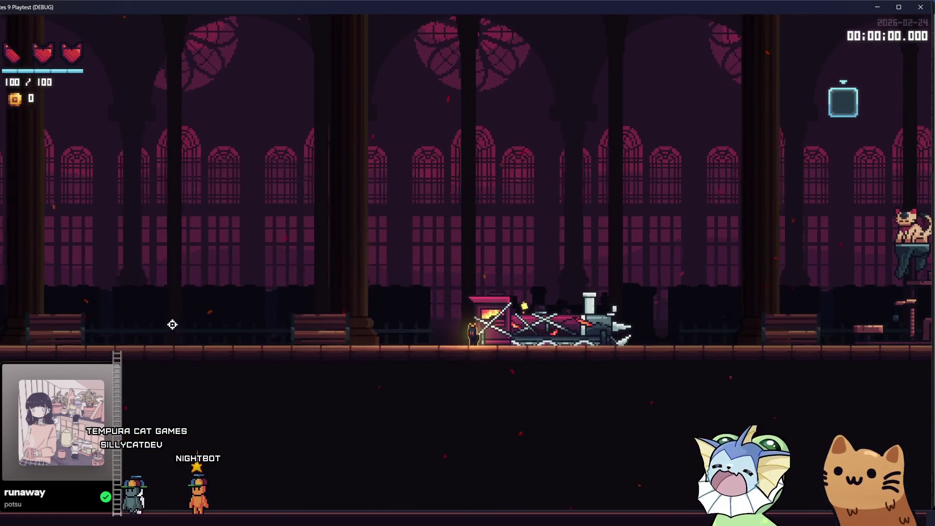
# Add two more Red crystals and look at the deck.
pyautogui.press('F1')
pyautogui.click(86, 170)
pyautogui.click(227, 132)
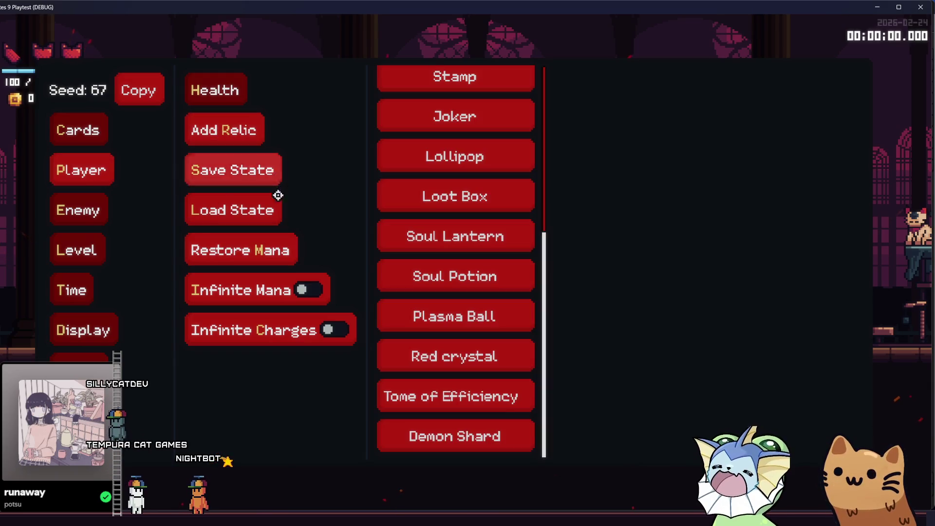
pyautogui.click(452, 355)
pyautogui.press('F1')
pyautogui.click(97, 168)
pyautogui.click(224, 129)
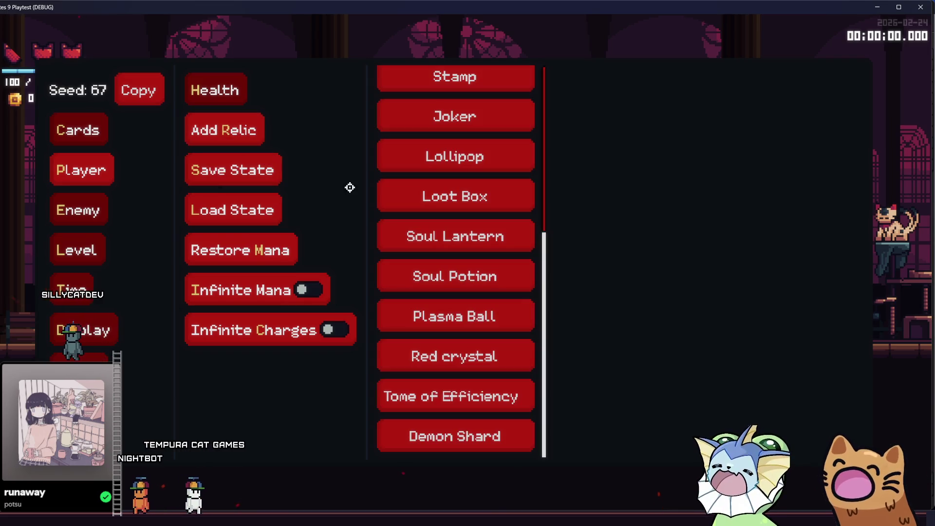
pyautogui.click(468, 344)
pyautogui.press('Tab')
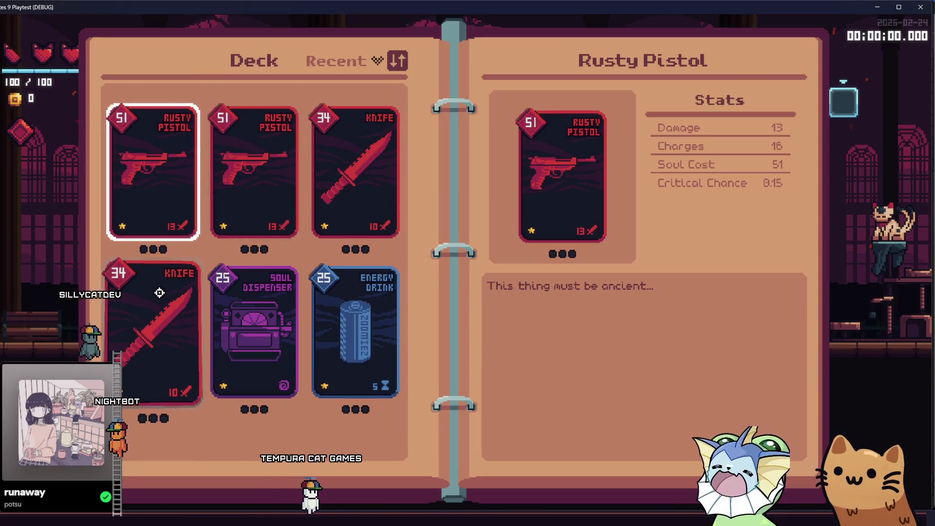
# Raise the Red crystal count to eight and check the reduced card costs.
pyautogui.press('F1')
pyautogui.click(97, 168)
pyautogui.click(233, 139)
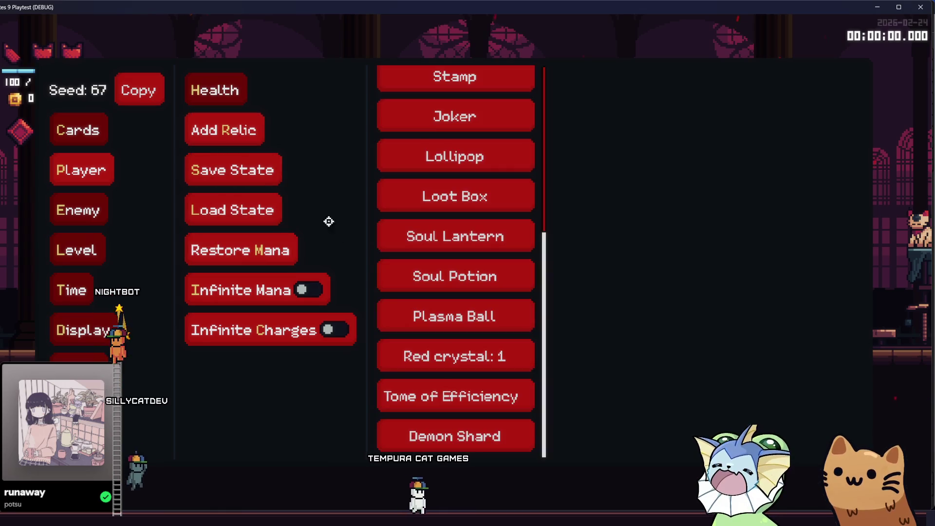
pyautogui.click(442, 366)
pyautogui.click(442, 365)
pyautogui.click(442, 366)
pyautogui.click(446, 361)
pyautogui.click(446, 361)
pyautogui.click(445, 360)
pyautogui.click(446, 361)
pyautogui.press('Tab')
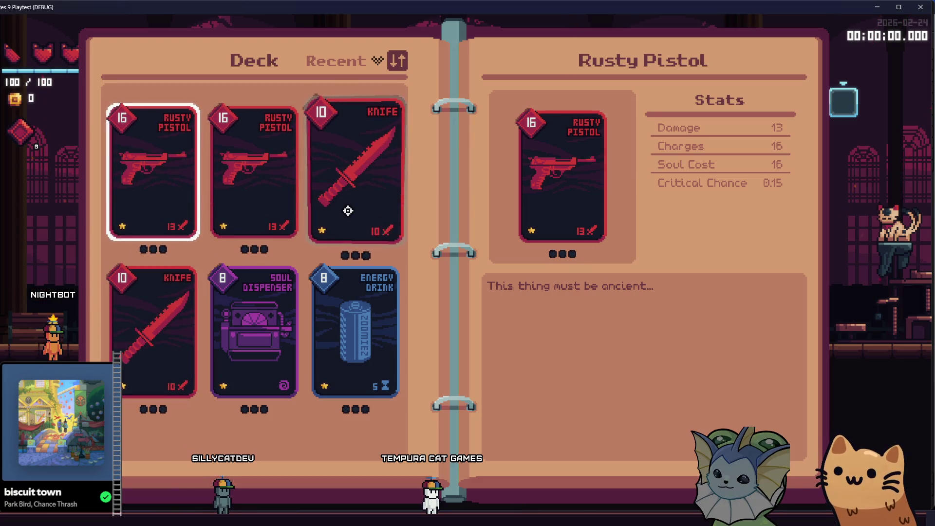
pyautogui.press('Tab')
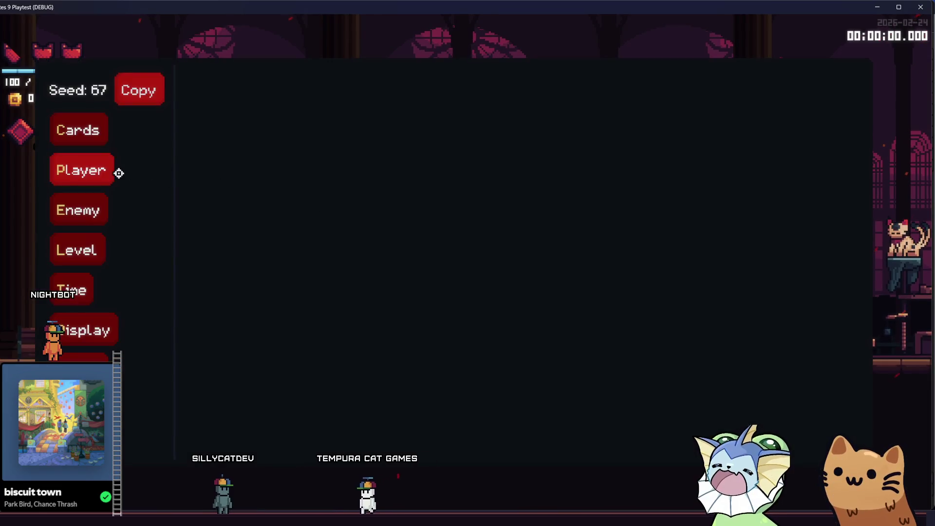
# Remove Red crystals down to one, review the deck, and quit back to the editor.
pyautogui.rightClick(445, 355)
pyautogui.rightClick(444, 355)
pyautogui.rightClick(445, 355)
pyautogui.rightClick(445, 355)
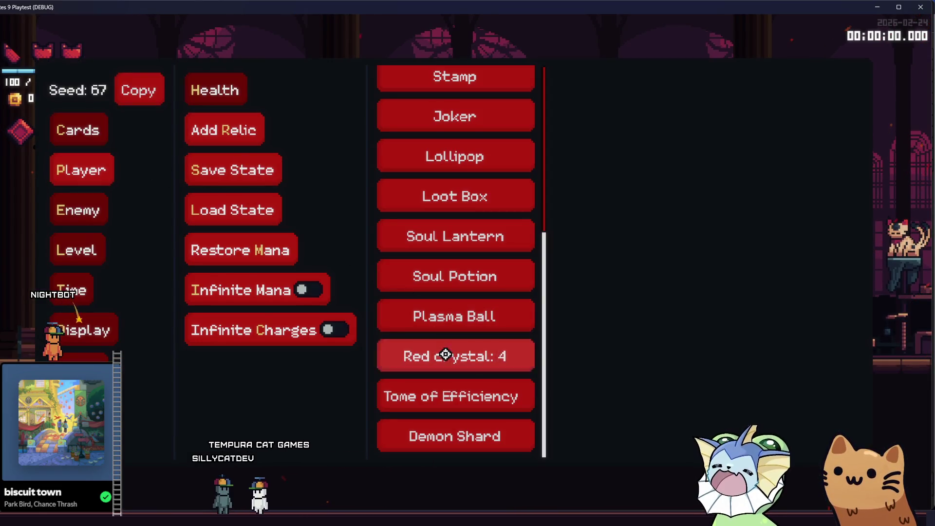
pyautogui.rightClick(445, 355)
pyautogui.rightClick(445, 355)
pyautogui.rightClick(444, 355)
pyautogui.press('Escape')
pyautogui.press('Tab')
pyautogui.press('Tab')
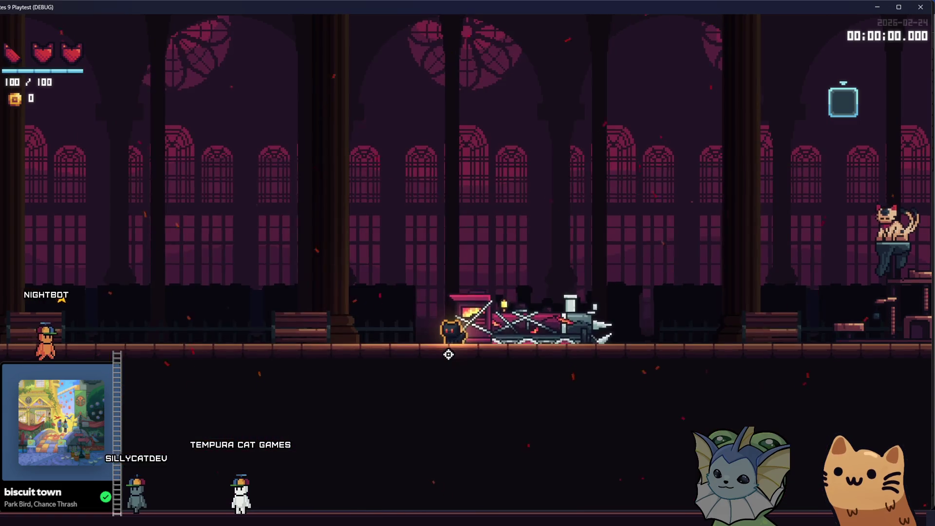
pyautogui.press('`')
pyautogui.press('Escape')
pyautogui.press('Tab')
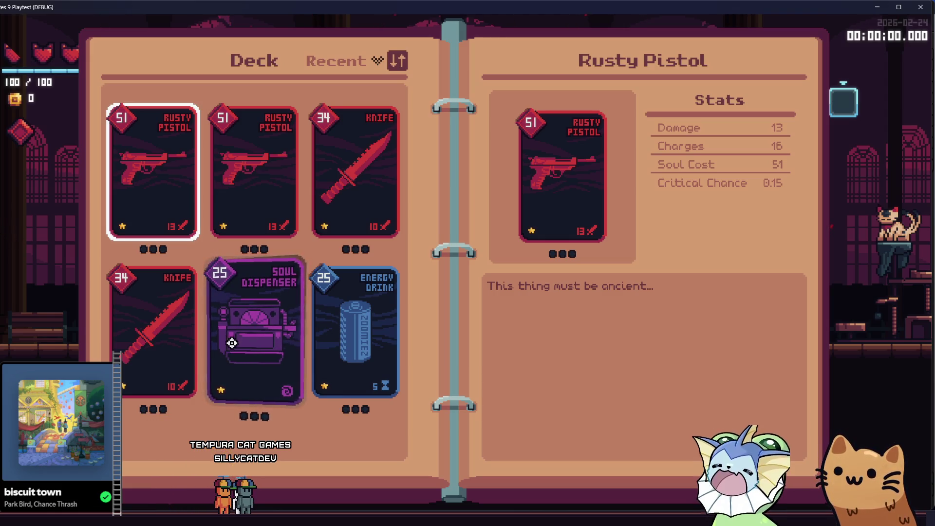
pyautogui.press('F8')
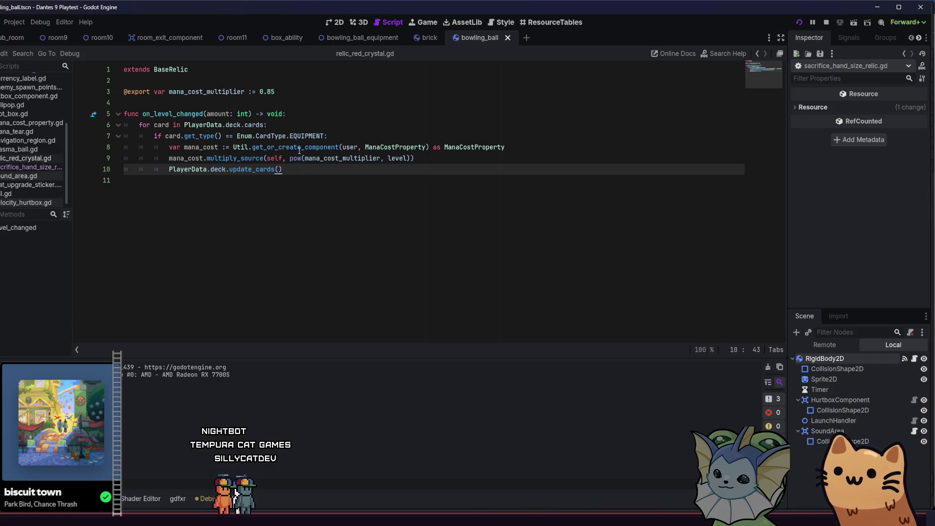
# Replace user with card in line 8's get_or_create_component call, save, and view the playtest window.
pyautogui.moveTo(166, 136)
pyautogui.mouseDown()
pyautogui.moveTo(322, 136)
pyautogui.moveTo(225, 136)
pyautogui.mouseUp()
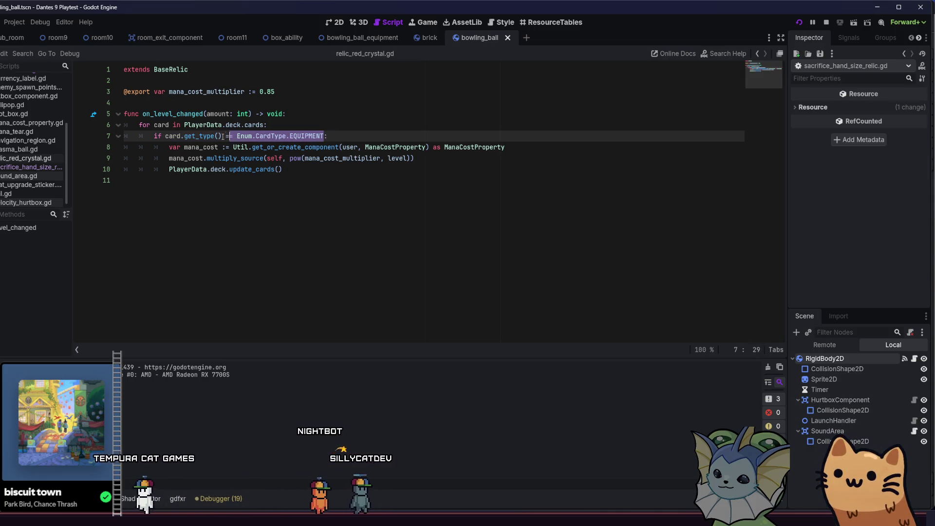
pyautogui.click(189, 136)
pyautogui.click(327, 173)
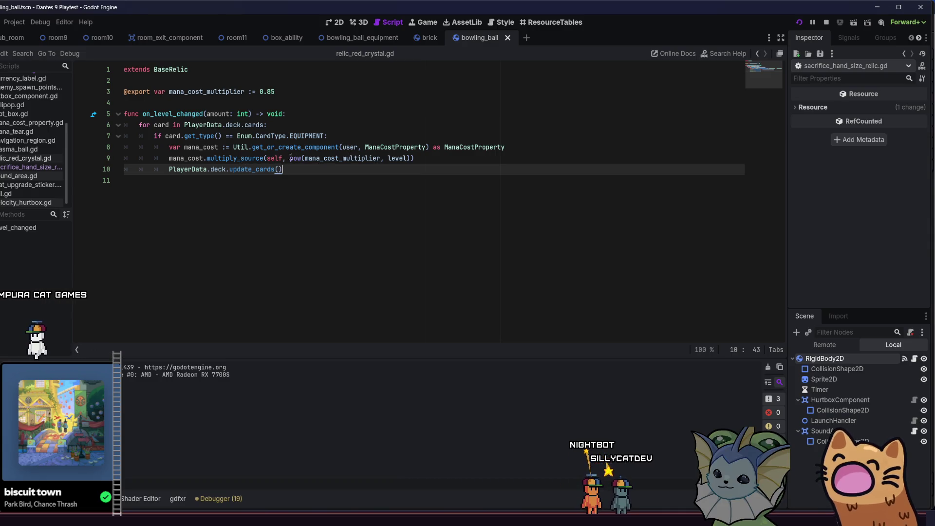
pyautogui.click(349, 147)
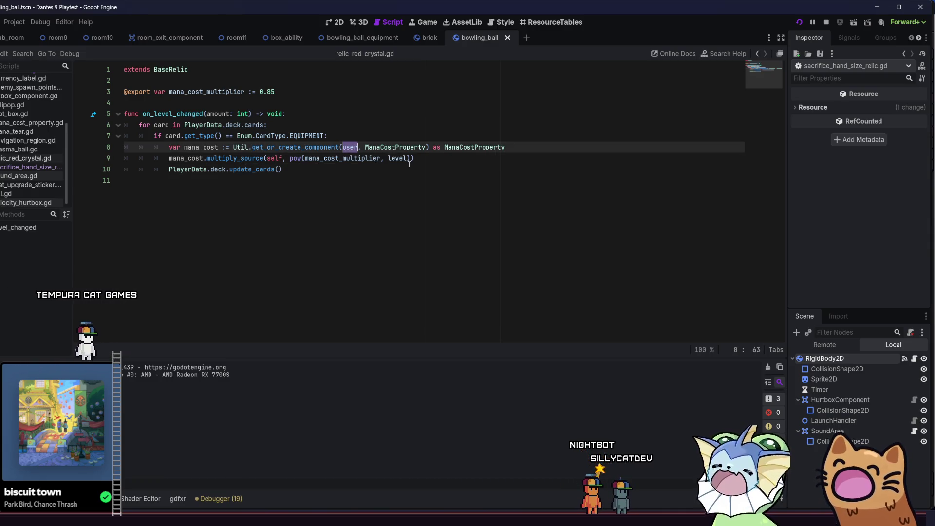
pyautogui.write('card')
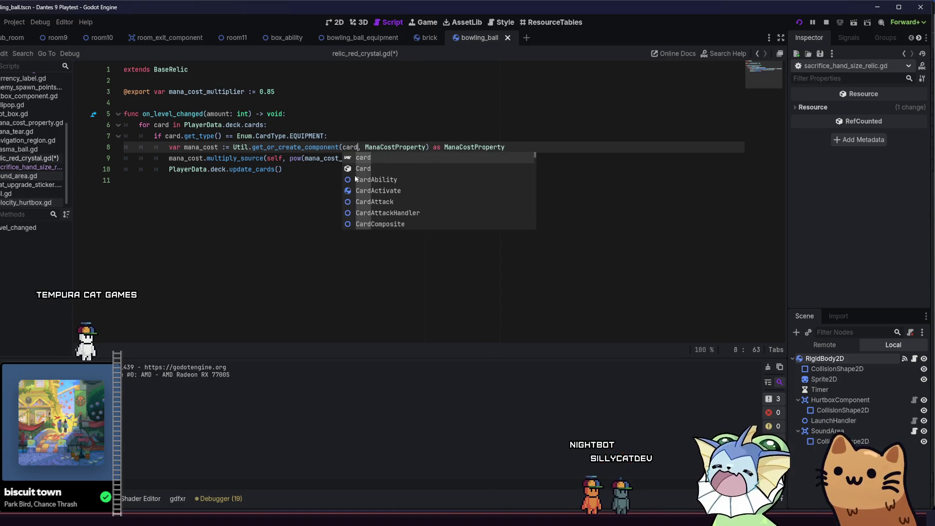
pyautogui.click(350, 173)
pyautogui.hotkey('ctrl', 's')
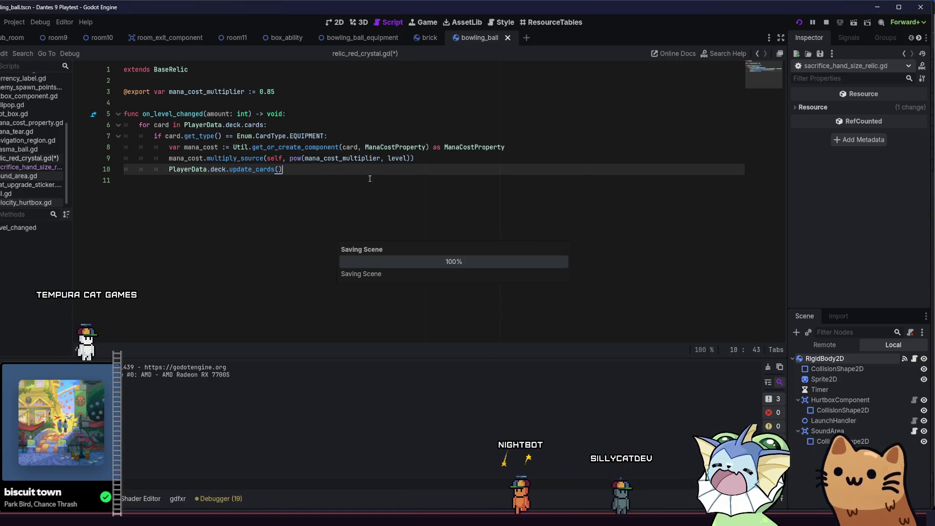
pyautogui.moveTo(575, 519)
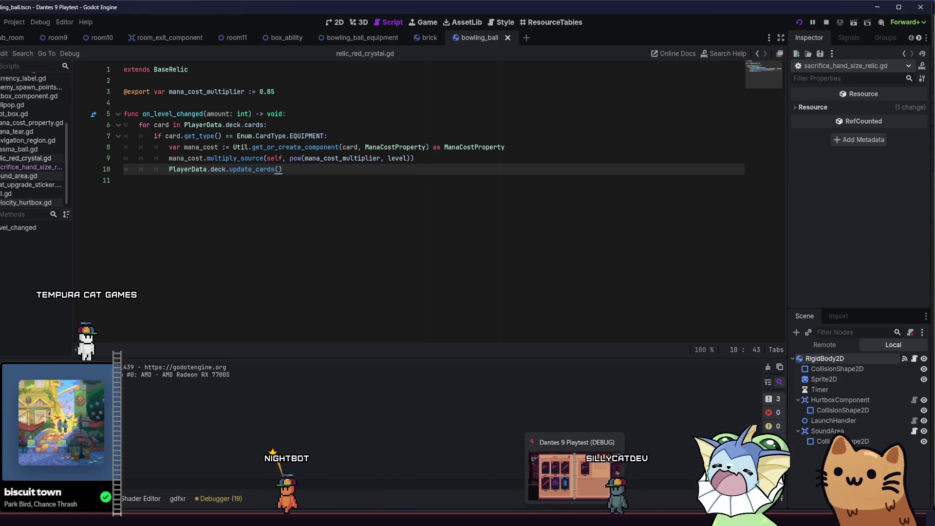
pyautogui.click(574, 474)
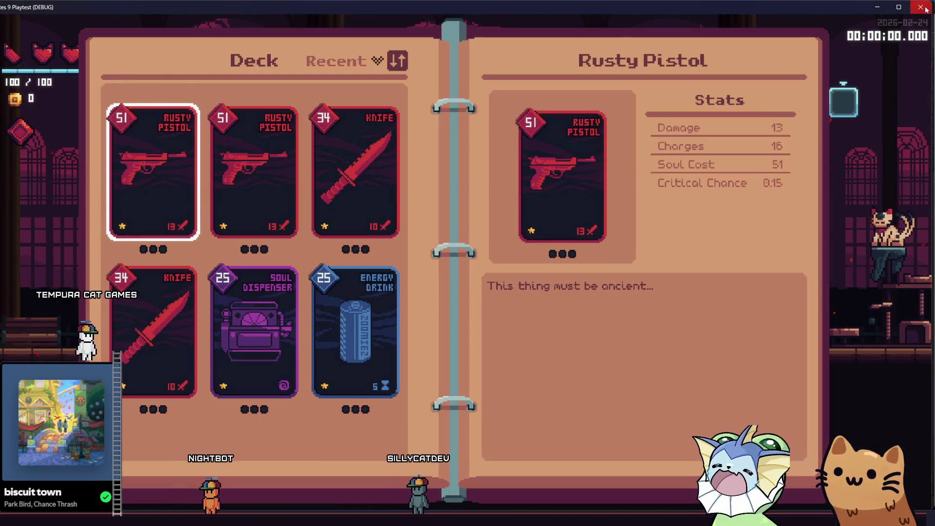
# Stop the game, relaunch it with Run Project, and pick START GAME on the title menu.
pyautogui.hotkey('alt', 'Tab')
pyautogui.click(799, 22)
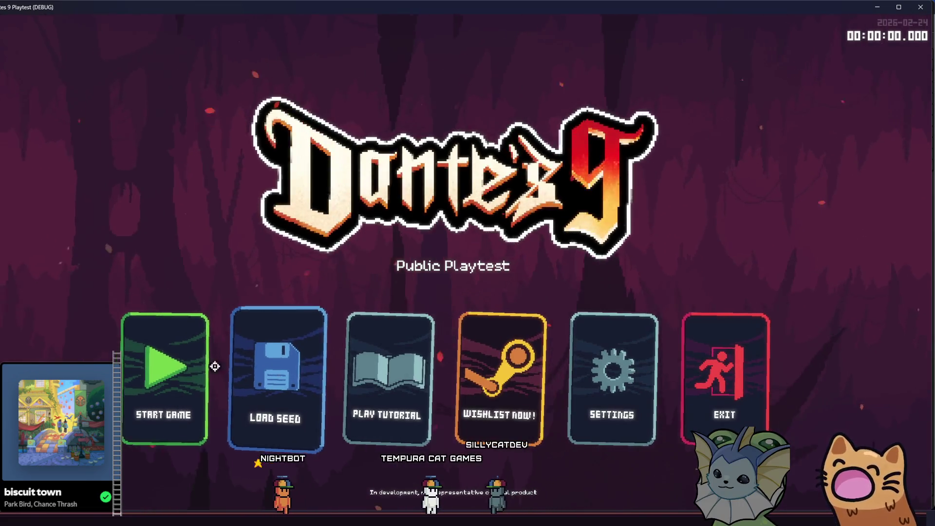
pyautogui.click(128, 354)
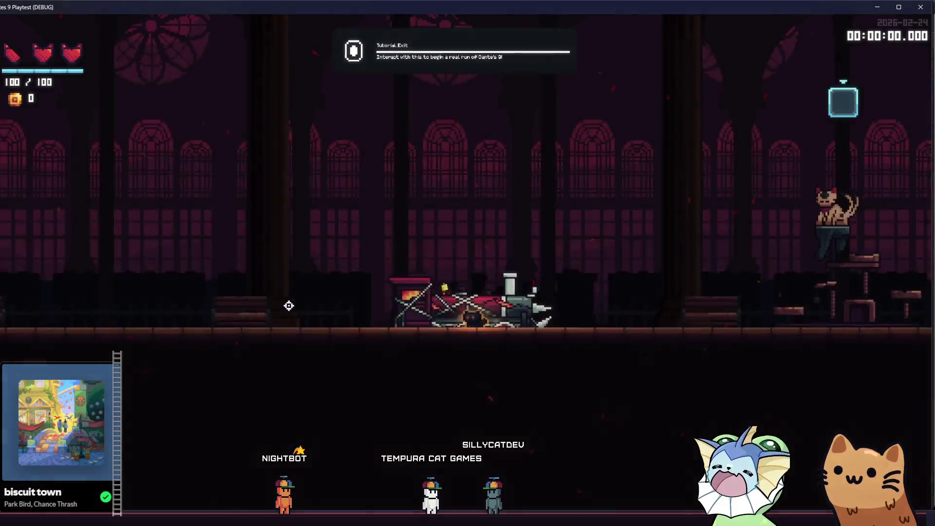
# Add the Red crystal relic via debug Player > Add Relic and check card costs in the deck.
pyautogui.press('`')
pyautogui.click(80, 170)
pyautogui.click(224, 129)
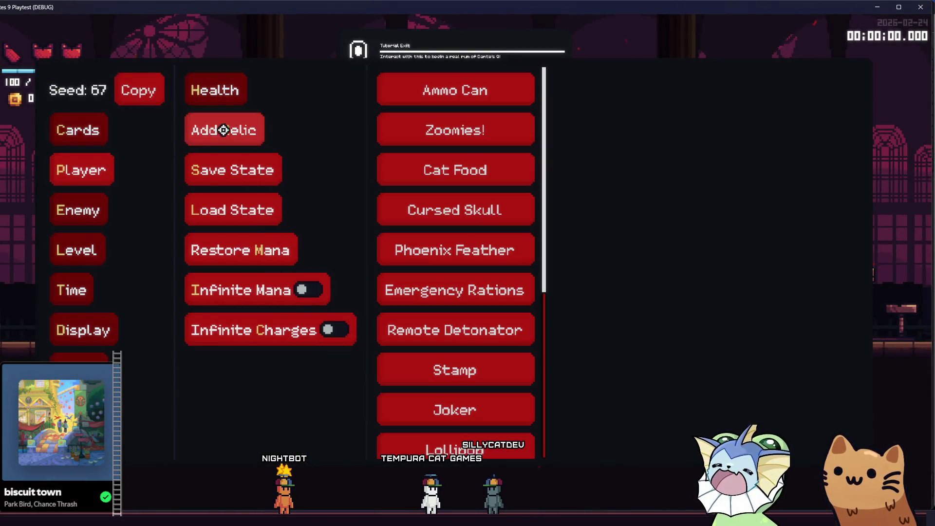
pyautogui.scroll(-7, 439, 258)
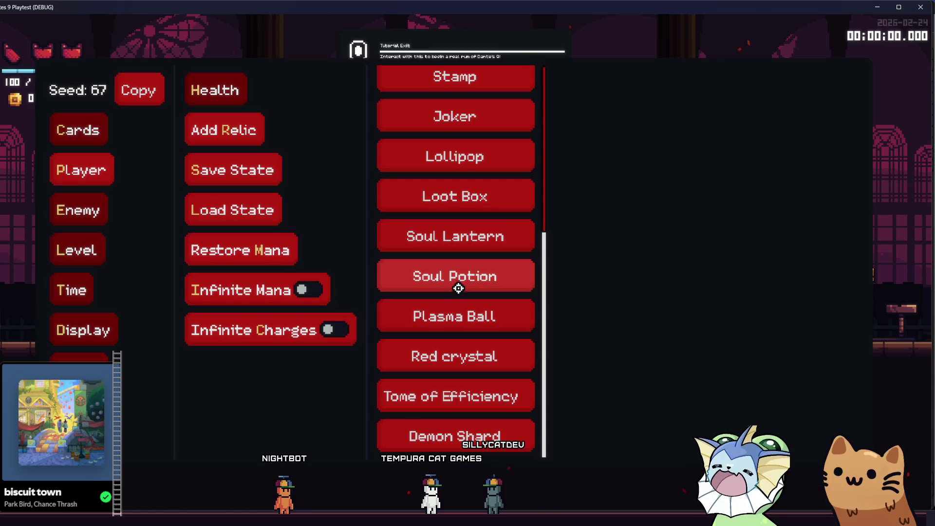
pyautogui.click(461, 356)
pyautogui.press('Tab')
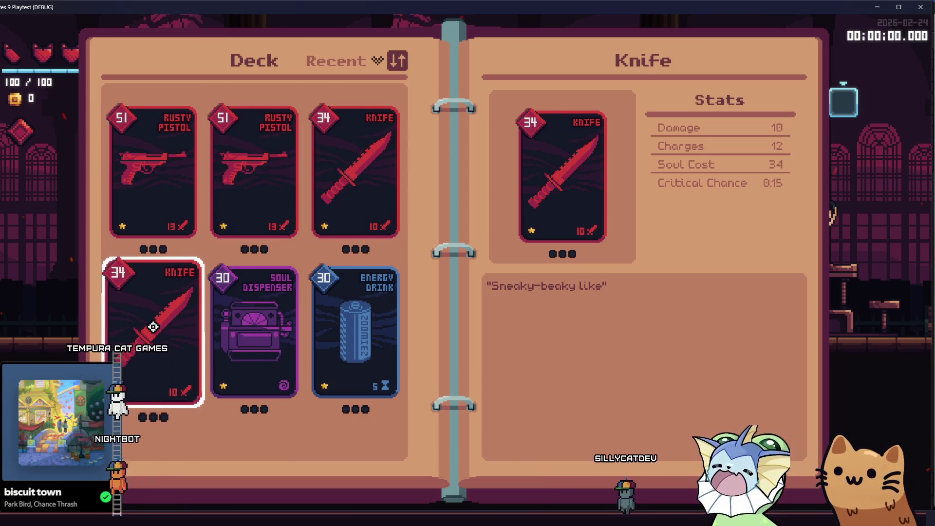
pyautogui.press('Escape')
# Run and jump the cat through the hall, then quit the playtest with F8.
pyautogui.press('d')
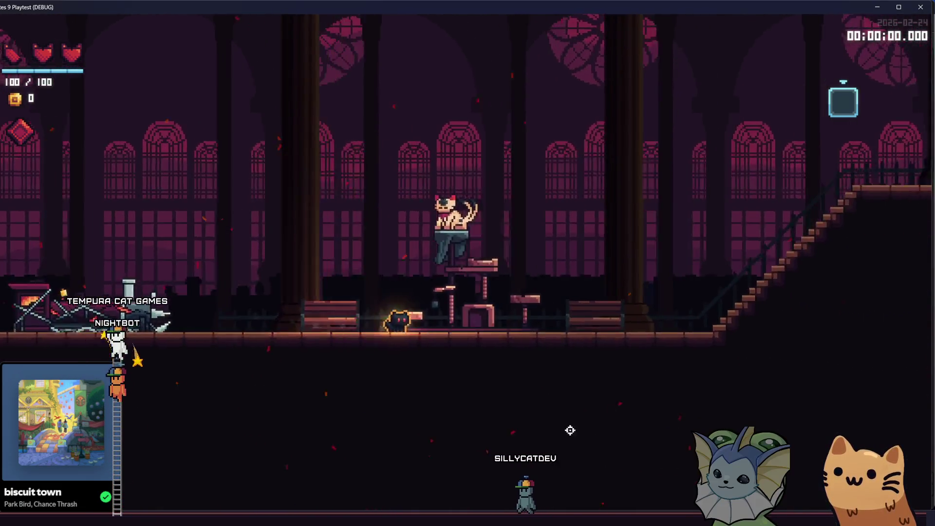
pyautogui.press('a')
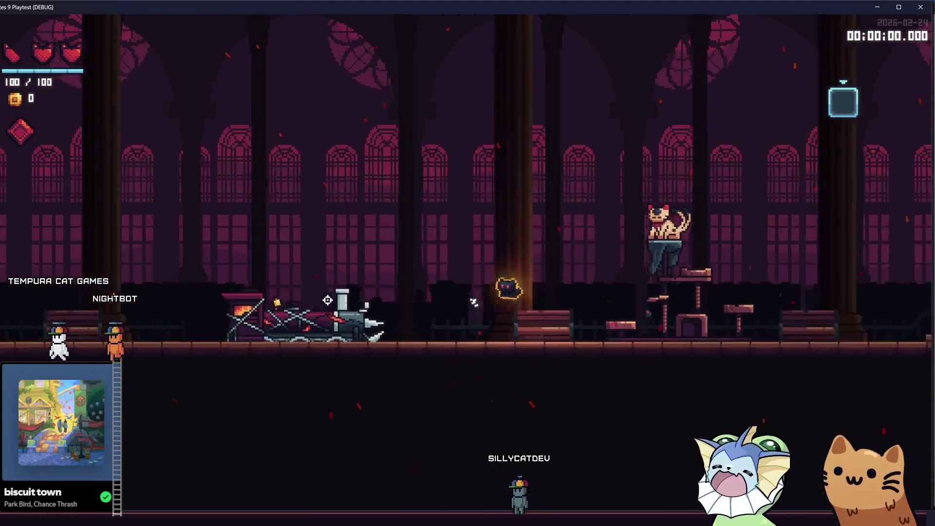
pyautogui.press('space')
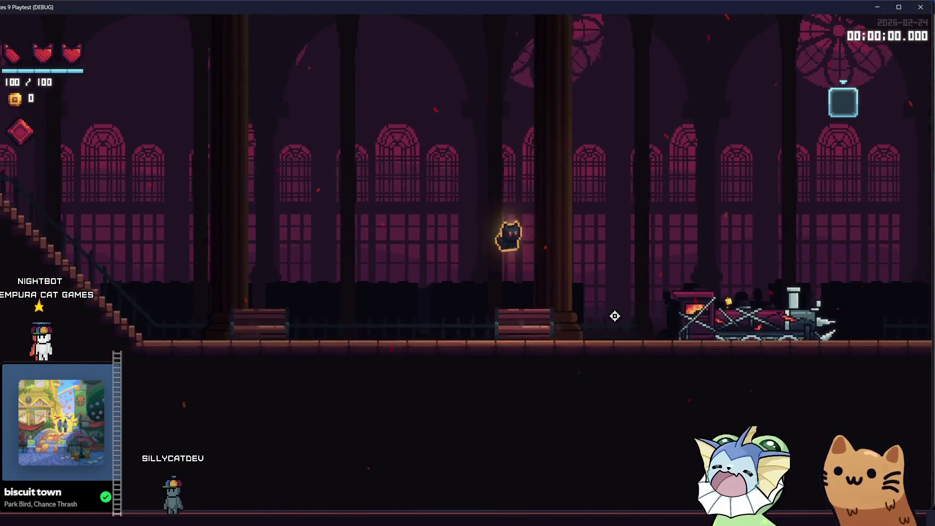
pyautogui.press('d')
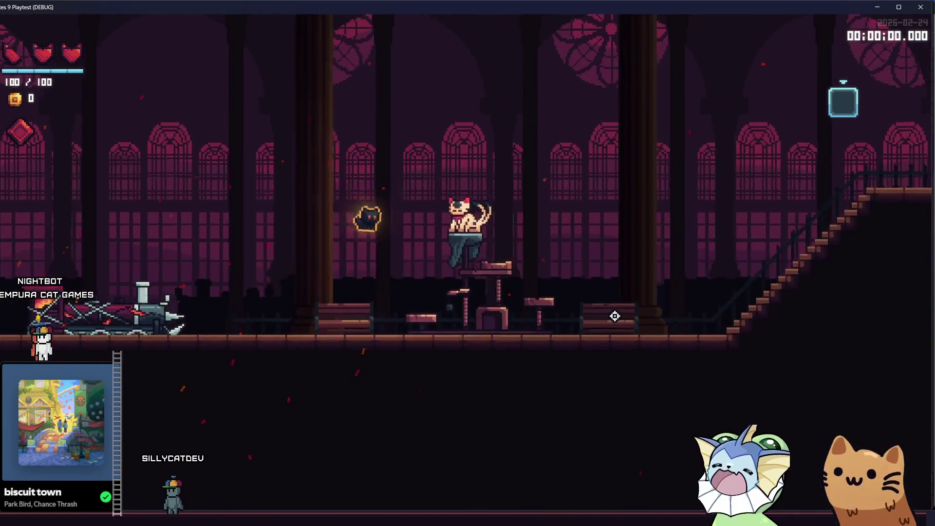
pyautogui.press('a')
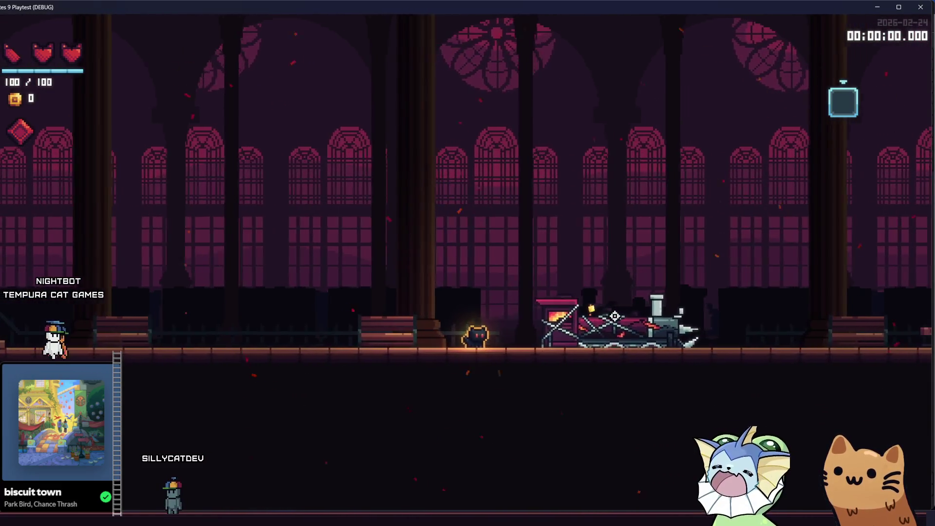
pyautogui.press('F8')
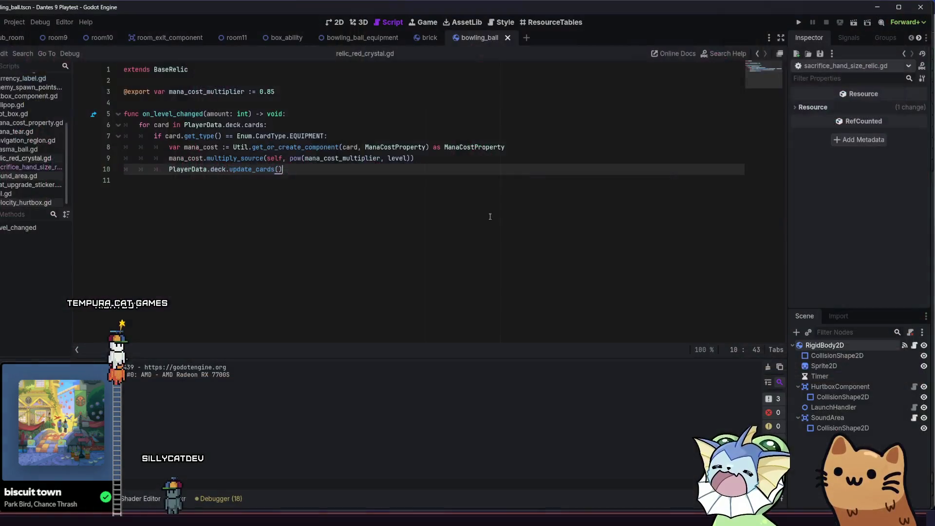
# Delete the empty line 11 from the script.
pyautogui.moveTo(353, 169); pyautogui.dragTo(126, 68)
pyautogui.moveTo(342, 178)
pyautogui.mouseDown()
pyautogui.moveTo(338, 197)
pyautogui.moveTo(31, 51)
pyautogui.mouseUp()
pyautogui.click(222, 180)
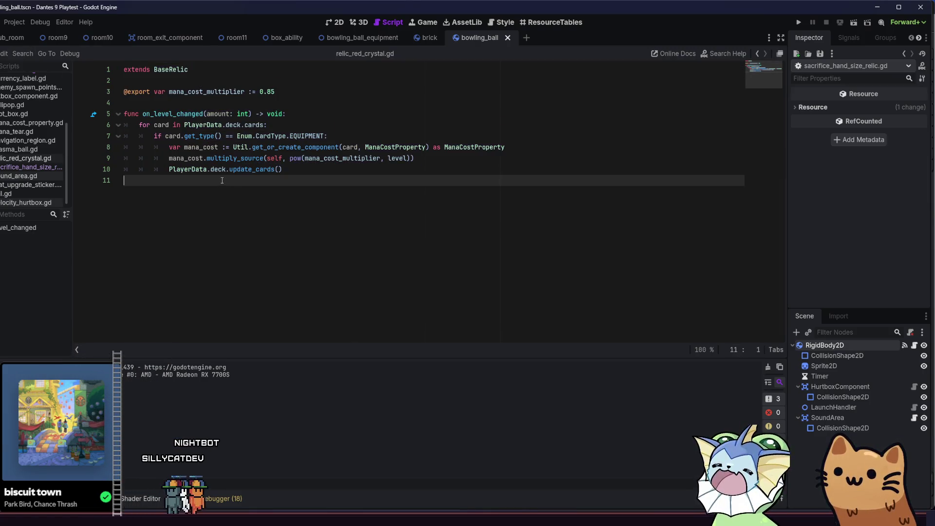
pyautogui.press('BackSpace')
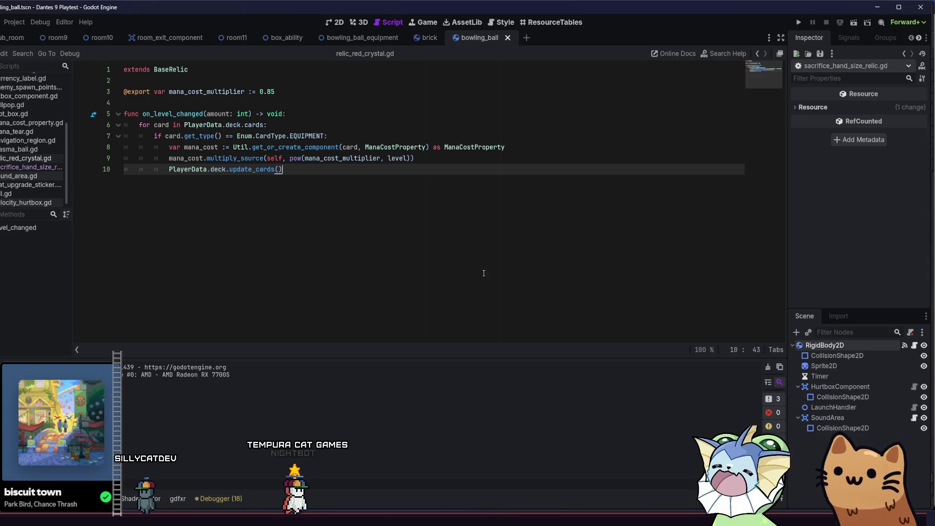
# Open relic_red_crystal.tres and inspect its attached script resource and the RigidBody2D properties.
pyautogui.hotkey('shift', 'alt', 'o')
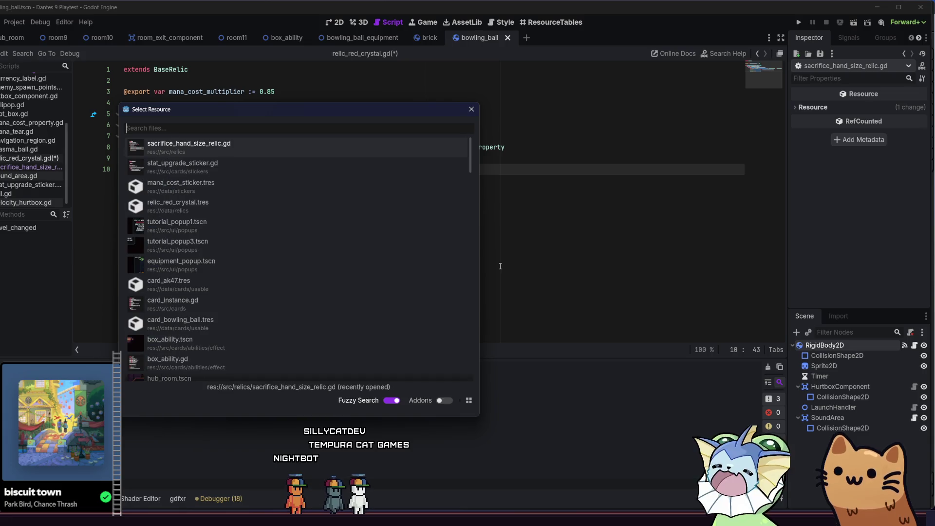
pyautogui.click(241, 200)
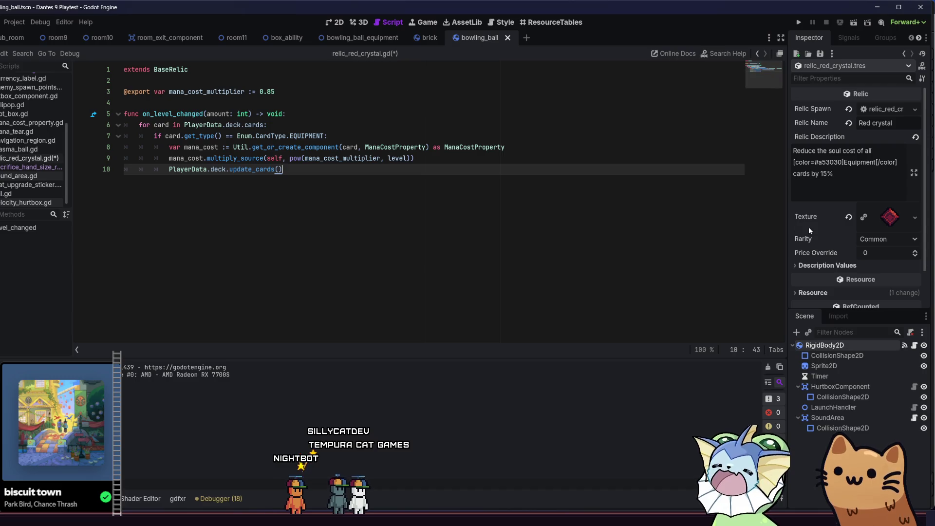
pyautogui.click(867, 108)
pyautogui.click(795, 107)
pyautogui.click(796, 107)
pyautogui.click(841, 347)
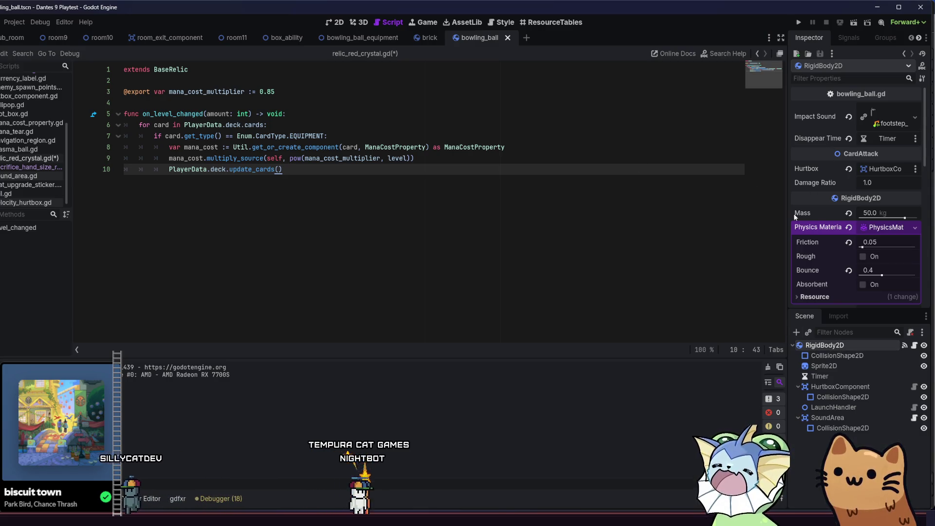
# Reopen relic_red_crystal.tres and review the 0.85 multiplier and on_level_changed lines.
pyautogui.click(330, 96)
pyautogui.hotkey('shift', 'alt', 'o')
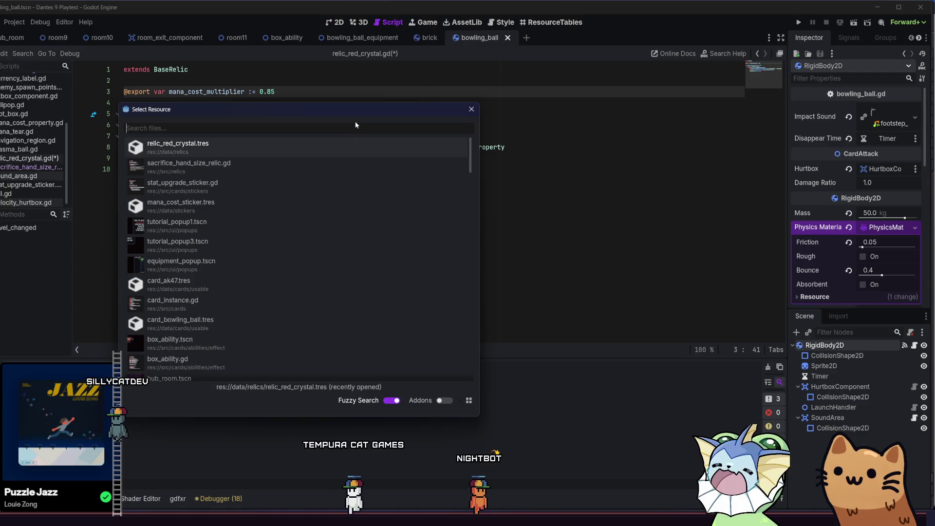
pyautogui.press('Return')
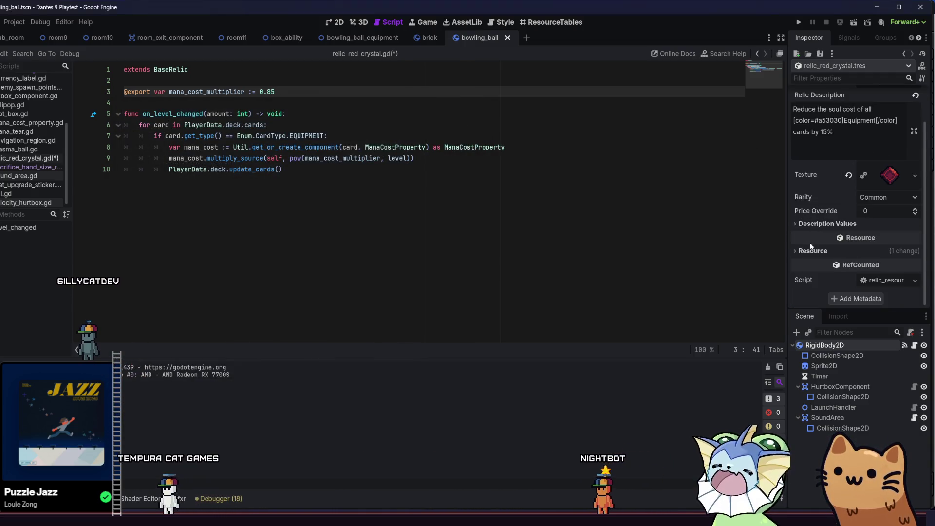
pyautogui.scroll(2, 814, 237)
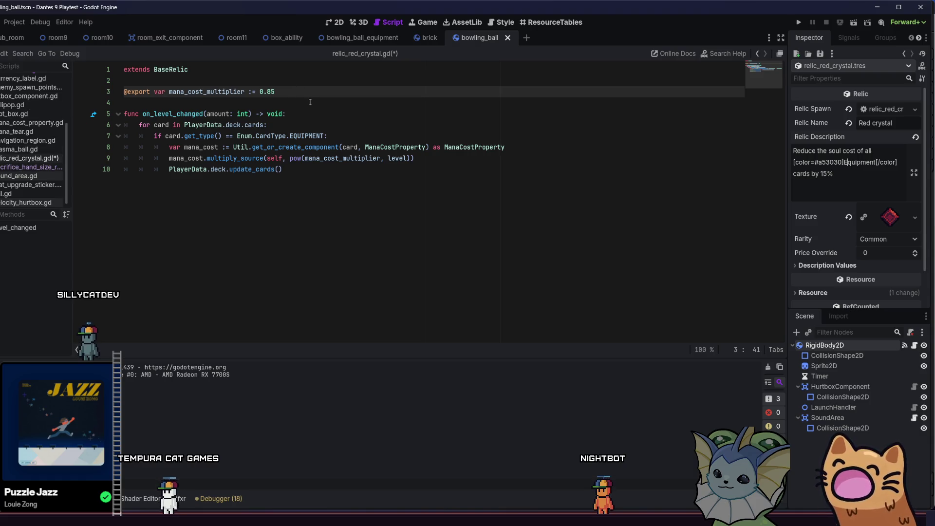
pyautogui.click(82, 103)
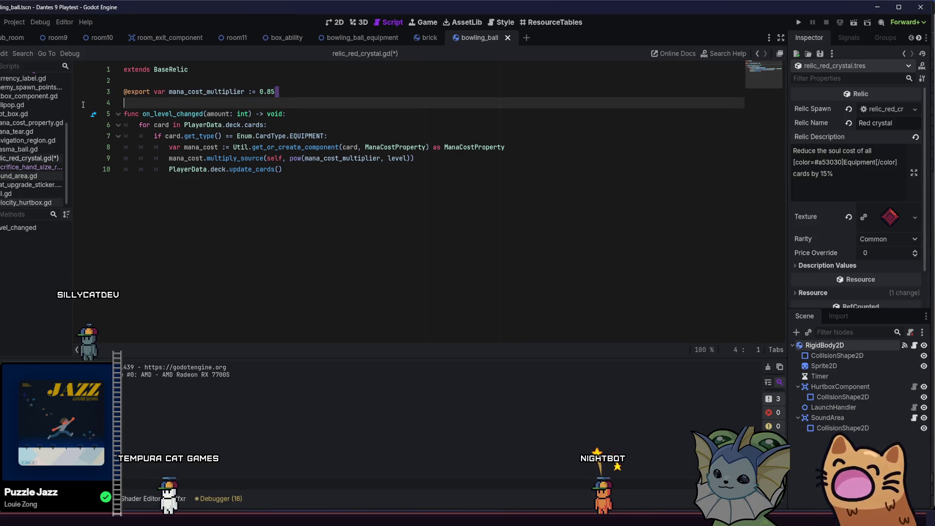
pyautogui.click(280, 91)
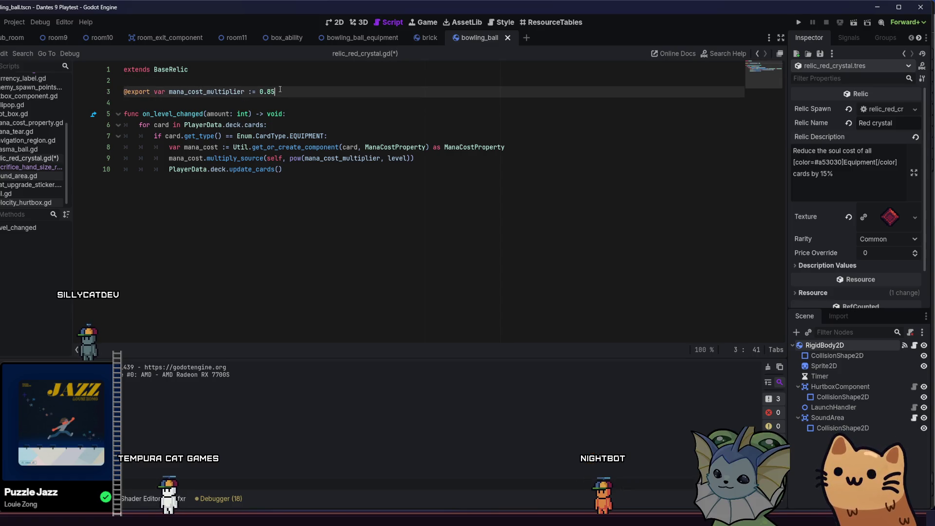
pyautogui.click(268, 114)
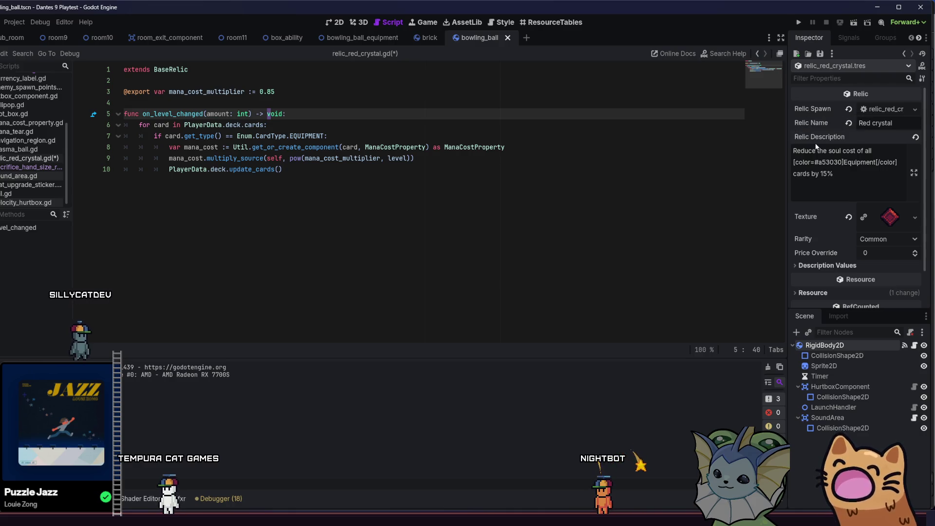
# Quick-open sacrifice_hand_size_relic.gd by searching 'sacrifice_a'.
pyautogui.hotkey('shift', 'alt', 'o')
pyautogui.write('sacrifice_a')
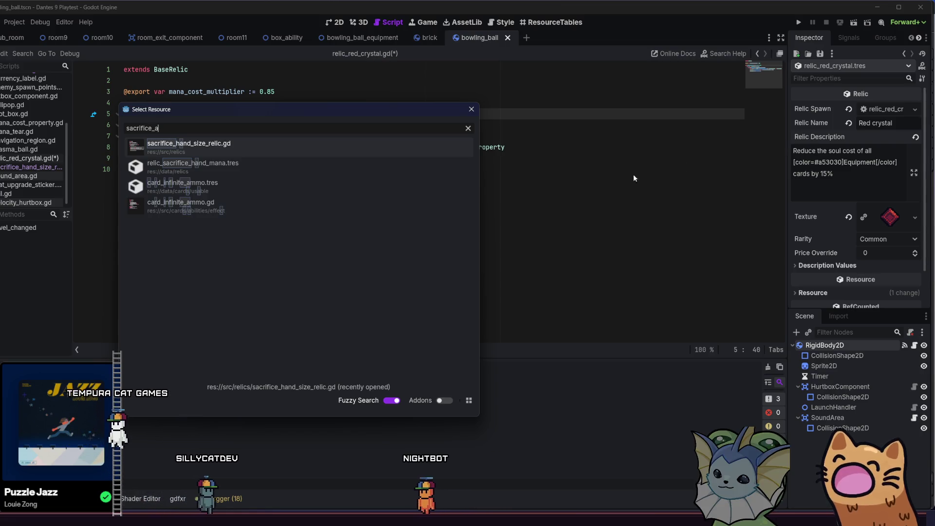
pyautogui.click(257, 144)
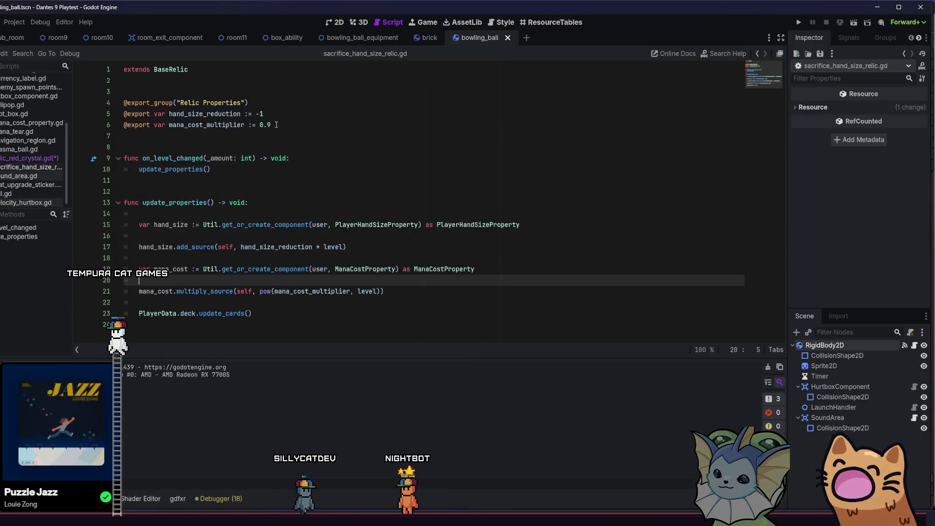
pyautogui.moveTo(272, 125); pyautogui.dragTo(115, 103)
pyautogui.click(115, 104)
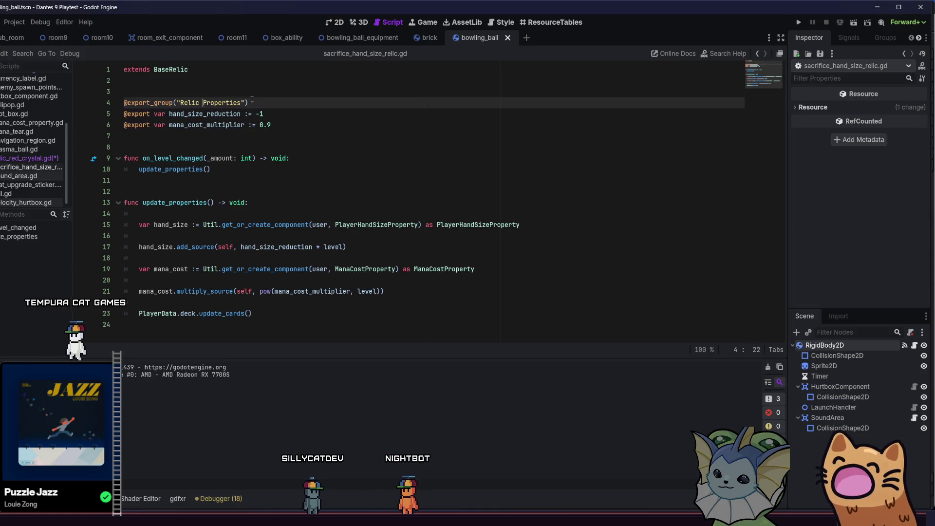
pyautogui.moveTo(248, 102); pyautogui.dragTo(63, 104)
pyautogui.hotkey('ctrl', 'c')
pyautogui.click(5, 157)
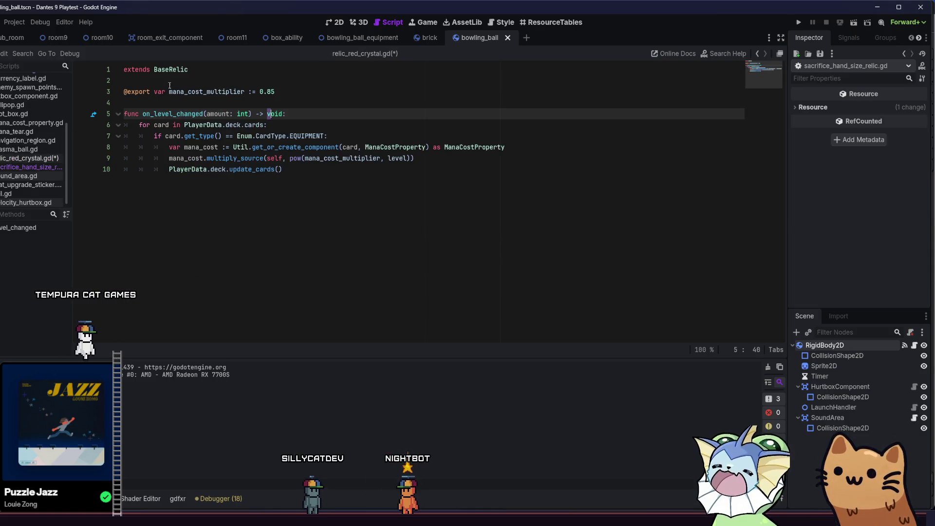
# Paste the Relic Properties export group below the extends line and save relic_red_crystal.gd.
pyautogui.click(202, 80)
pyautogui.hotkey('ctrl', 'v')
pyautogui.click(202, 73)
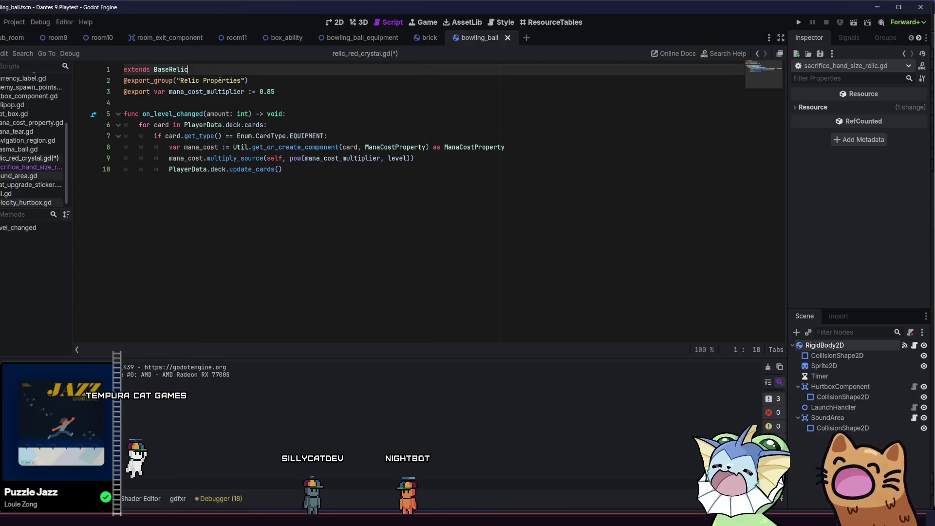
pyautogui.press('Return')
pyautogui.press('Return')
pyautogui.hotkey('ctrl', 's')
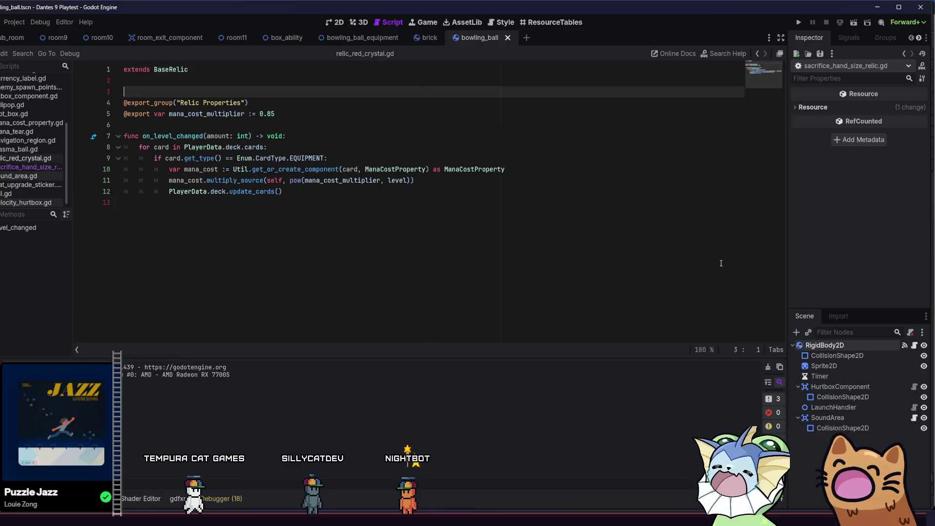
pyautogui.hotkey('shift', 'alt', 'o')
pyautogui.write('red_')
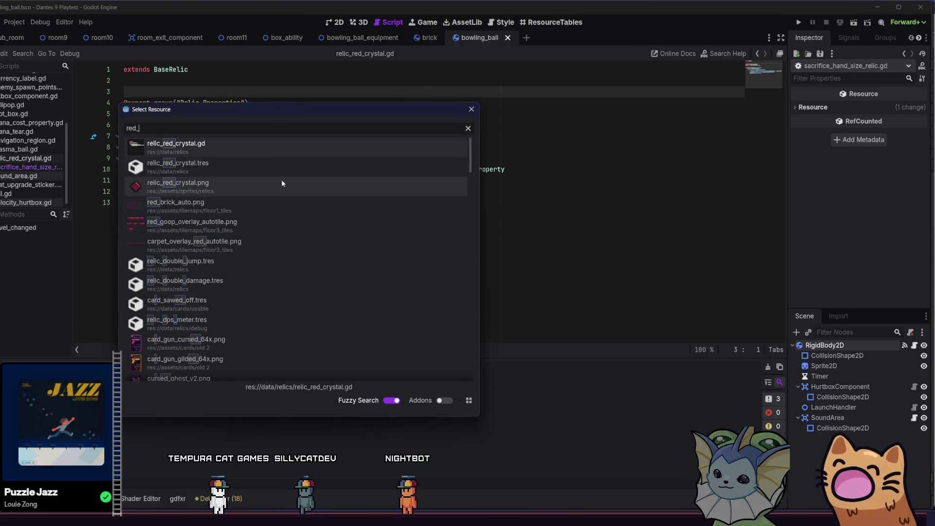
# Open relic_red_crystal.tres with Custom Properties expanded, showing mana cost multiplier 0.0, and review the script body.
pyautogui.click(268, 164)
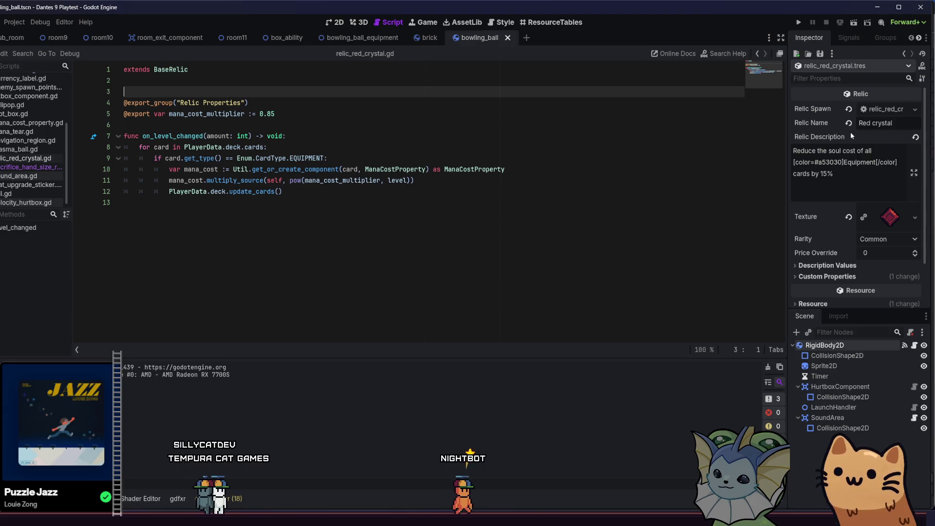
pyautogui.click(828, 276)
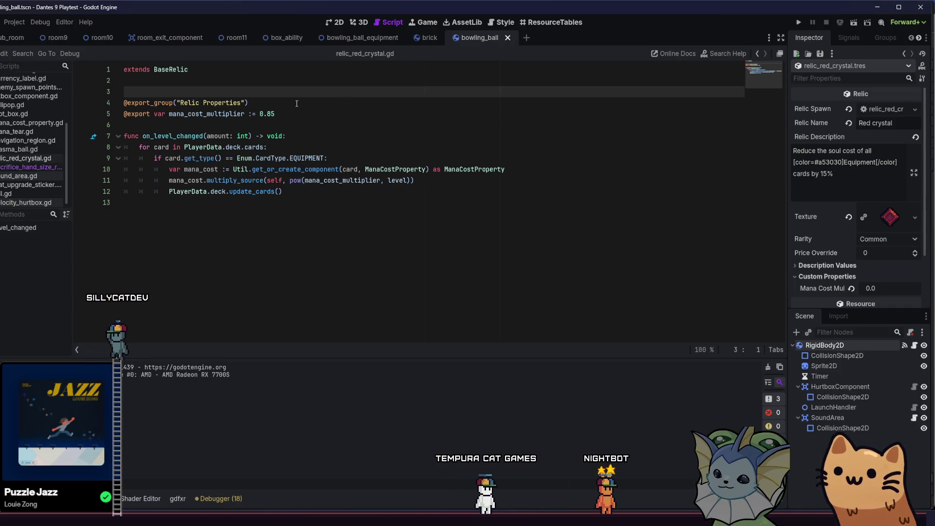
pyautogui.moveTo(312, 191); pyautogui.dragTo(126, 100)
pyautogui.moveTo(312, 191)
pyautogui.mouseDown()
pyautogui.moveTo(85, 84)
pyautogui.moveTo(79, 67)
pyautogui.mouseUp()
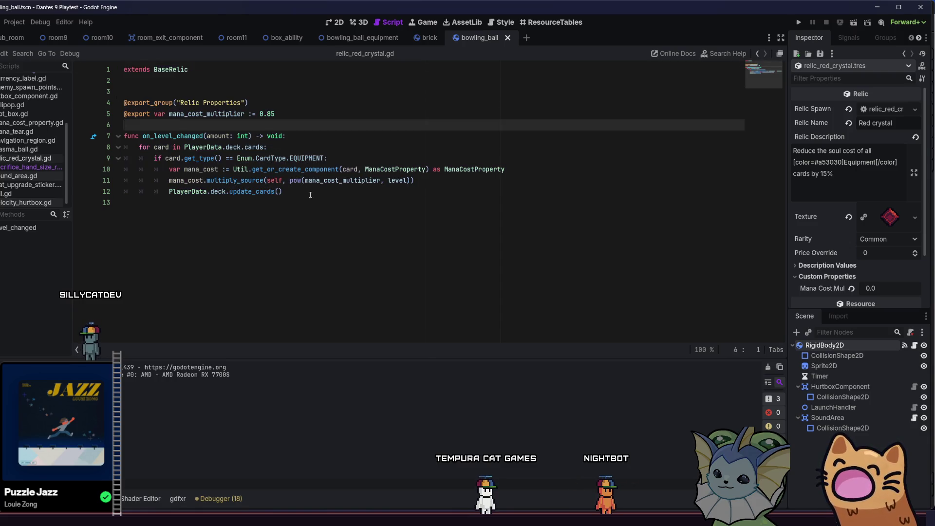
pyautogui.click(272, 158)
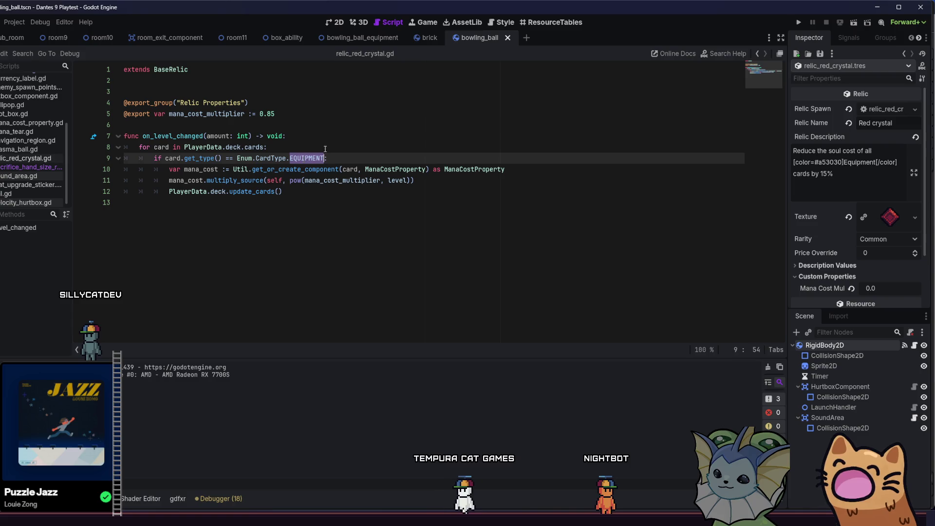
pyautogui.click(335, 115)
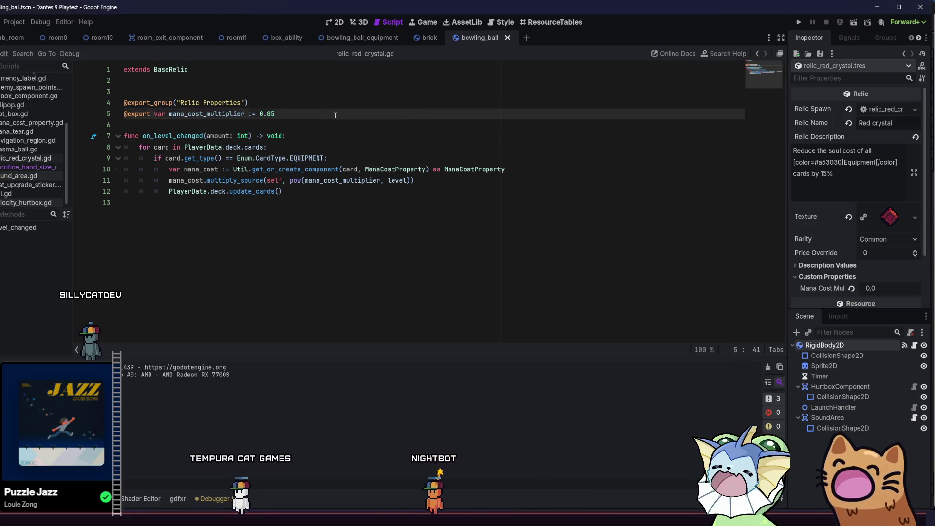
pyautogui.press('Return')
pyautogui.write('ex')
pyautogui.press('BackSpace')
pyautogui.press('BackSpace')
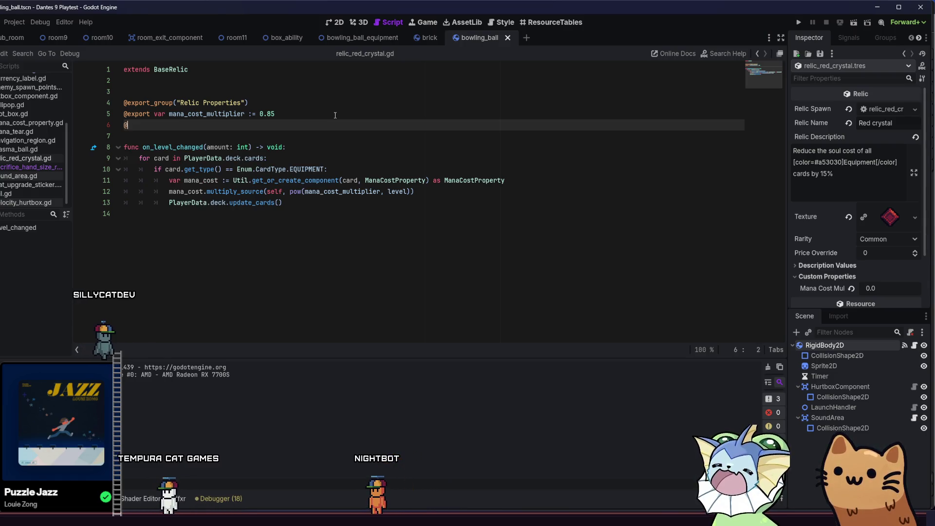
pyautogui.write('@ex')
pyautogui.press('Return')
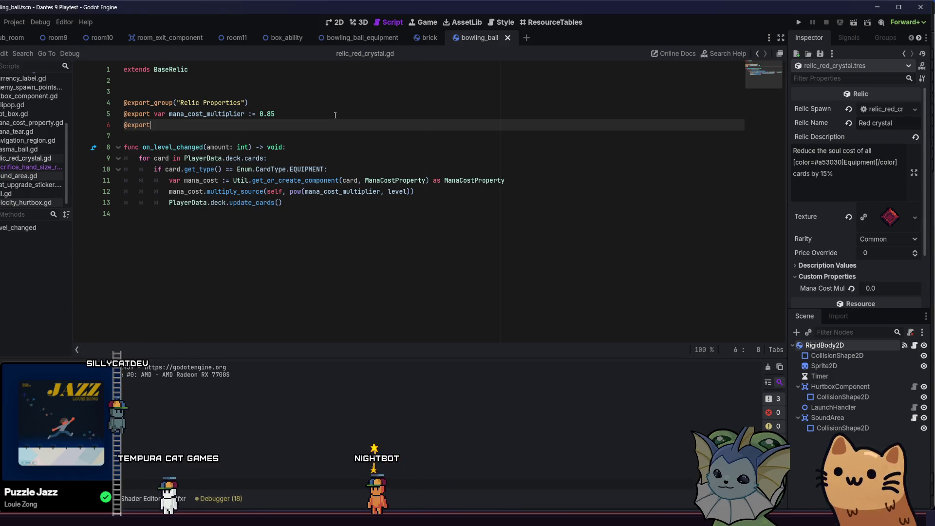
pyautogui.write('e')
pyautogui.press('Return')
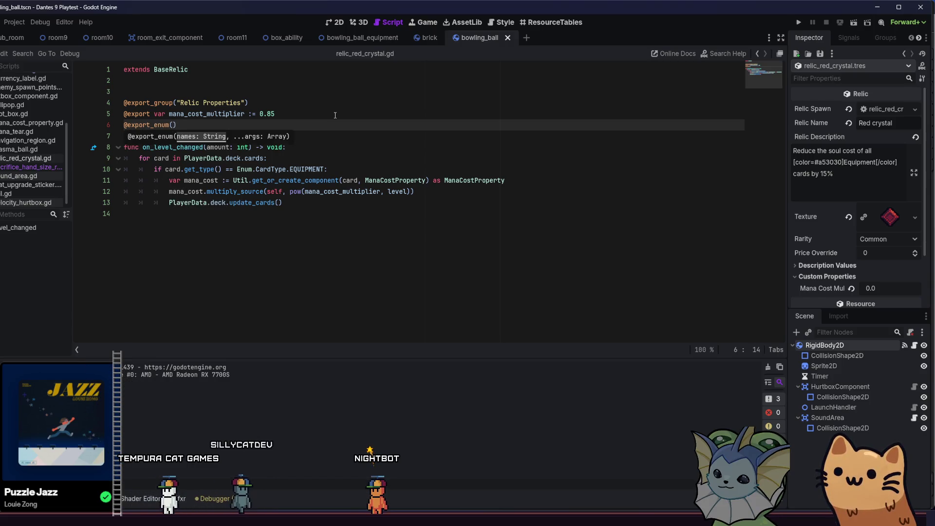
pyautogui.write(')')
pyautogui.press('Left')
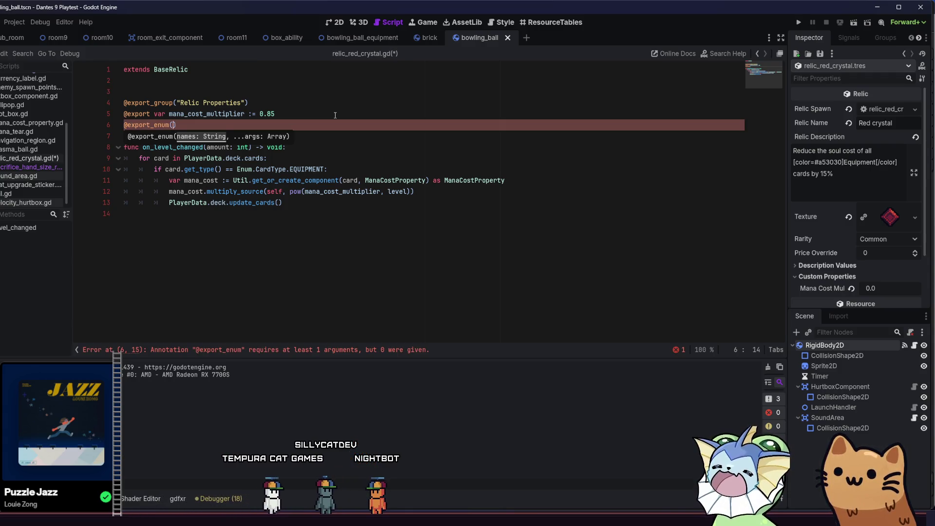
pyautogui.press('BackSpace')
pyautogui.press('BackSpace')
pyautogui.press('BackSpace')
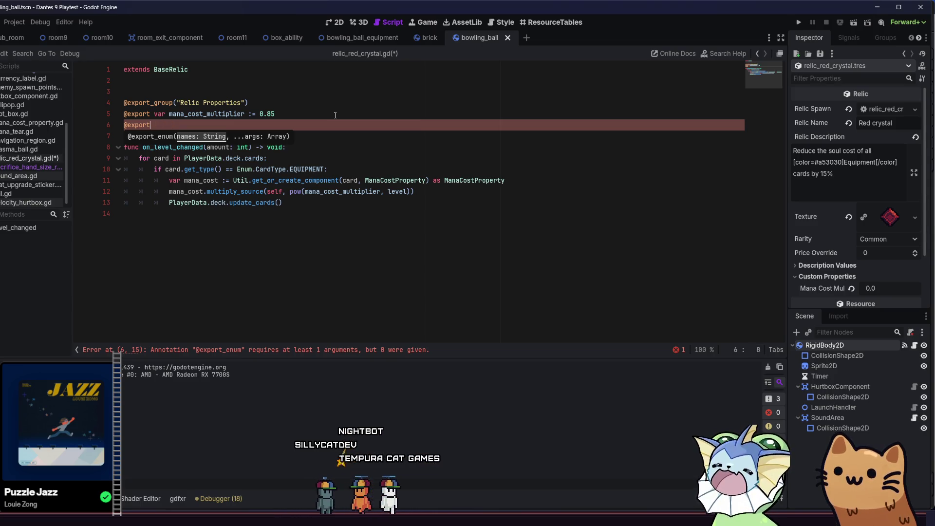
# Fill the annotation with Enum.CardType using autocomplete.
pyautogui.write('var Enu')
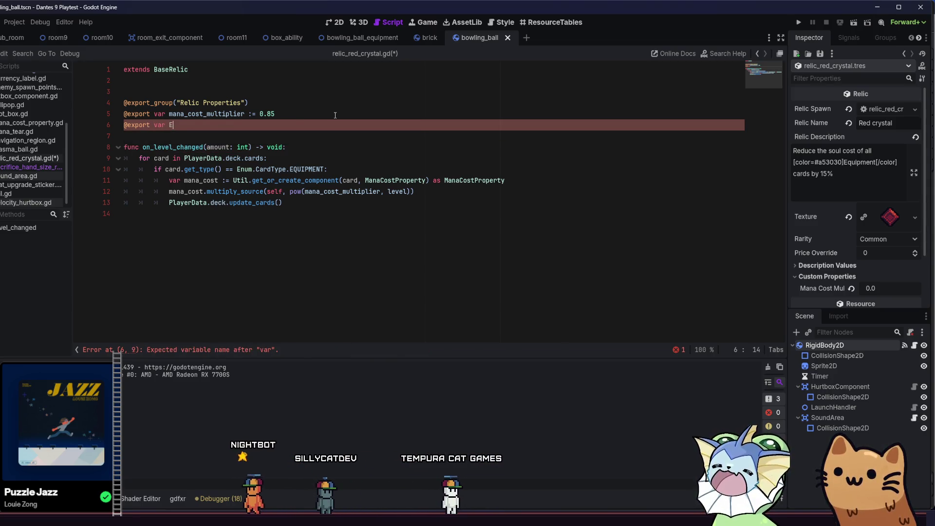
pyautogui.press('BackSpace')
pyautogui.press('BackSpace')
pyautogui.press('BackSpace')
pyautogui.write('_en')
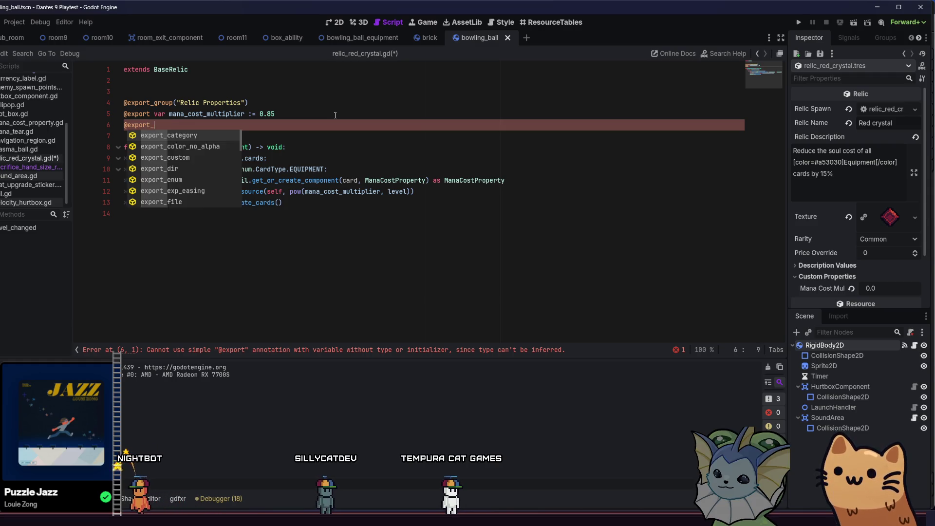
pyautogui.press('Return')
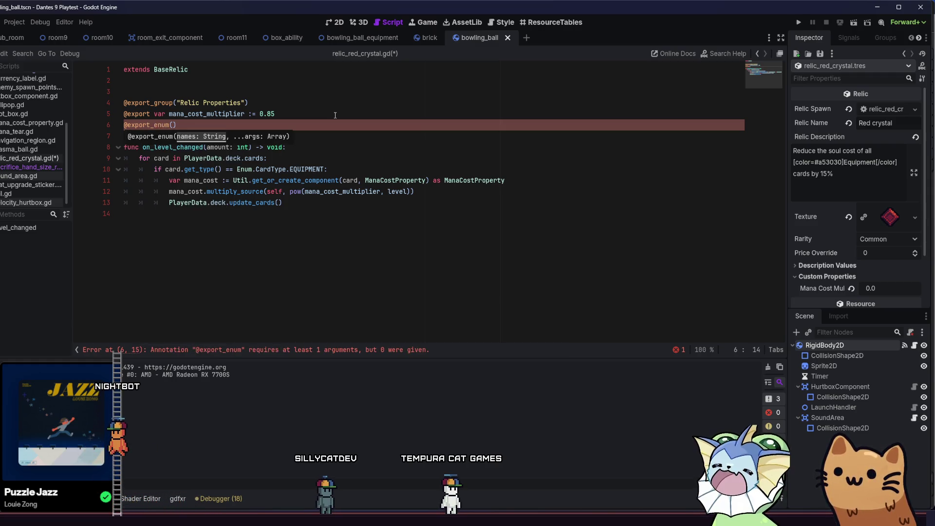
pyautogui.write('num.card')
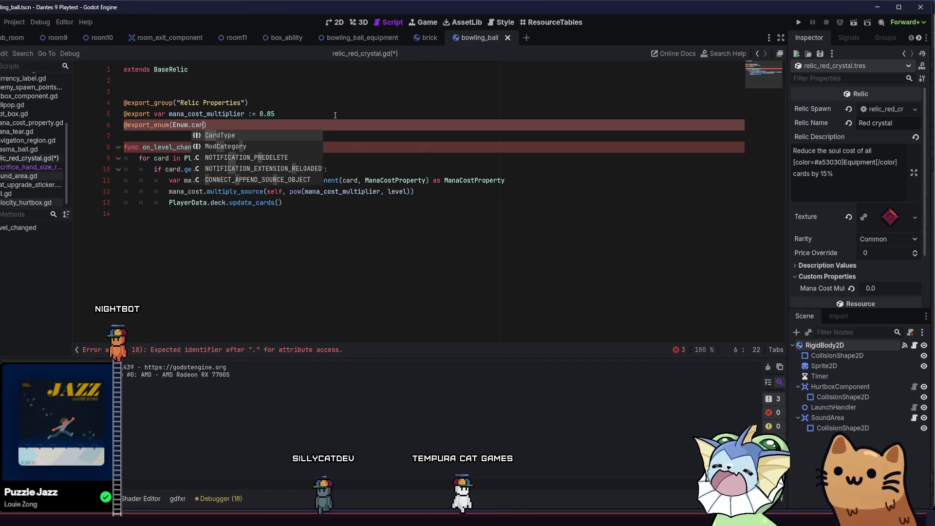
pyautogui.press('Return')
pyautogui.click(259, 128)
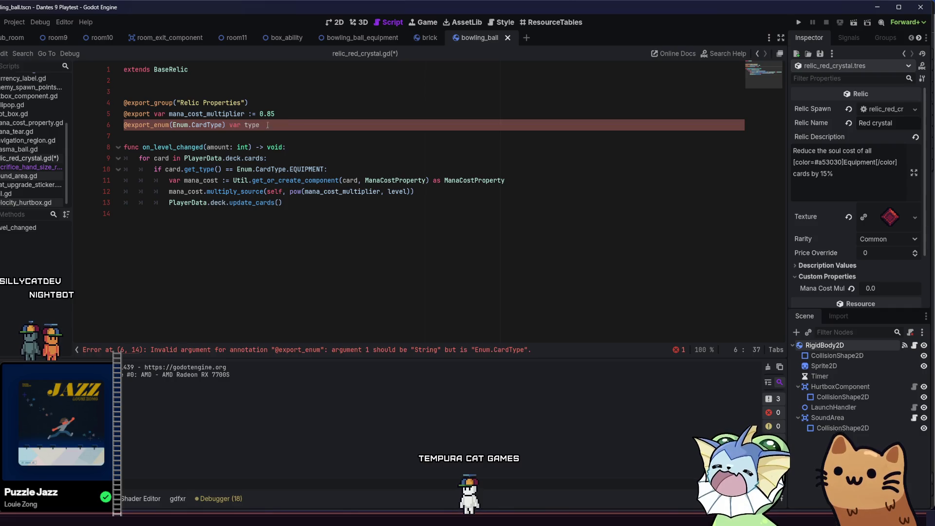
pyautogui.click(268, 117)
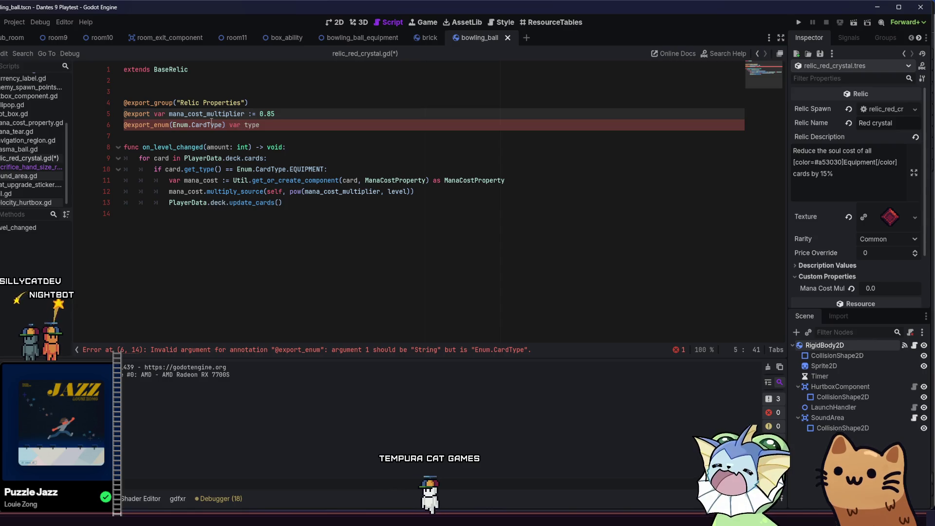
pyautogui.moveTo(223, 125); pyautogui.dragTo(173, 125)
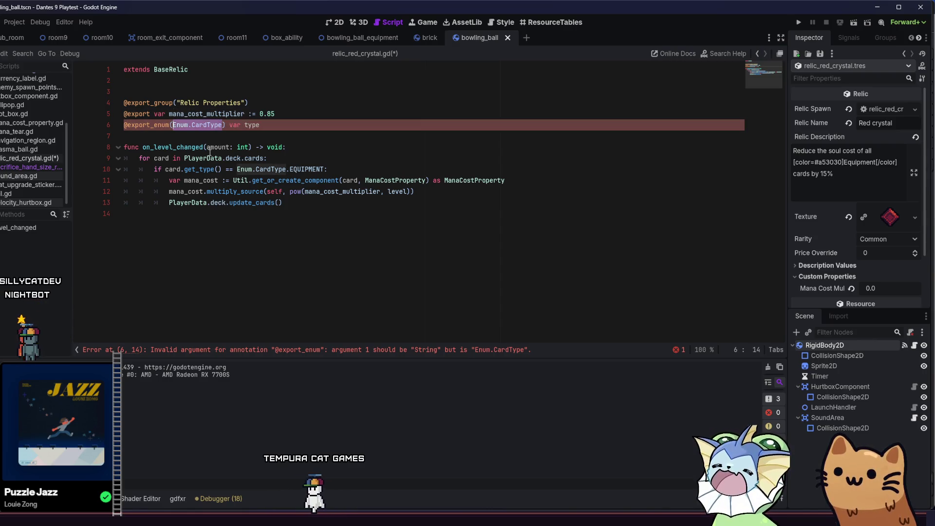
pyautogui.press('BackSpace')
pyautogui.press('Right')
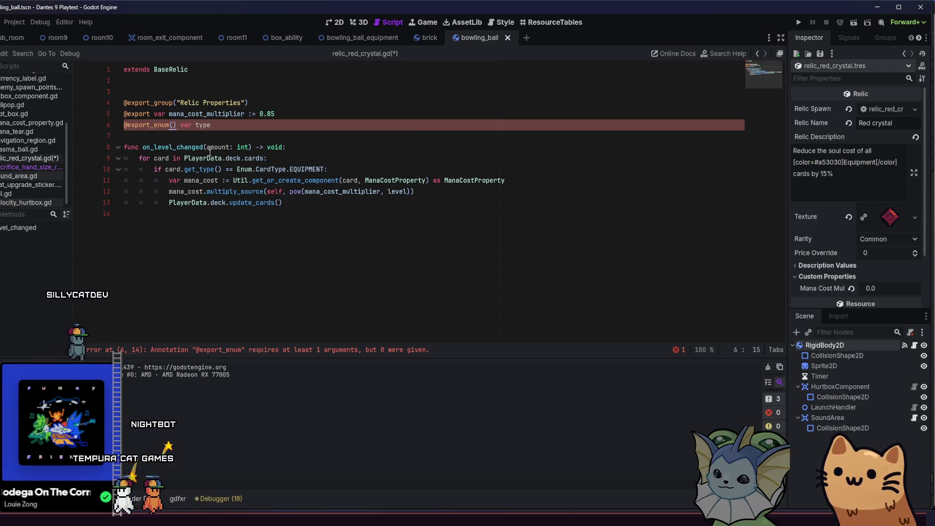
pyautogui.press('Left')
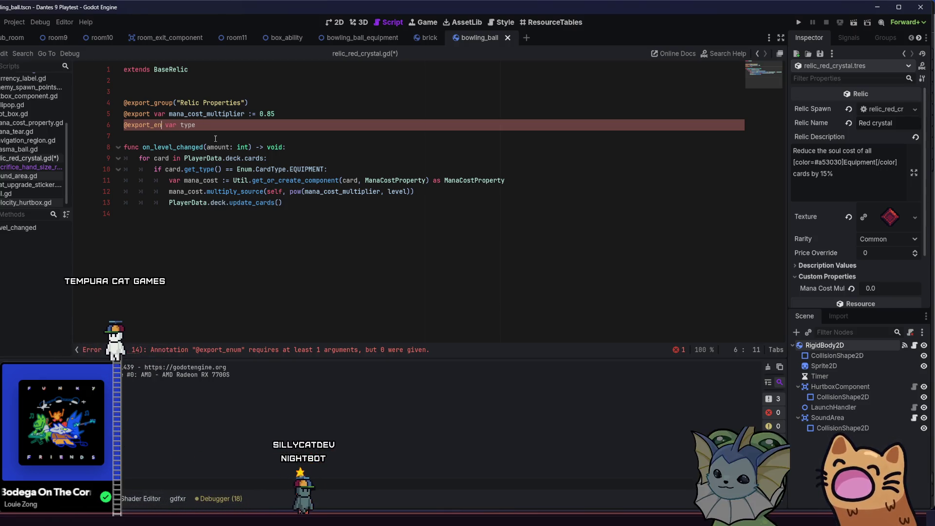
pyautogui.press('BackSpace')
pyautogui.press('BackSpace')
pyautogui.press('BackSpace')
pyautogui.click(225, 123)
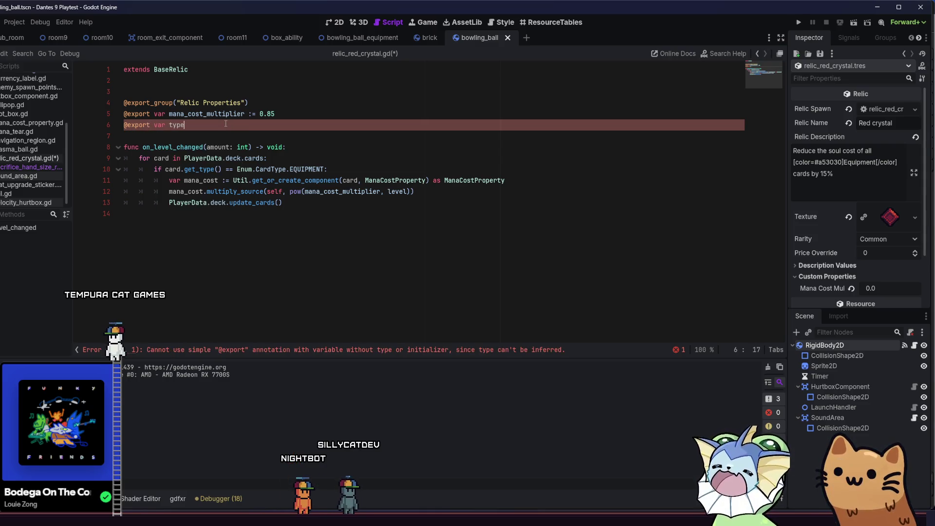
pyautogui.write('num.')
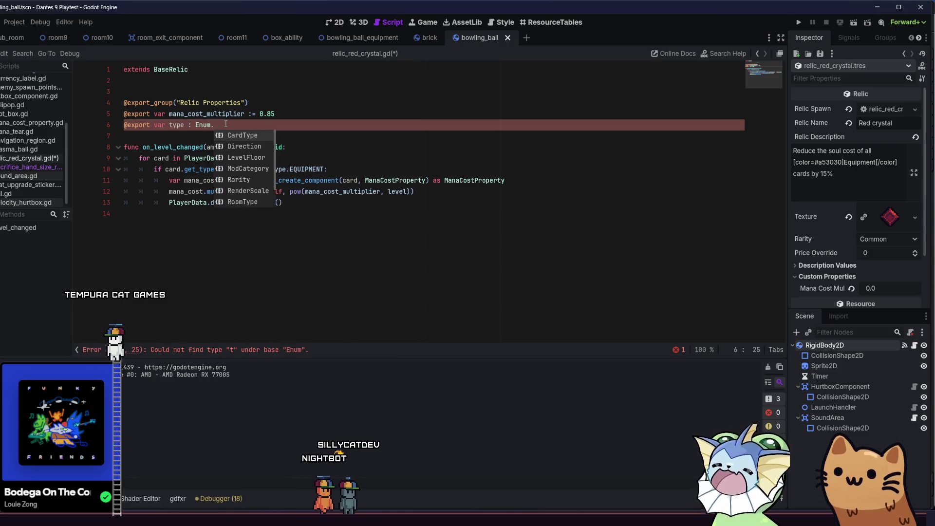
pyautogui.write('c')
pyautogui.press('Return')
pyautogui.hotkey('ctrl', 's')
pyautogui.scroll(-2, 829, 234)
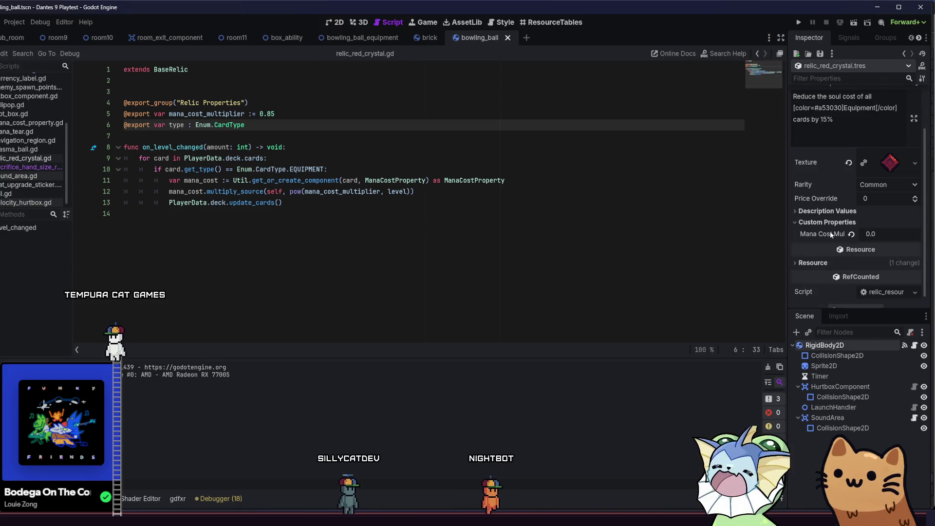
# Open relic_red_crystal.tres and check its Type dropdown without changing it.
pyautogui.click(817, 346)
pyautogui.hotkey('shift', 'alt', 'o')
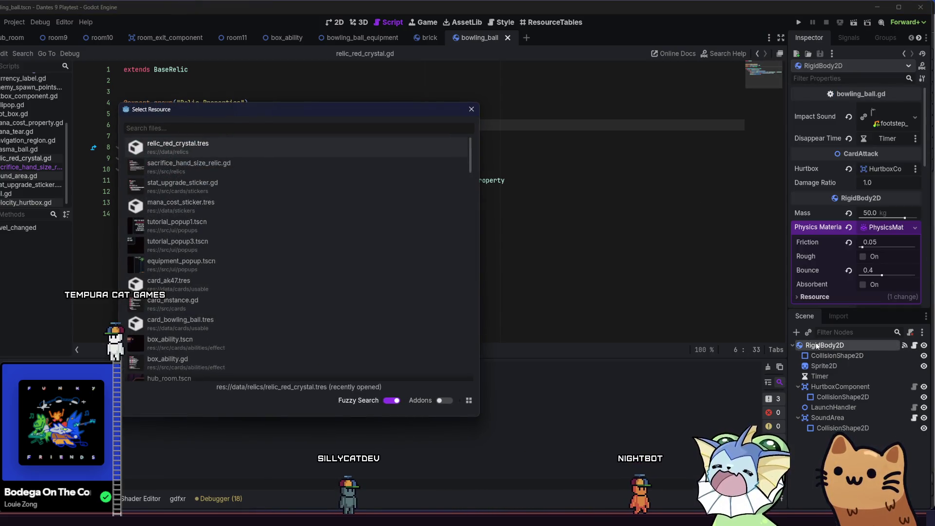
pyautogui.doubleClick(341, 151)
pyautogui.scroll(-1, 907, 185)
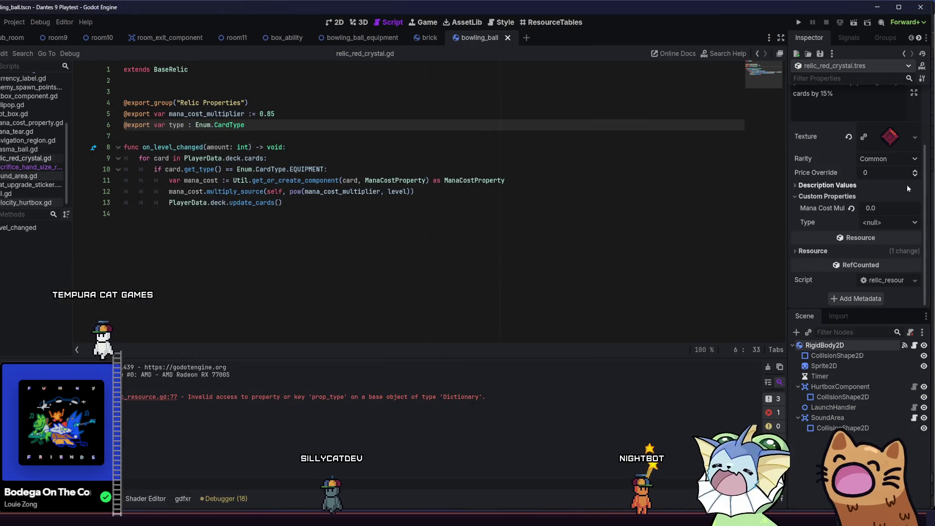
pyautogui.click(907, 223)
pyautogui.click(322, 156)
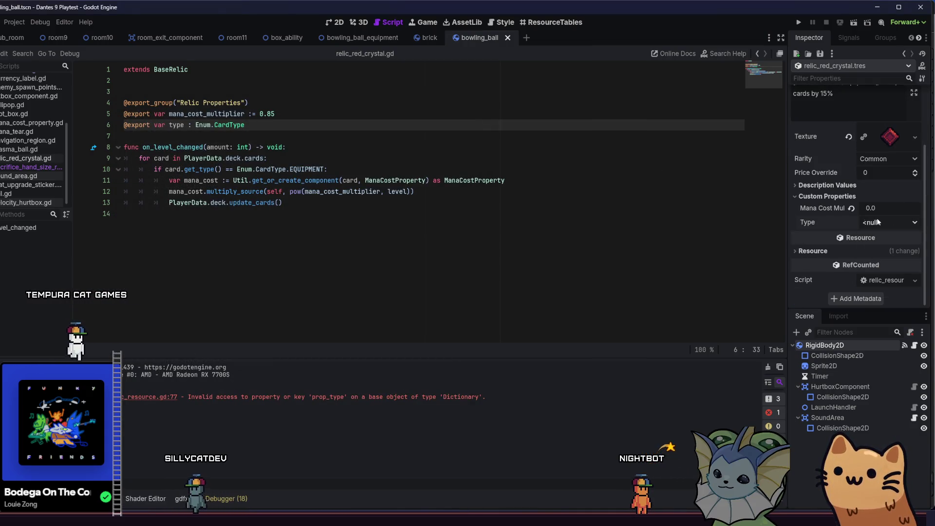
# Replace Enum.CardType.EQUIPMENT on line 10 with type and save the script.
pyautogui.moveTo(324, 169); pyautogui.dragTo(238, 170)
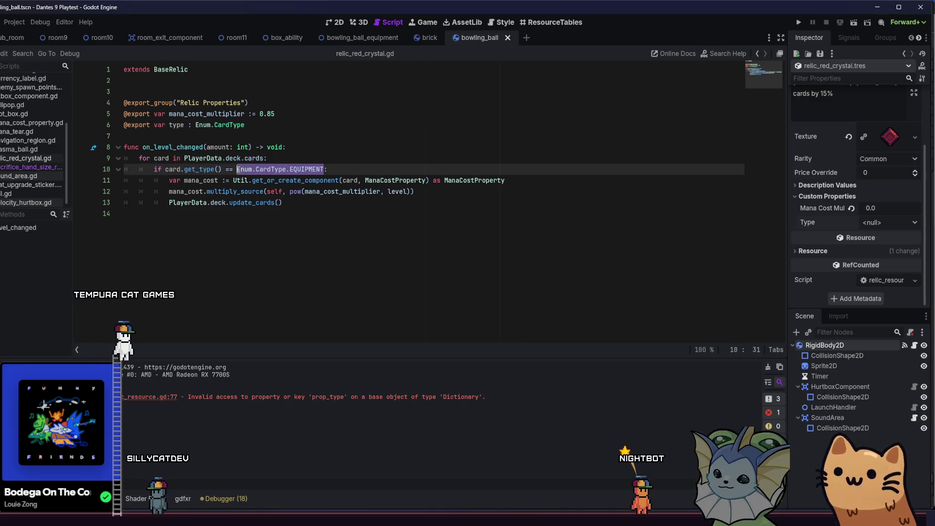
pyautogui.press('Right')
pyautogui.hotkey('ctrl', 's')
pyautogui.click(266, 126)
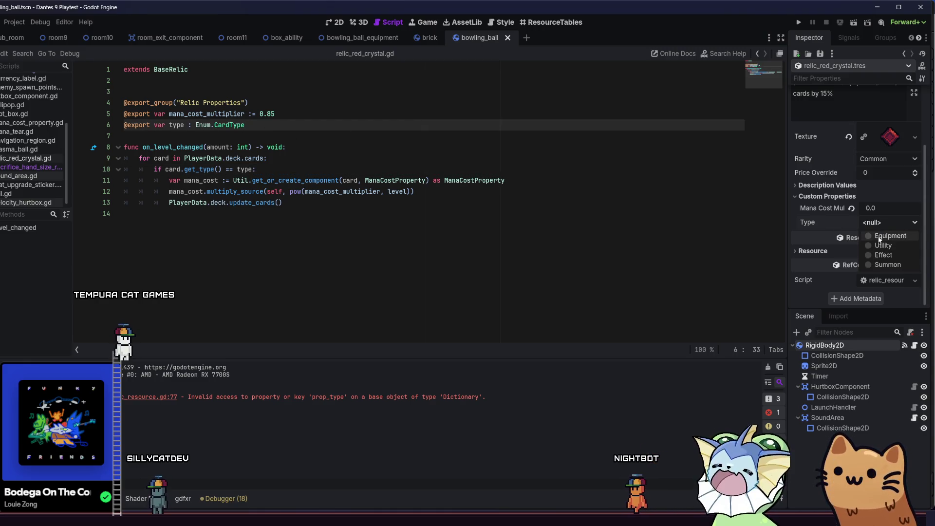
# Try the relic's Type as Equipment and Effect, leave it null, and save.
pyautogui.click(884, 236)
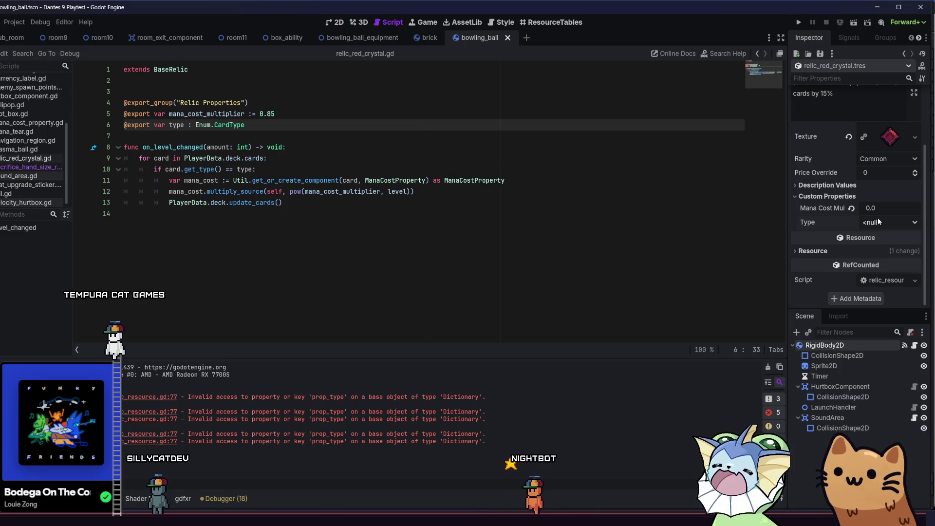
pyautogui.click(877, 218)
pyautogui.click(871, 258)
pyautogui.click(872, 221)
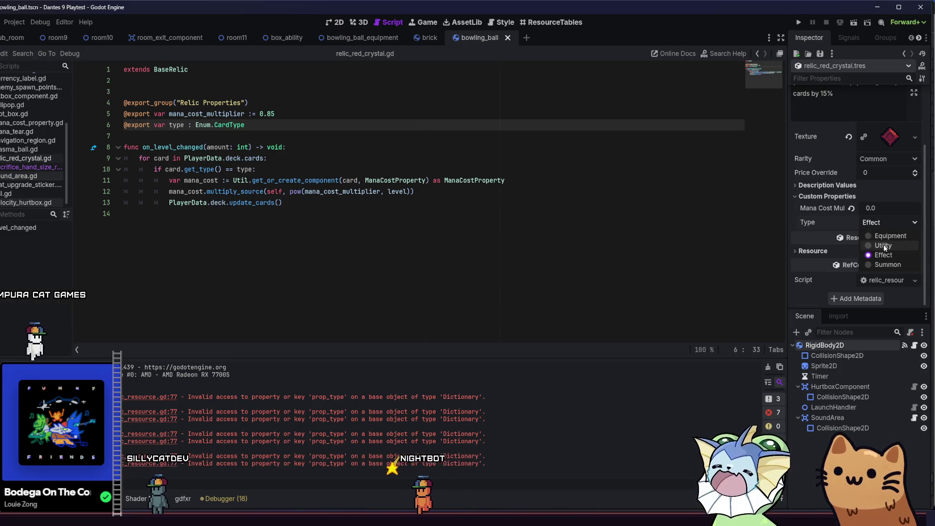
pyautogui.click(880, 233)
pyautogui.click(882, 223)
pyautogui.click(882, 235)
pyautogui.click(883, 223)
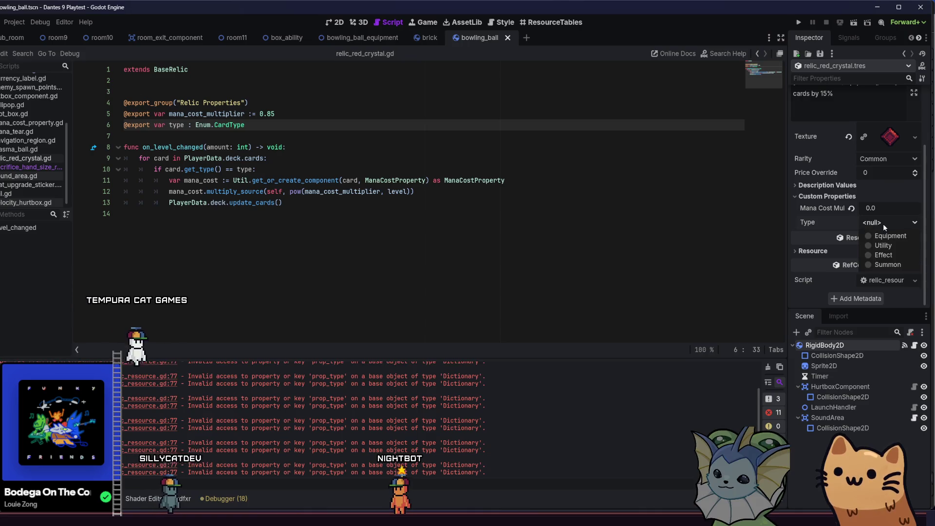
pyautogui.click(523, 192)
pyautogui.click(523, 192)
pyautogui.hotkey('ctrl', 's')
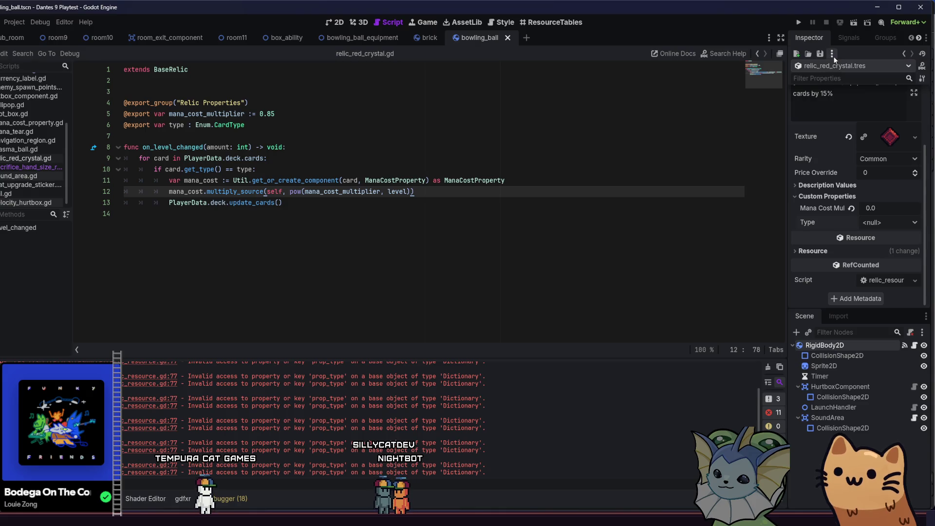
pyautogui.click(819, 346)
pyautogui.hotkey('alt', 'shift', 'o')
pyautogui.write('red')
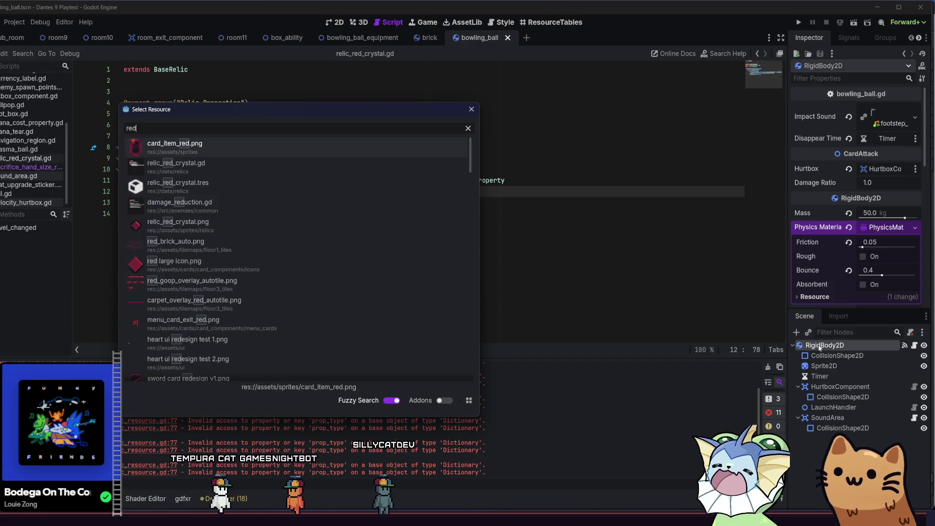
pyautogui.press('BackSpace')
pyautogui.press('BackSpace')
pyautogui.press('BackSpace')
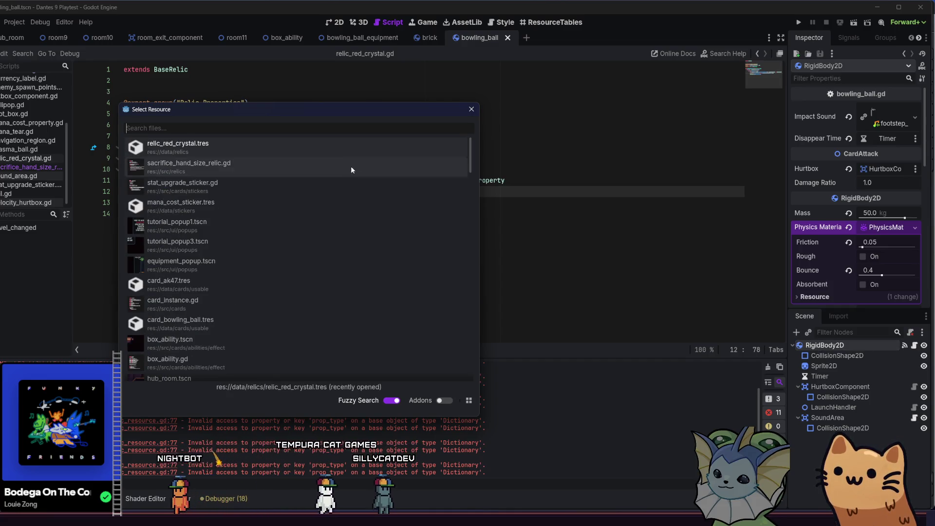
pyautogui.press('Return')
pyautogui.click(880, 223)
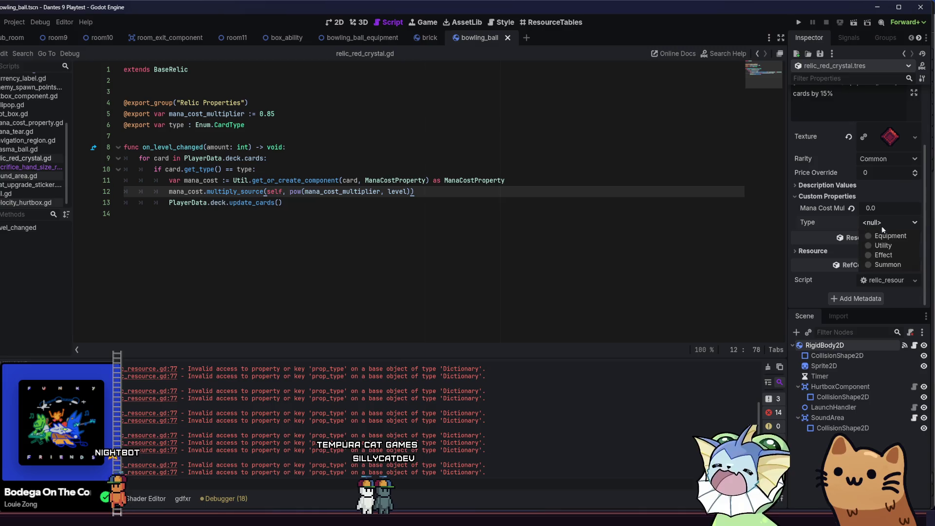
pyautogui.click(890, 226)
pyautogui.click(883, 245)
pyautogui.click(888, 223)
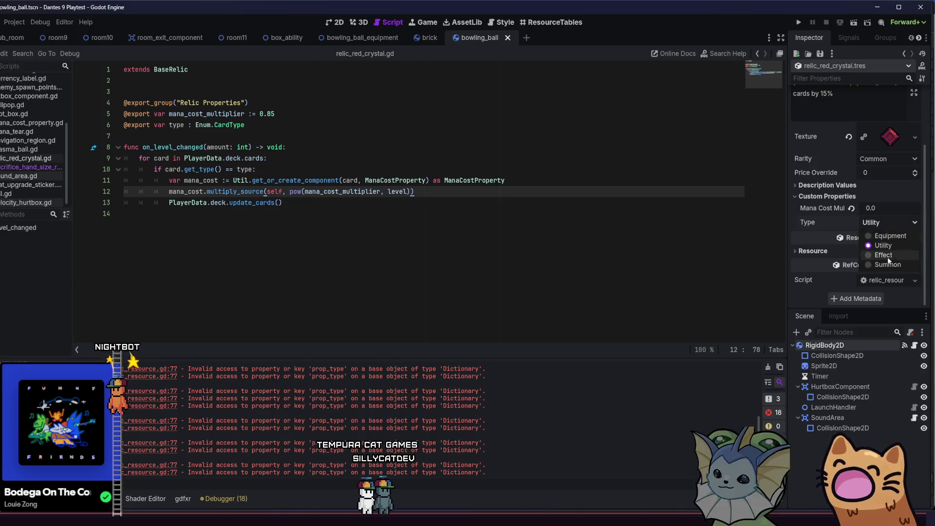
pyautogui.click(887, 225)
pyautogui.click(887, 224)
pyautogui.click(892, 226)
pyautogui.click(893, 225)
pyautogui.click(888, 235)
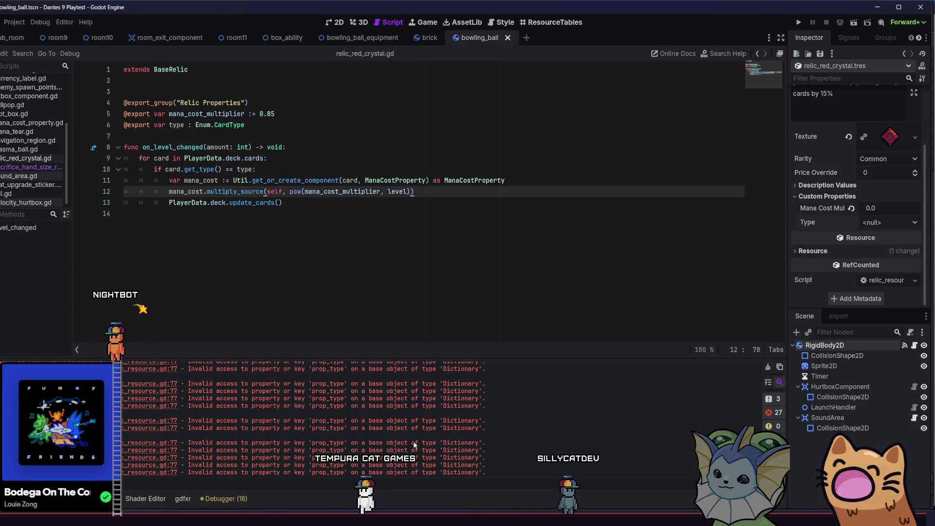
pyautogui.click(133, 443)
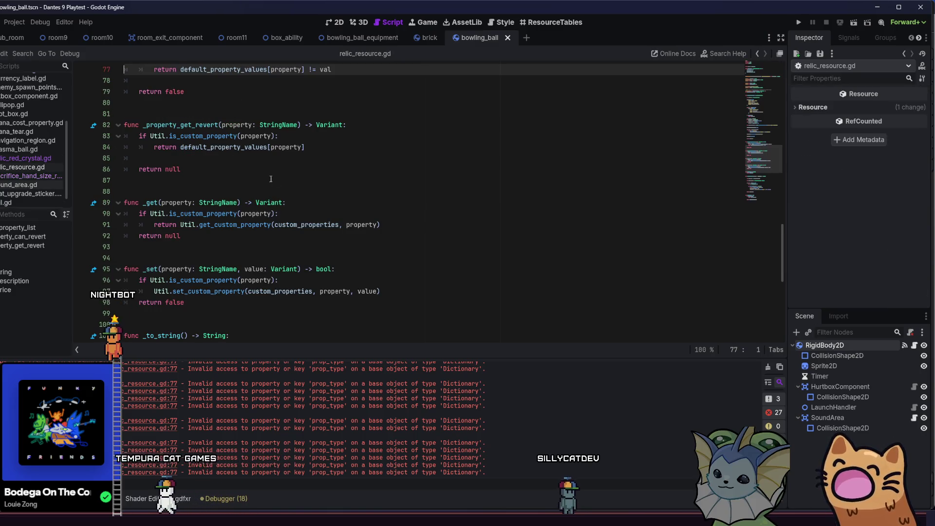
# Review the custom-property check and return lines of _property_can_revert in relic_resource.gd.
pyautogui.moveTo(143, 170)
pyautogui.mouseDown()
pyautogui.moveTo(389, 191)
pyautogui.moveTo(336, 203)
pyautogui.mouseUp()
pyautogui.moveTo(184, 225)
pyautogui.mouseDown()
pyautogui.moveTo(146, 215)
pyautogui.moveTo(154, 202)
pyautogui.mouseUp()
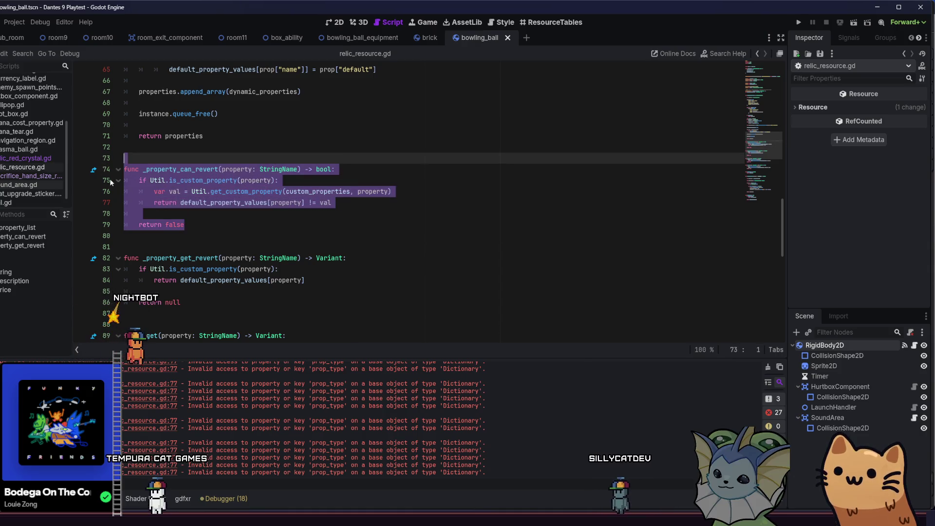
pyautogui.click(110, 179)
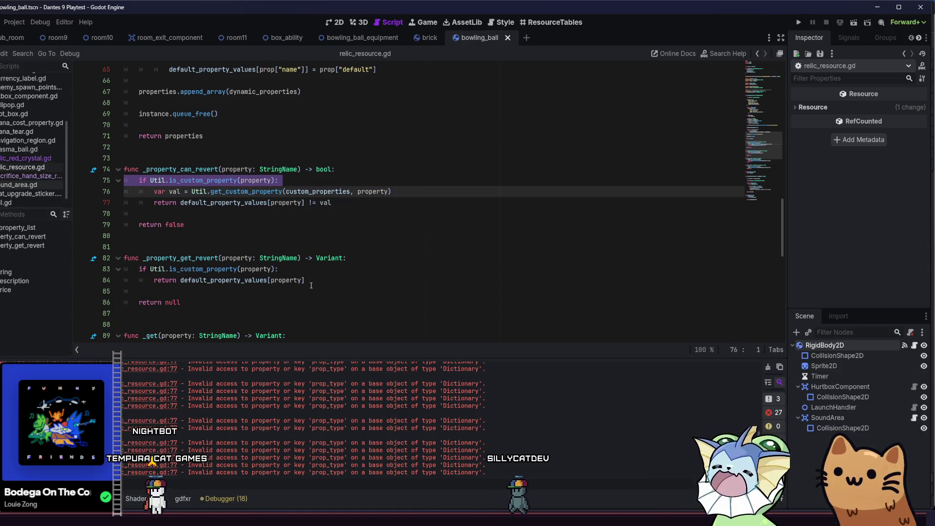
pyautogui.click(260, 212)
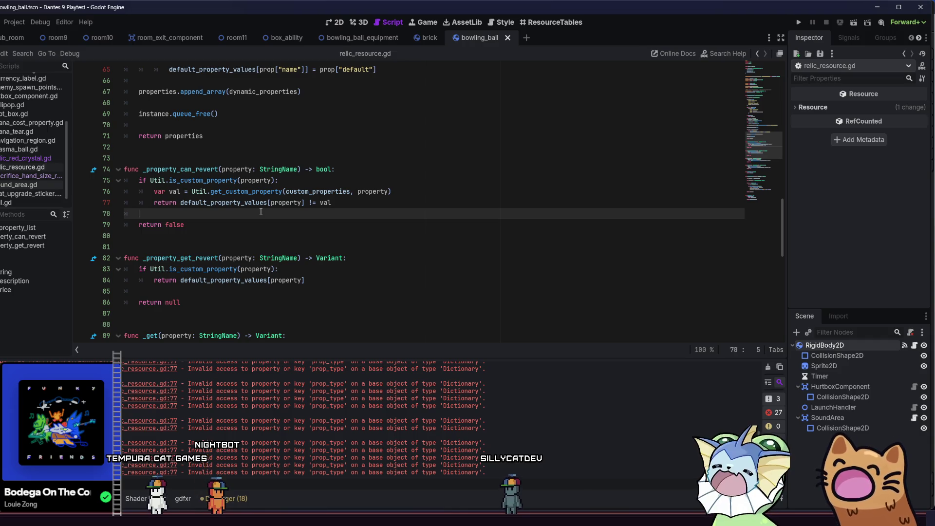
pyautogui.click(223, 225)
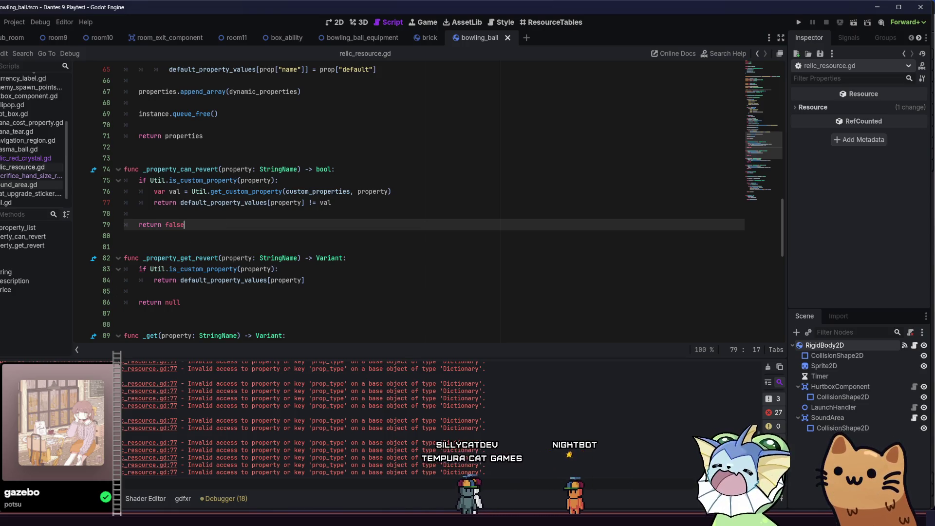
pyautogui.hotkey('alt', 'f')
# Duplicate relic_red_crystal.tres as relic_blue_crystal.tres.
pyautogui.click(324, 286)
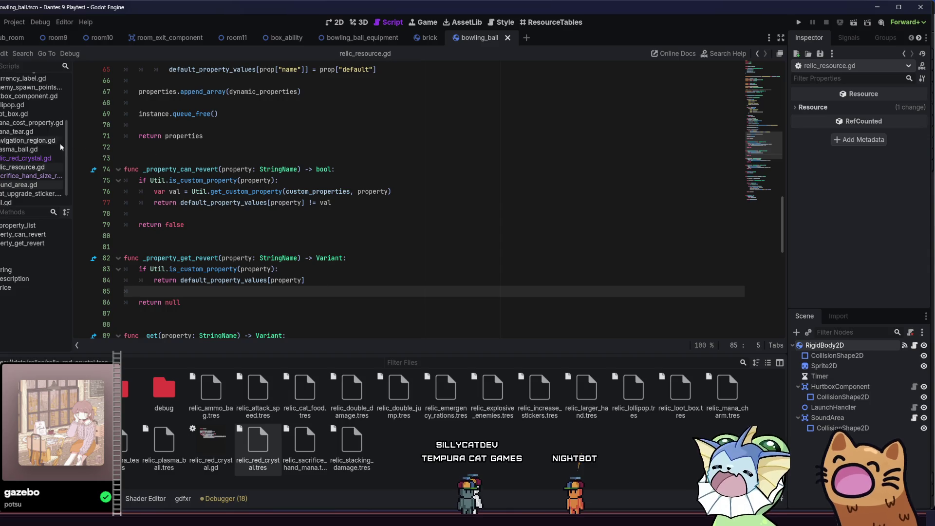
pyautogui.click(42, 158)
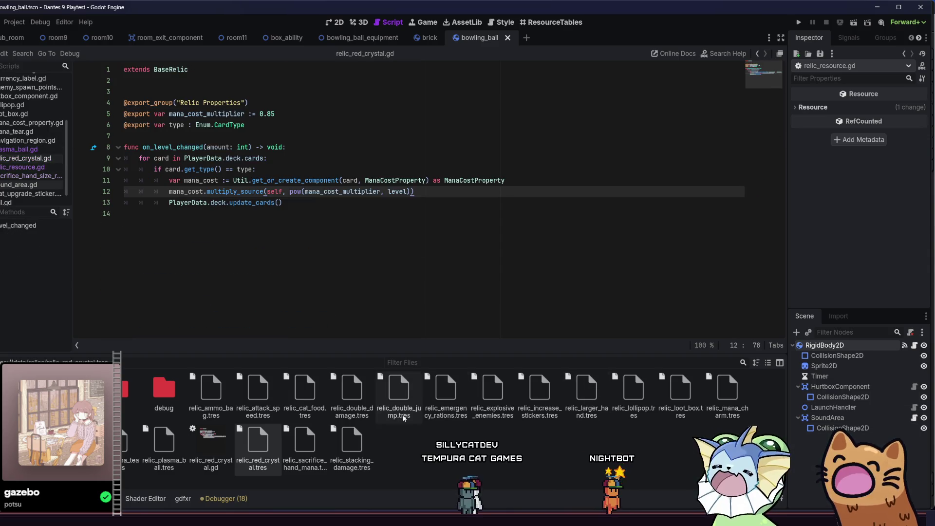
pyautogui.rightClick(270, 446)
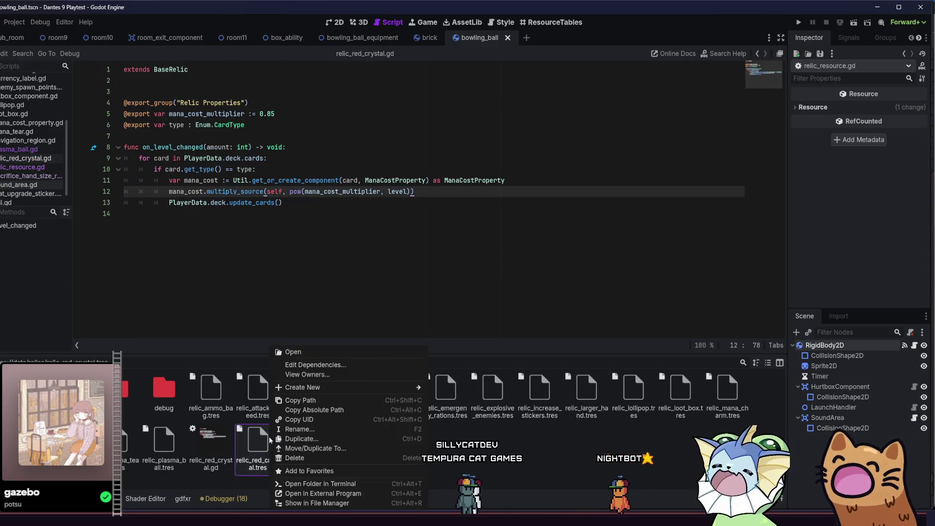
pyautogui.click(338, 439)
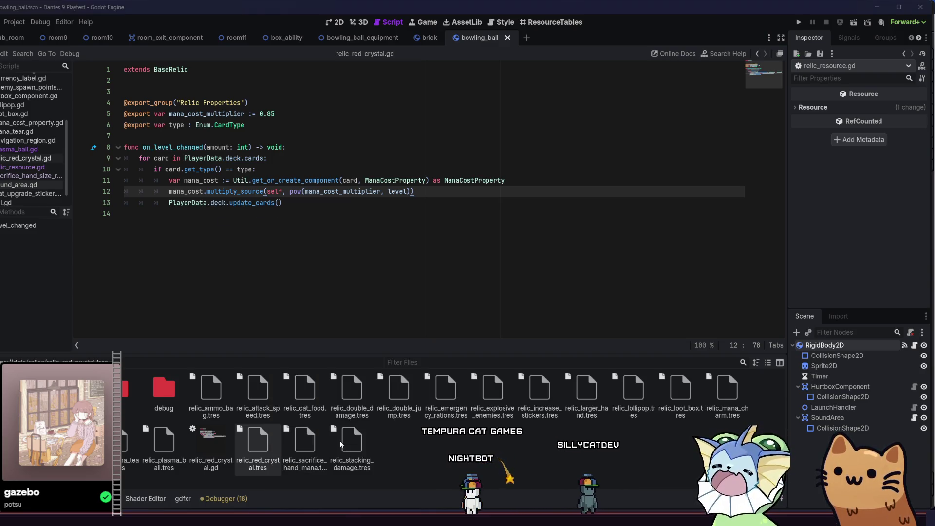
pyautogui.press('BackSpace')
pyautogui.press('BackSpace')
pyautogui.press('BackSpace')
pyautogui.write('bleu')
pyautogui.press('BackSpace')
pyautogui.press('BackSpace')
pyautogui.write('ue_crystal.tres')
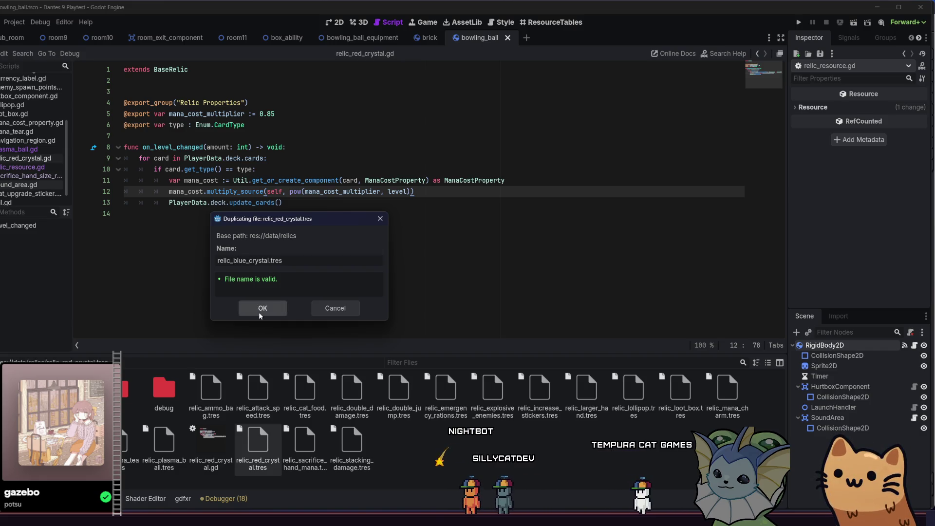
pyautogui.click(262, 308)
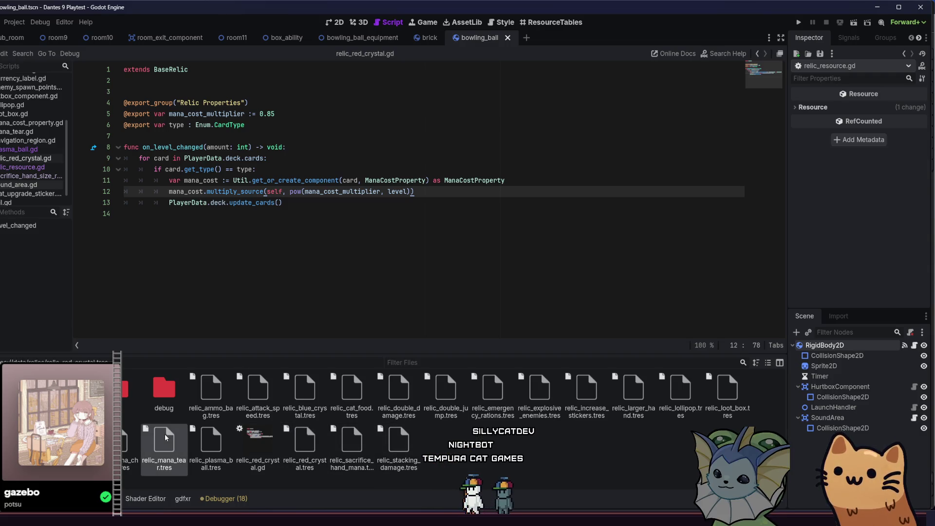
# Duplicate relic_blue_crystal.tres as relic_purple_crystal.tres.
pyautogui.rightClick(296, 403)
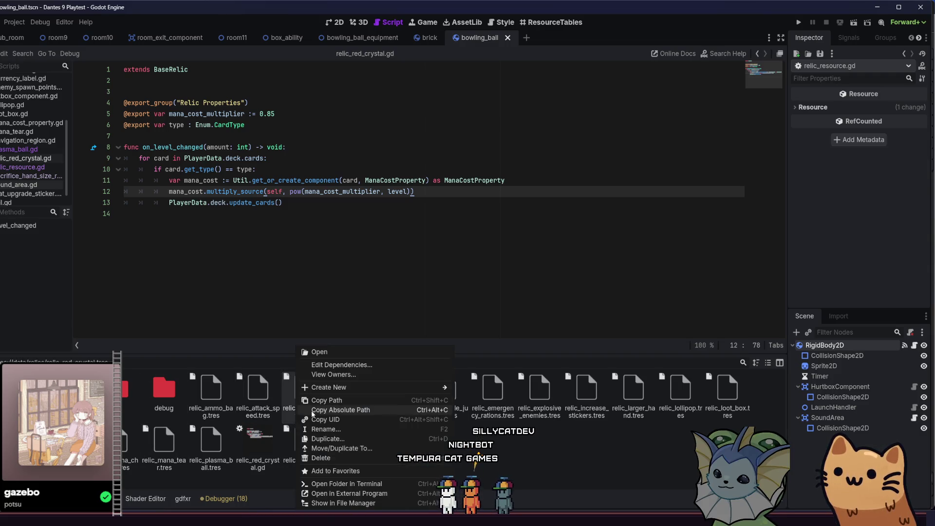
pyautogui.click(327, 438)
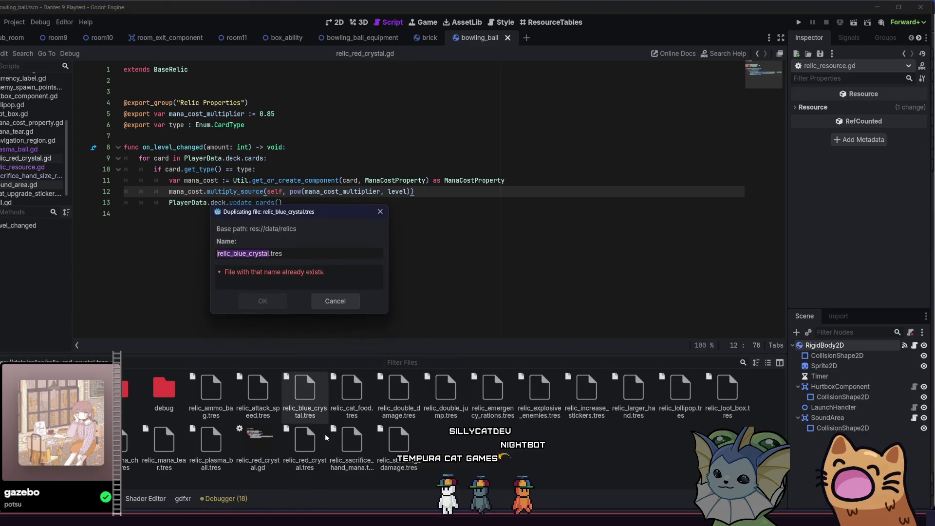
pyautogui.click(238, 254)
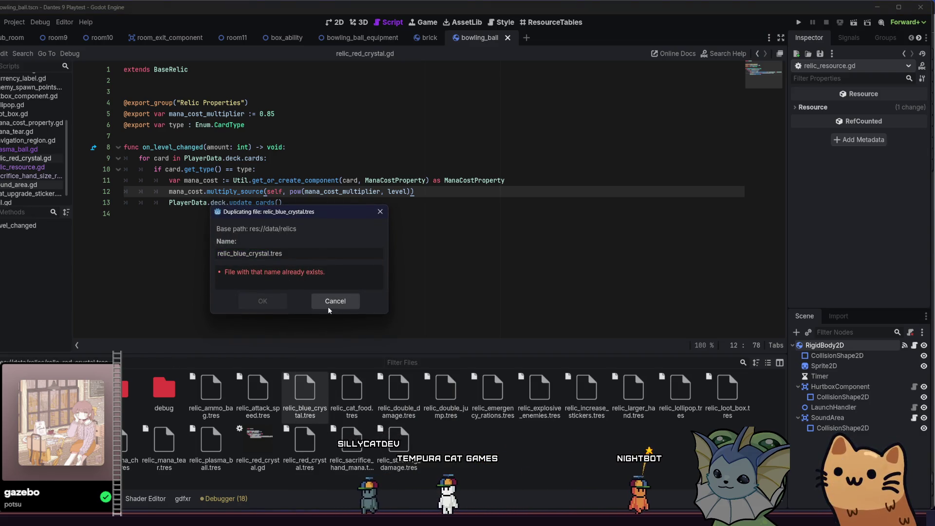
pyautogui.press('BackSpace')
pyautogui.press('BackSpace')
pyautogui.press('BackSpace')
pyautogui.write('purple')
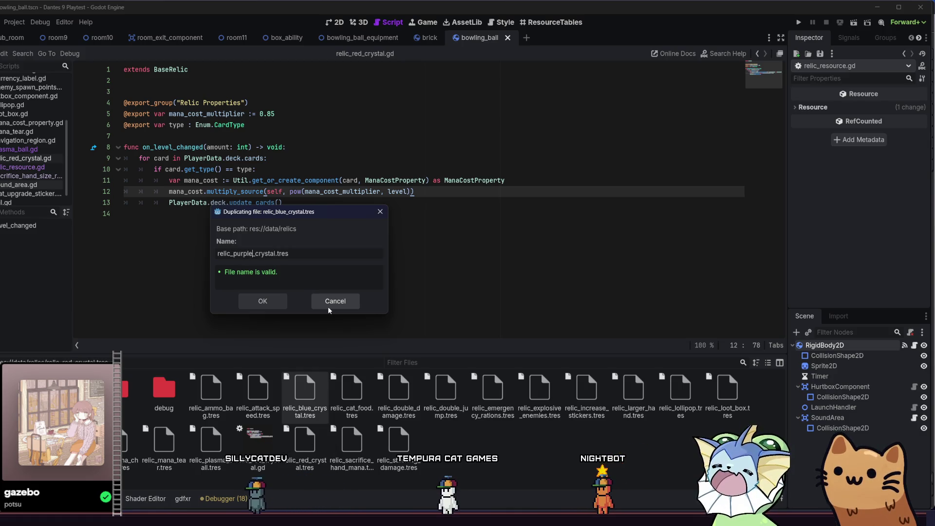
pyautogui.click(263, 300)
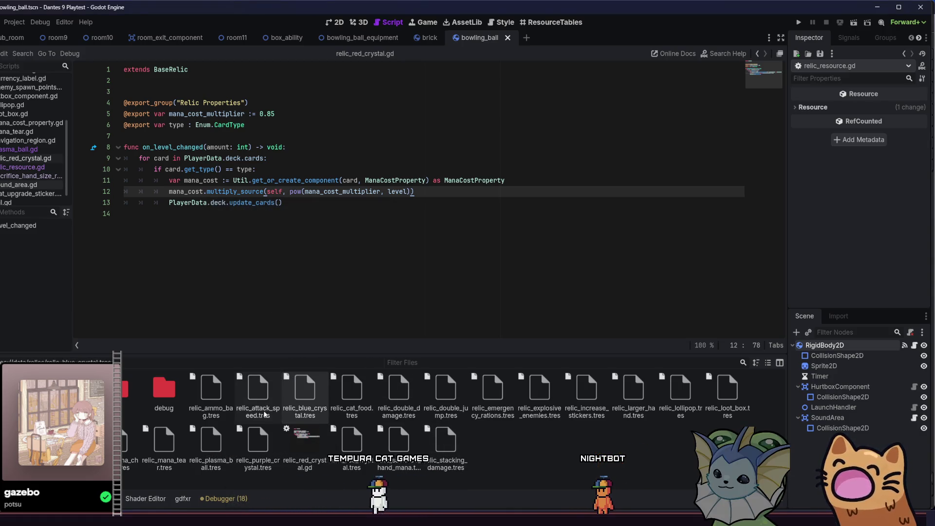
# Duplicate the purple crystal relic as relic_green_crystal.tres, then select relic_blue_crystal.tres.
pyautogui.rightClick(259, 441)
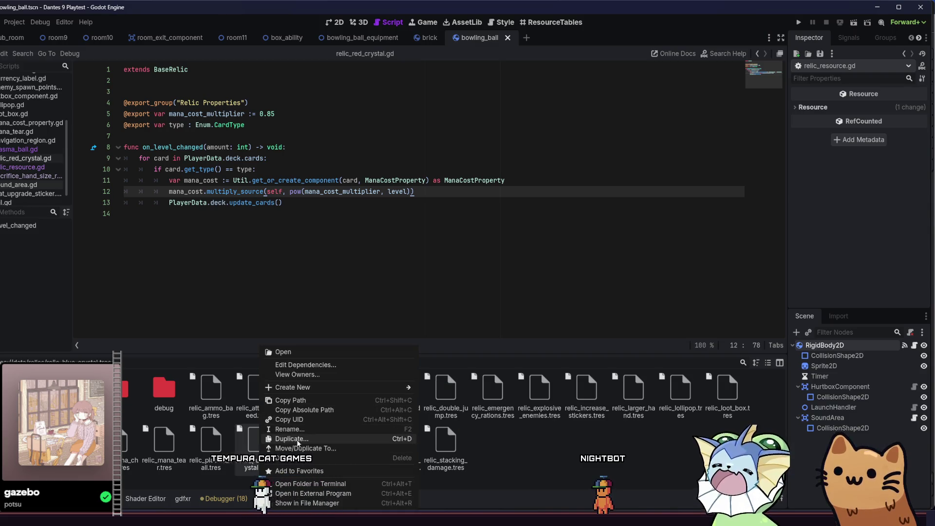
pyautogui.click(292, 439)
pyautogui.doubleClick(242, 252)
pyautogui.write('g')
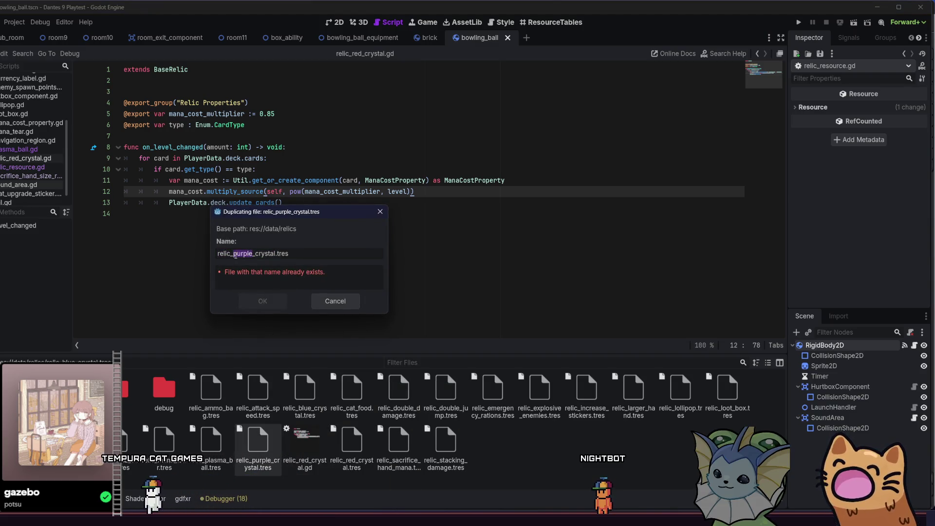
pyautogui.write('n')
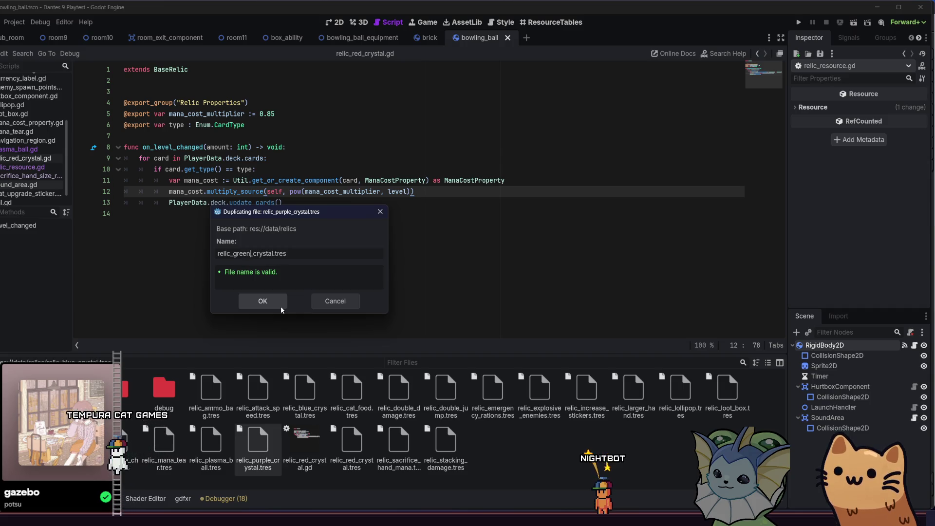
pyautogui.click(278, 302)
pyautogui.click(292, 390)
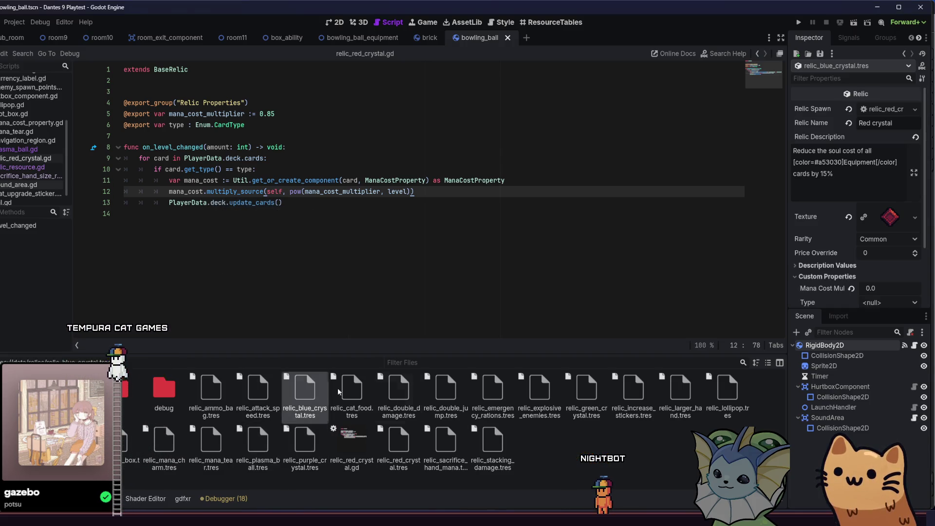
# Set the blue crystal relic's Type to Effect.
pyautogui.click(882, 279)
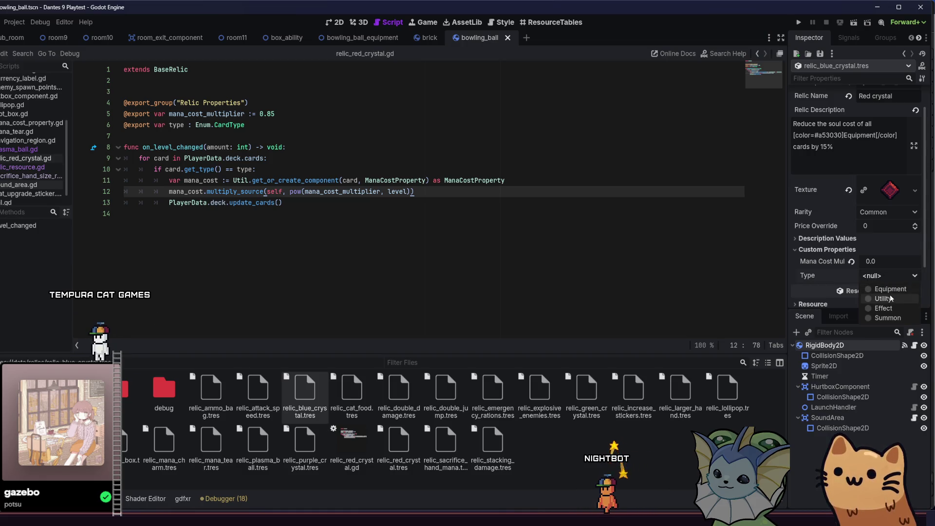
pyautogui.click(888, 298)
pyautogui.click(884, 278)
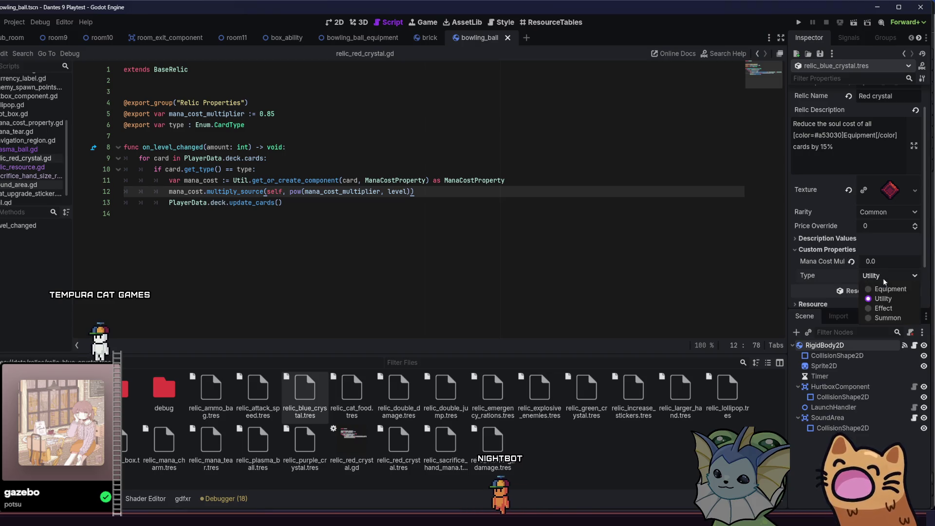
pyautogui.click(884, 308)
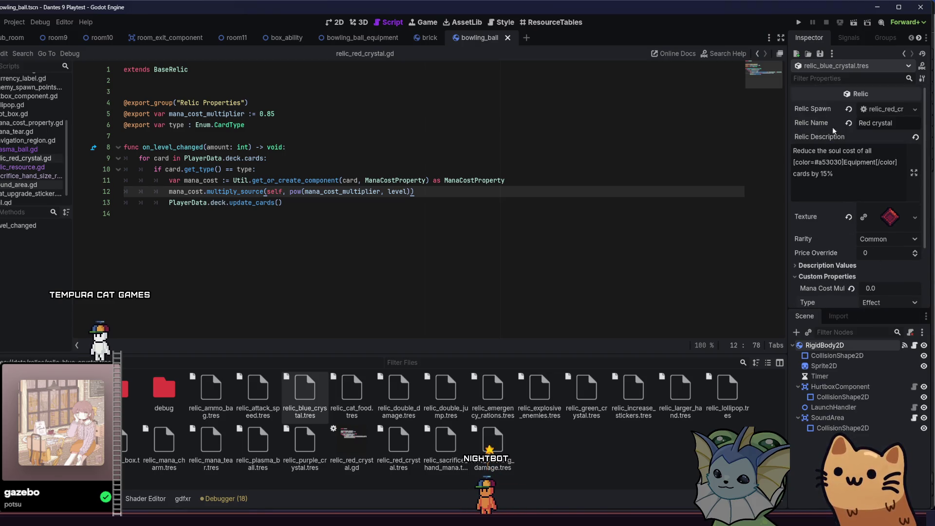
# Quick Load the blue crystal sprite as the relic's texture.
pyautogui.rightClick(894, 224)
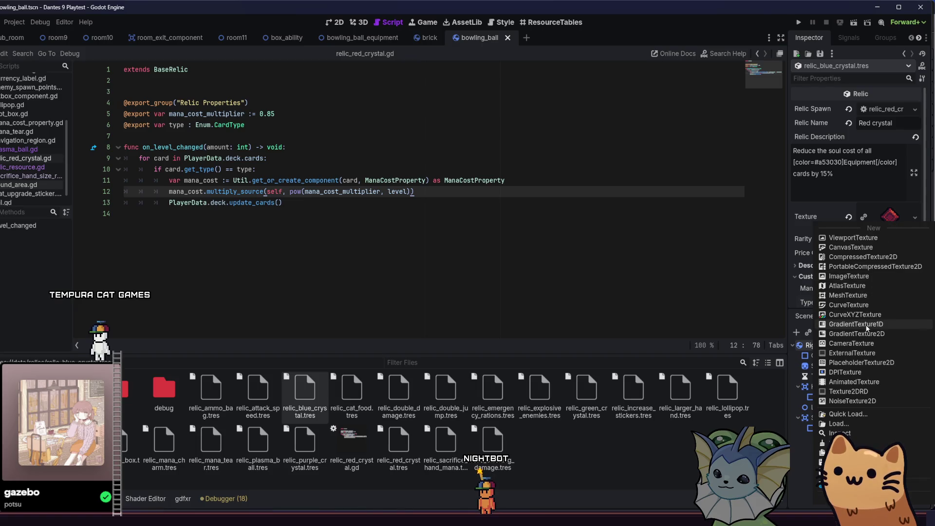
pyautogui.click(822, 414)
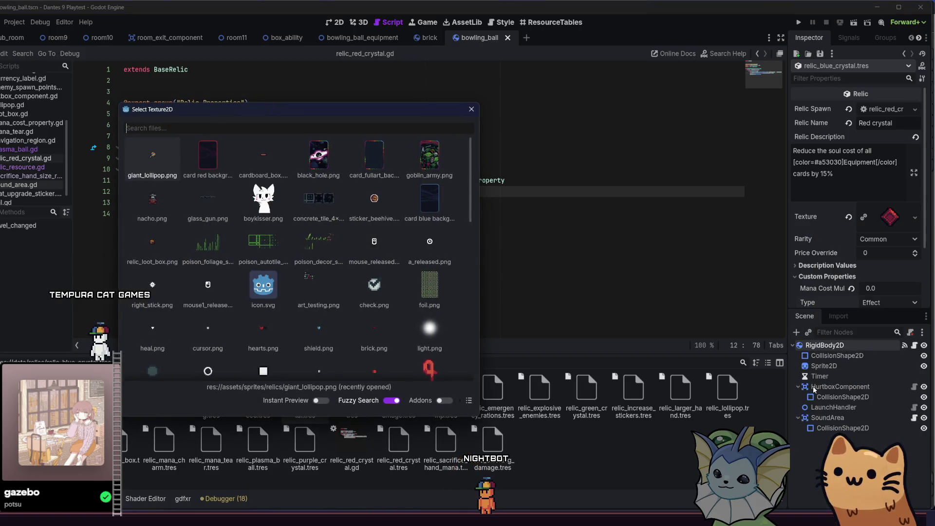
pyautogui.write('blue')
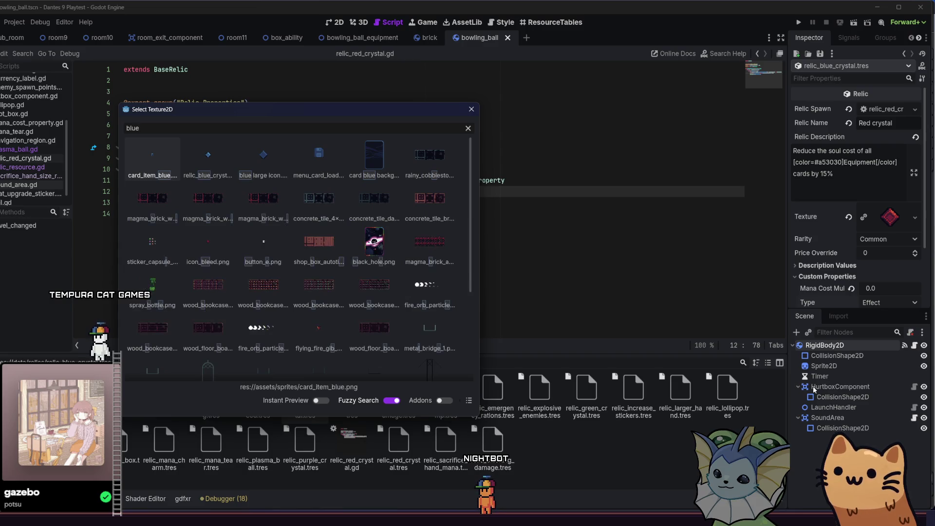
pyautogui.doubleClick(224, 151)
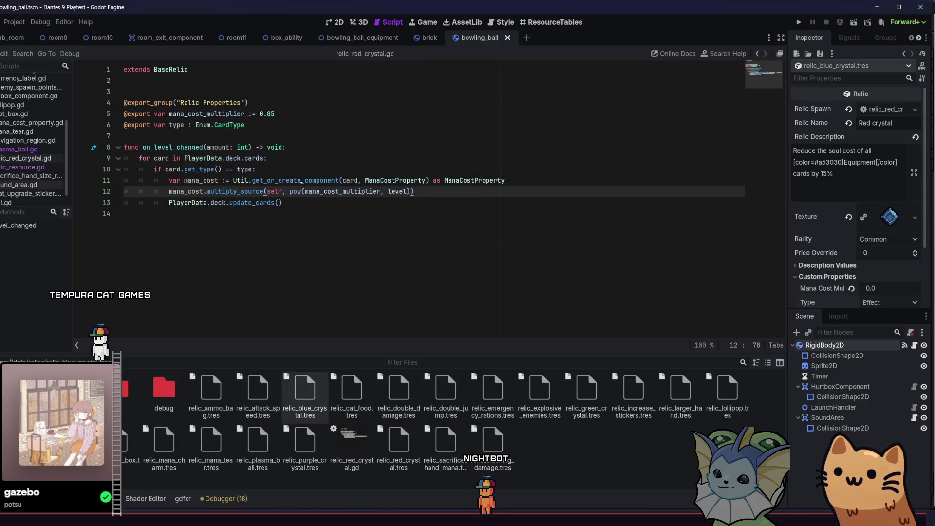
# Rename the relic's Relic Name from Red Crystal to Blue Crystal.
pyautogui.doubleClick(864, 122)
pyautogui.write('Blu')
pyautogui.press('Right')
pyautogui.press('Delete')
pyautogui.write('C')
pyautogui.hotkey('ctrl', 'z')
pyautogui.click(347, 410)
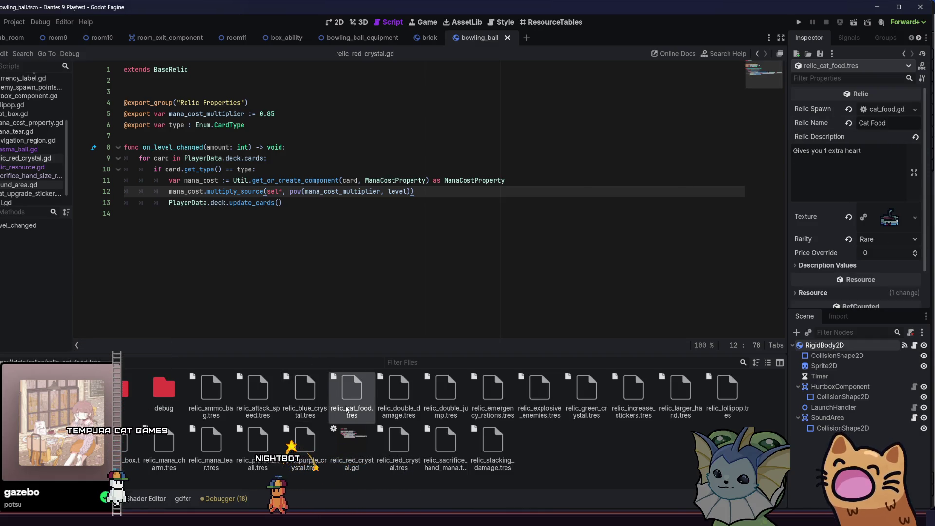
pyautogui.click(305, 392)
pyautogui.click(880, 123)
pyautogui.press('Delete')
pyautogui.write('Cystal')
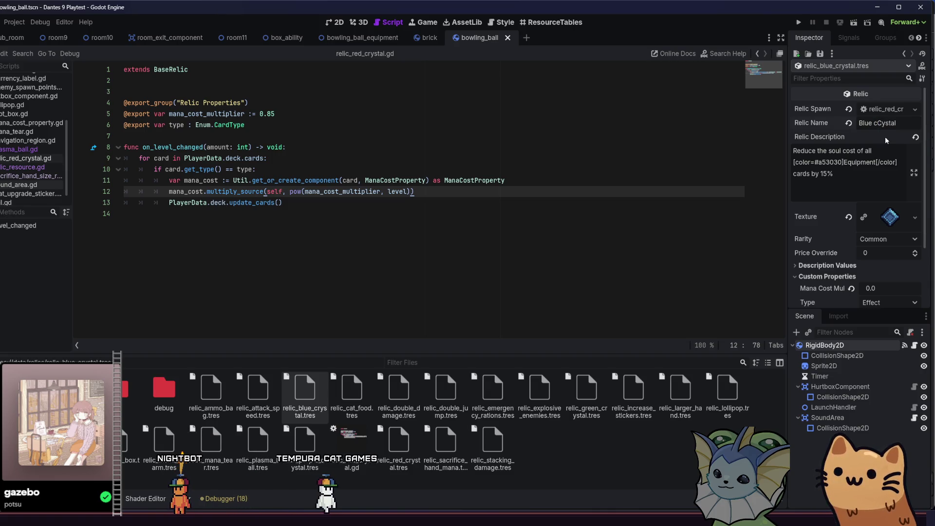
pyautogui.write('r')
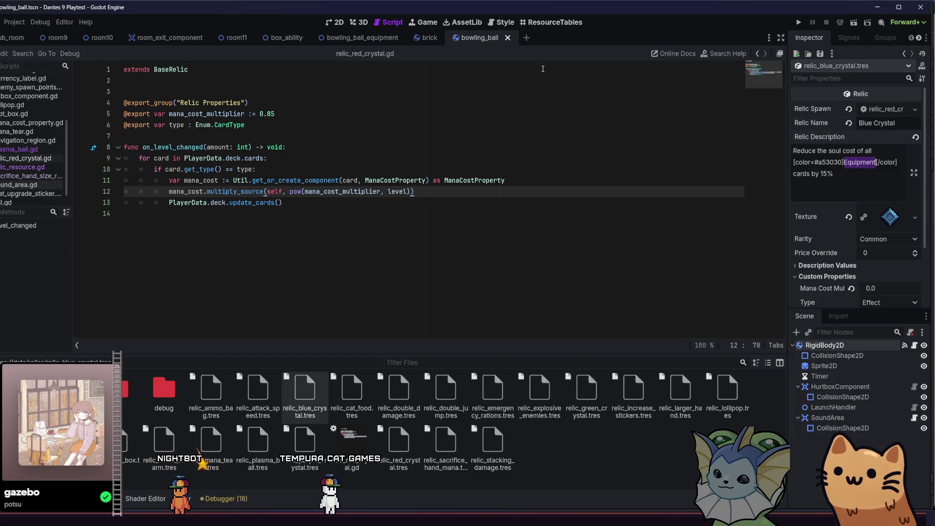
pyautogui.hotkey('shift', 'alt', 'o')
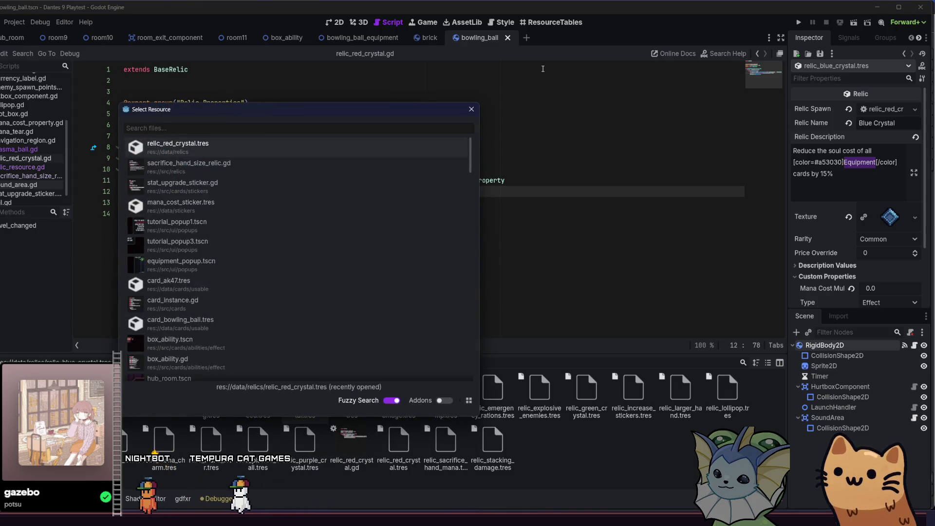
# Open tutorial_popup2.tscn and select its RichTextLabel to read the card-type colour codes.
pyautogui.write('tutorial')
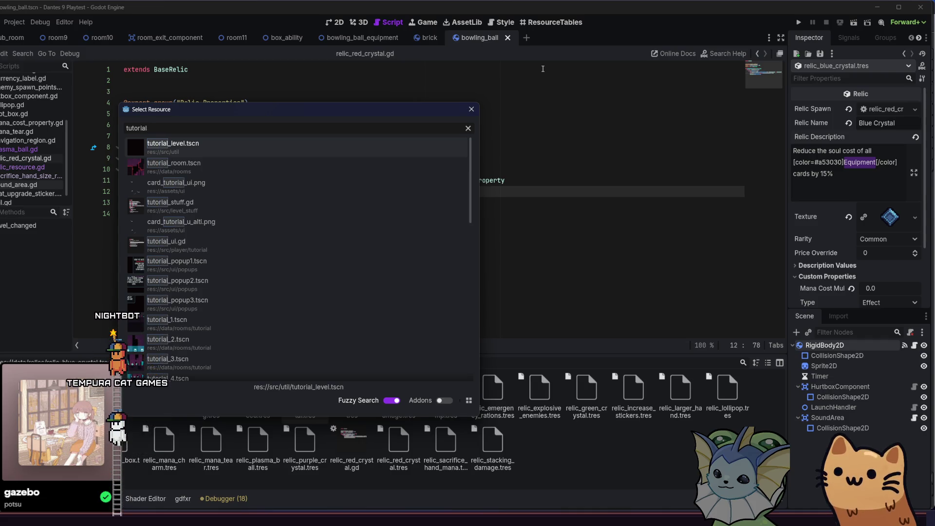
pyautogui.doubleClick(214, 283)
pyautogui.click(830, 359)
pyautogui.click(824, 376)
pyautogui.click(836, 366)
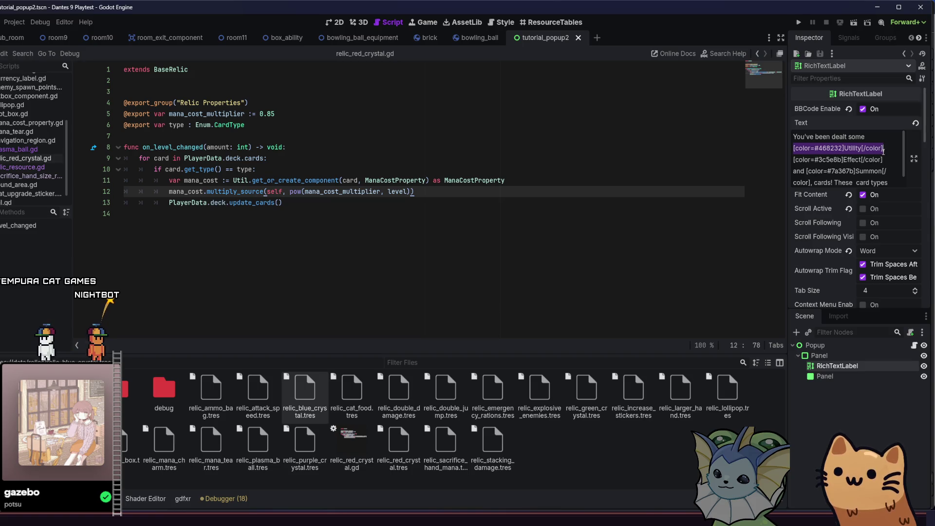
# Compare the popup's Panel and RichTextLabel properties, then bring up relic_blue_crystal.tres.
pyautogui.click(477, 38)
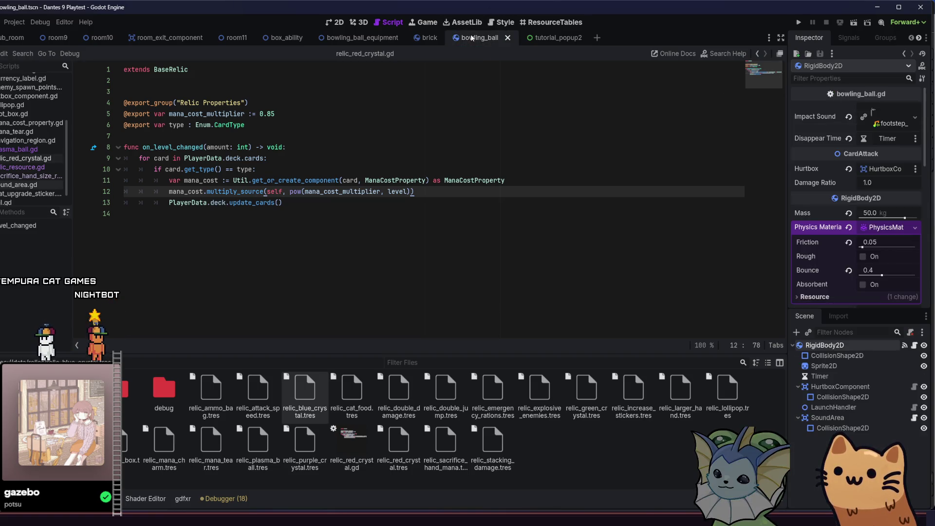
pyautogui.click(555, 38)
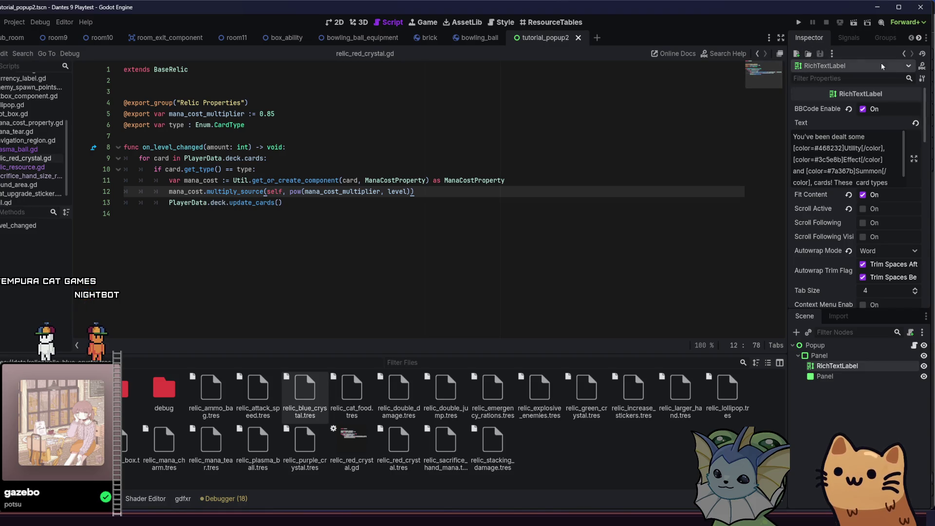
pyautogui.click(905, 54)
pyautogui.click(904, 55)
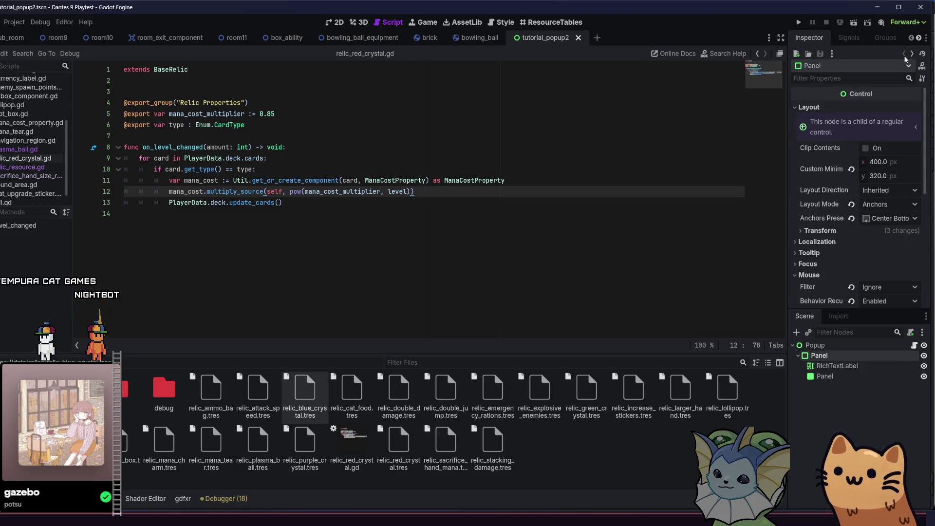
pyautogui.click(912, 54)
pyautogui.click(905, 54)
pyautogui.click(906, 54)
pyautogui.click(912, 55)
pyautogui.click(905, 55)
pyautogui.click(912, 54)
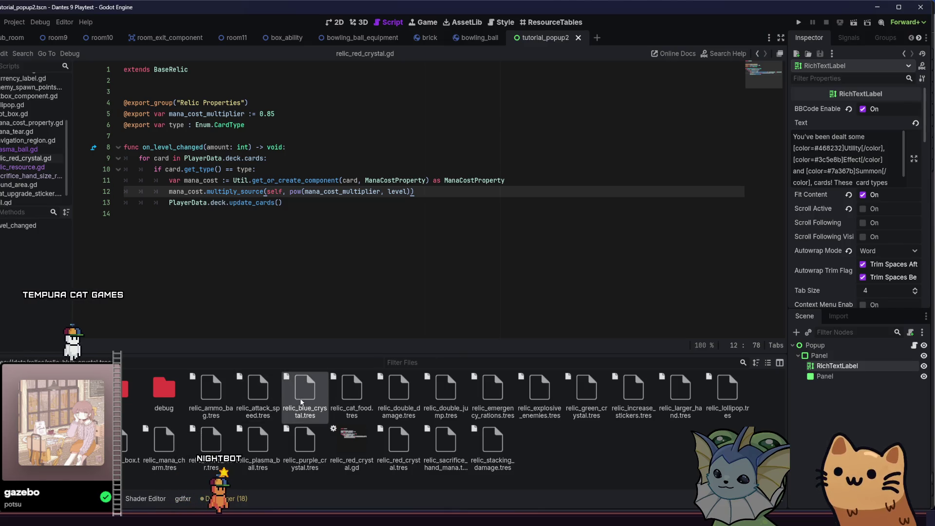
pyautogui.click(305, 392)
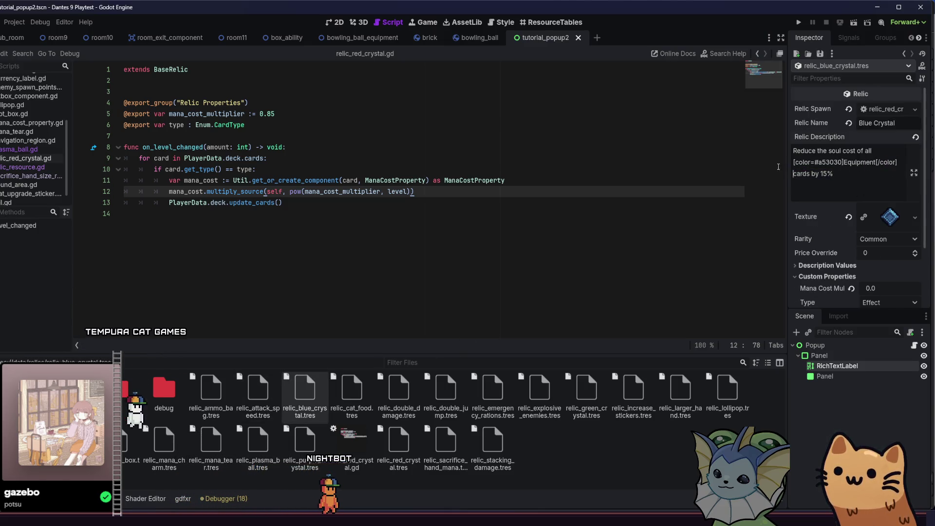
# Replace the Blue Crystal relic description with pasted text, undo it, then redo the Effect version.
pyautogui.click(863, 172)
pyautogui.hotkey('ctrl', 'a')
pyautogui.write('Reduce the soul cost of all [color=#468232]Utility[/color]cards by 15%')
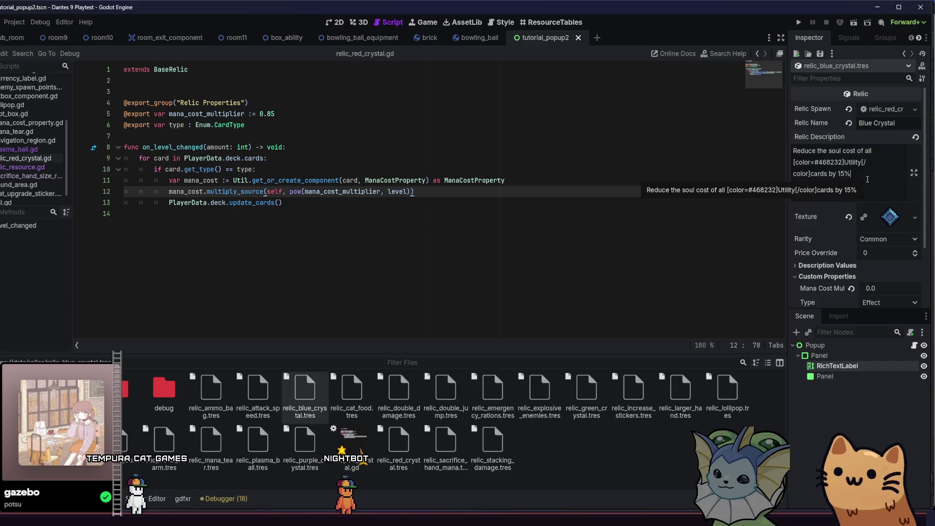
pyautogui.hotkey('ctrl', 'z')
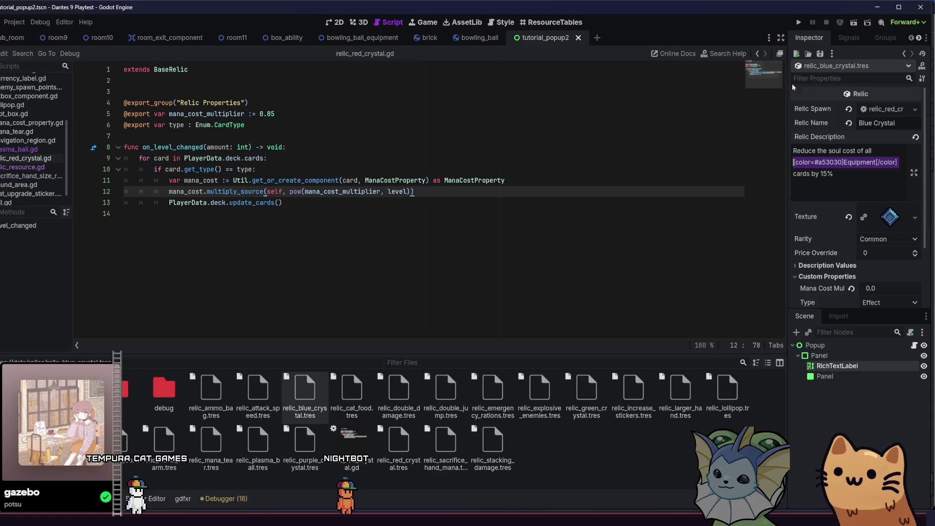
pyautogui.click(903, 54)
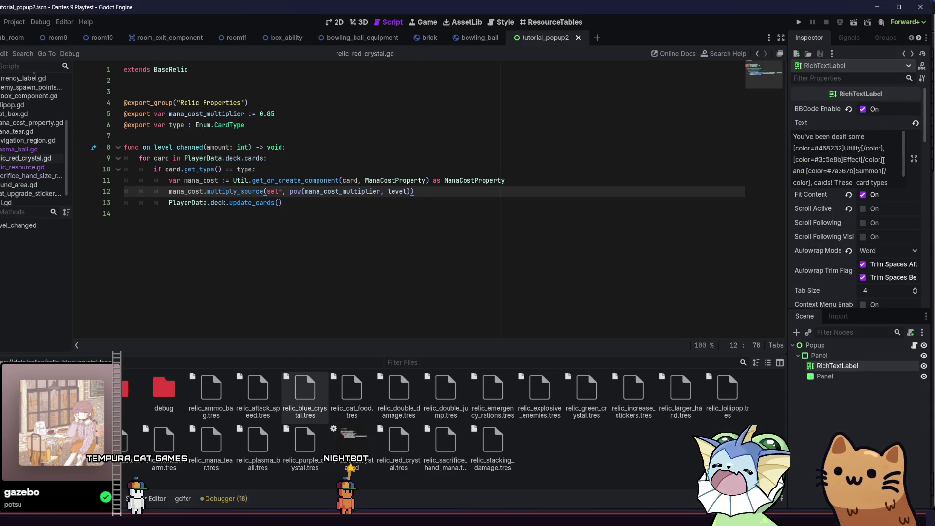
pyautogui.click(903, 54)
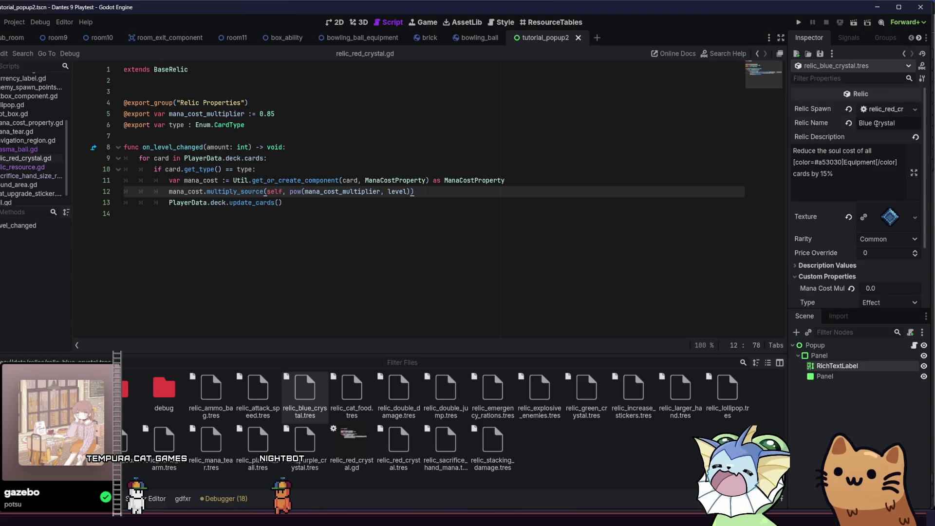
pyautogui.hotkey('ctrl', 'y')
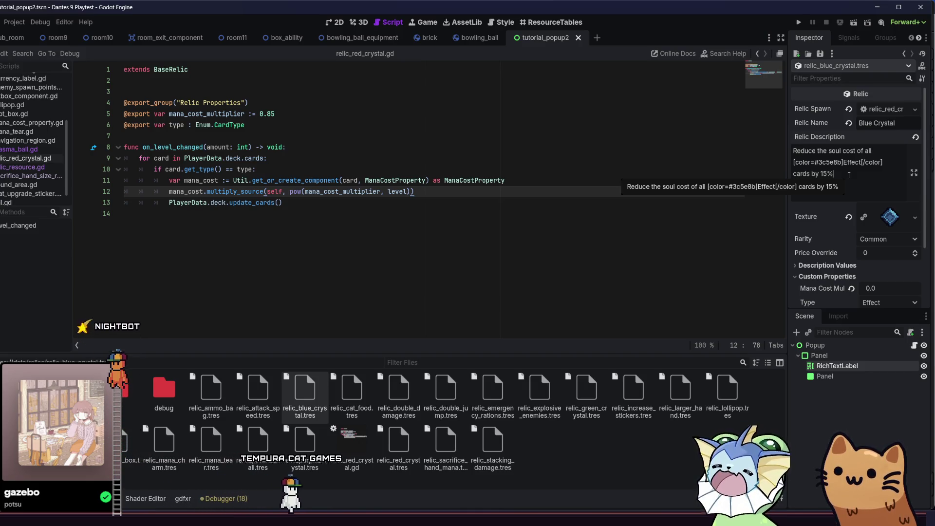
# Delete the stray character before 'cards' in the description and save the scene.
pyautogui.click(892, 161)
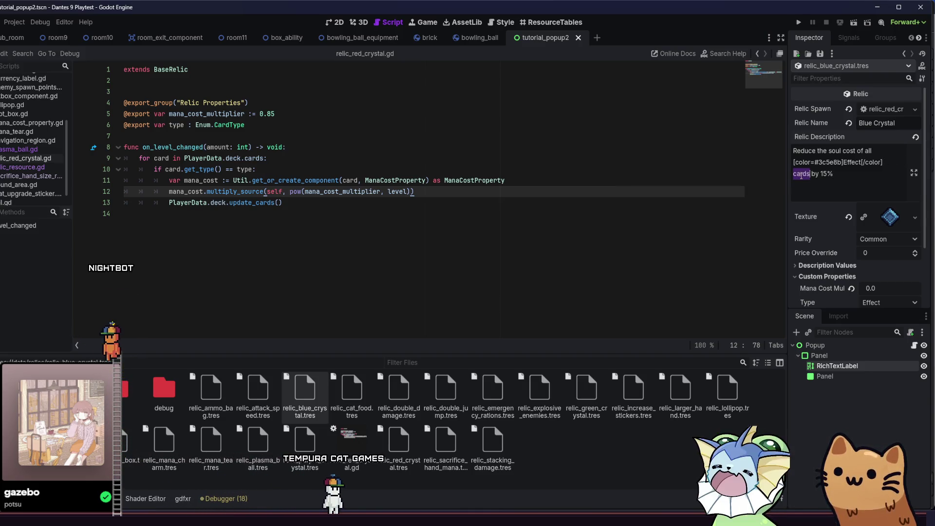
pyautogui.press('BackSpace')
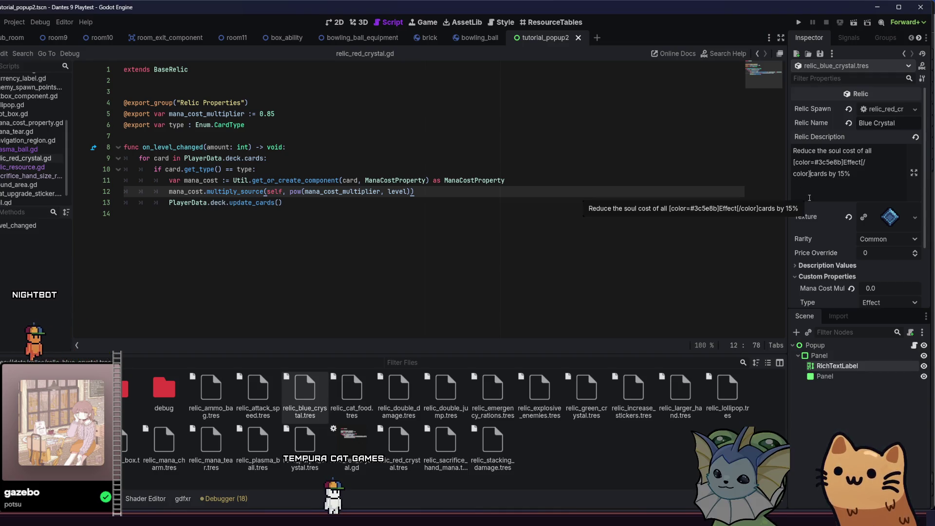
pyautogui.click(846, 183)
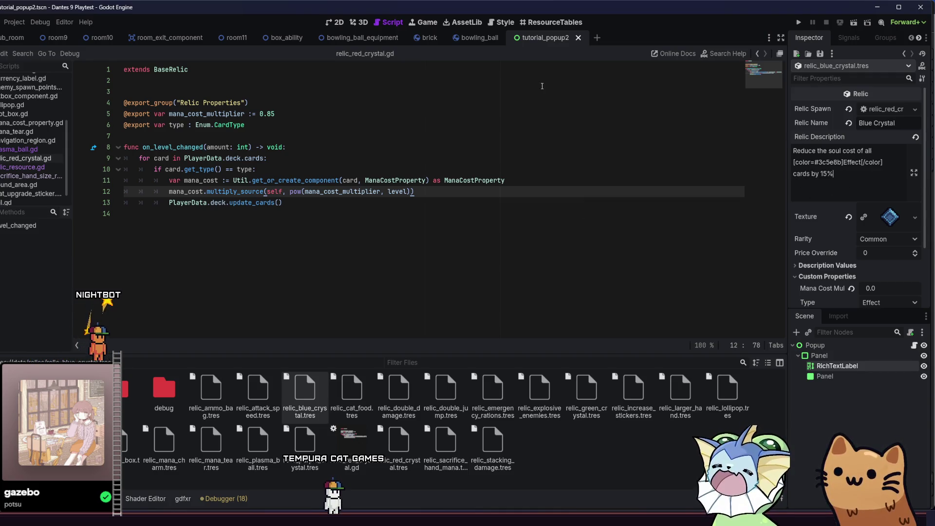
pyautogui.hotkey('ctrl', 's')
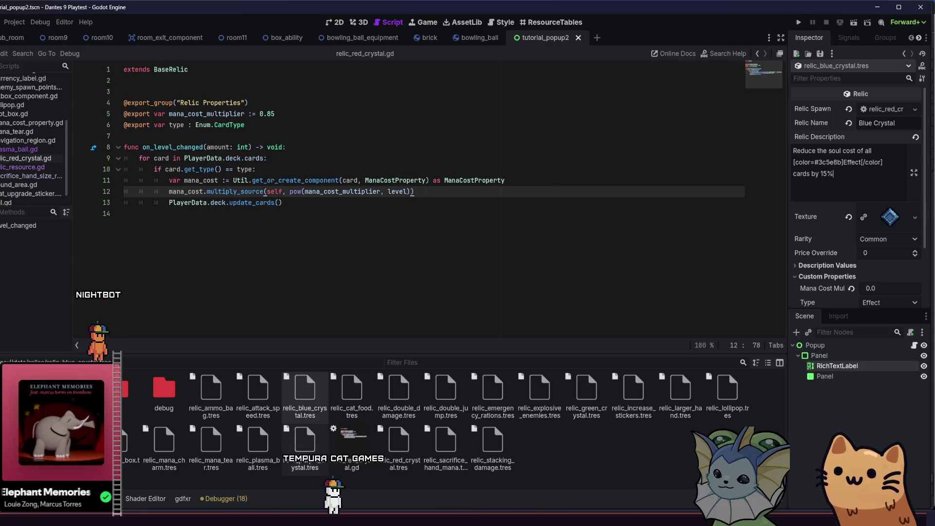
# Open relic_purple_crystal.tres and rename the relic to 'Purple Crystal'.
pyautogui.click(305, 446)
pyautogui.doubleClick(305, 445)
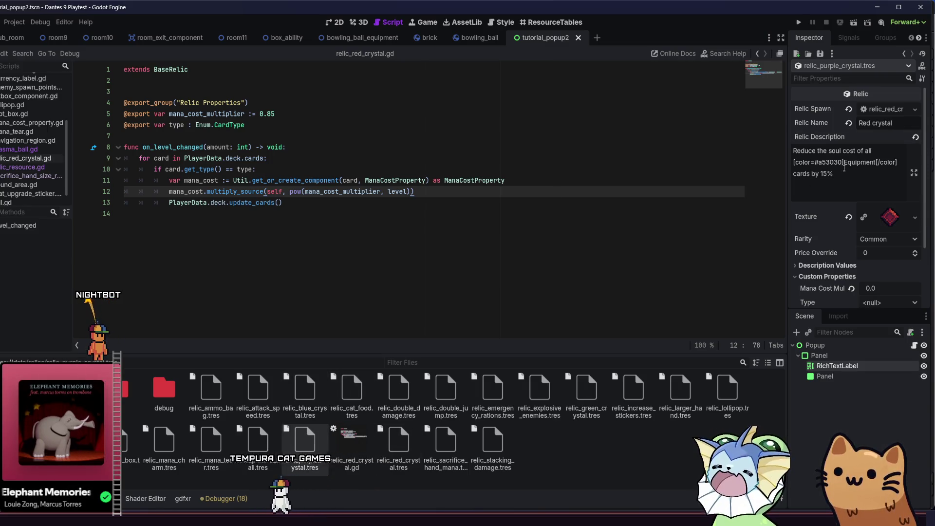
pyautogui.write('Purpl')
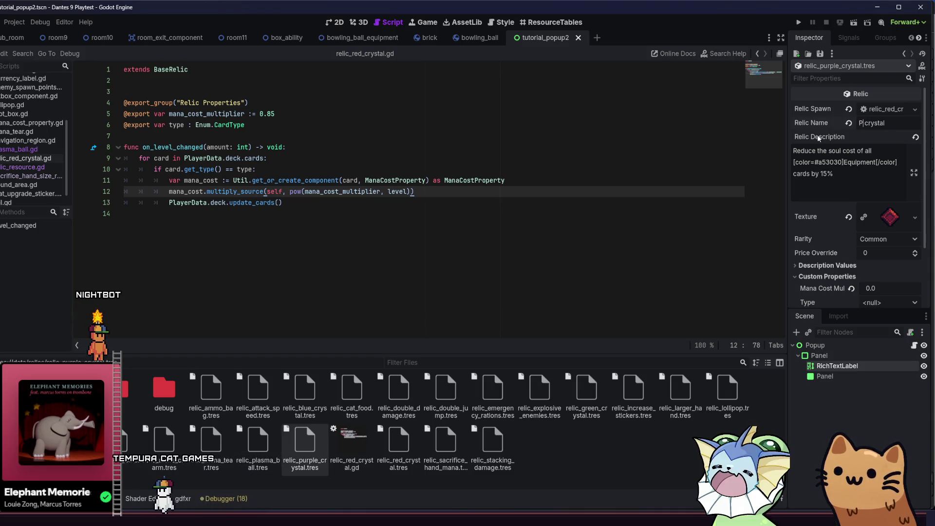
pyautogui.press('Right')
pyautogui.press('Delete')
pyautogui.write('C')
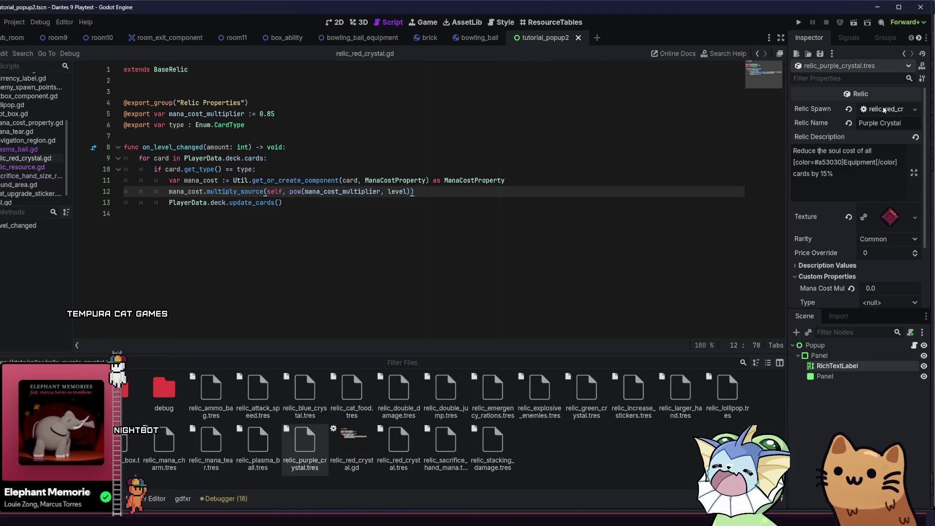
# Check the RichTextLabel's Summon colour markup, then return to the purple crystal relic.
pyautogui.click(904, 53)
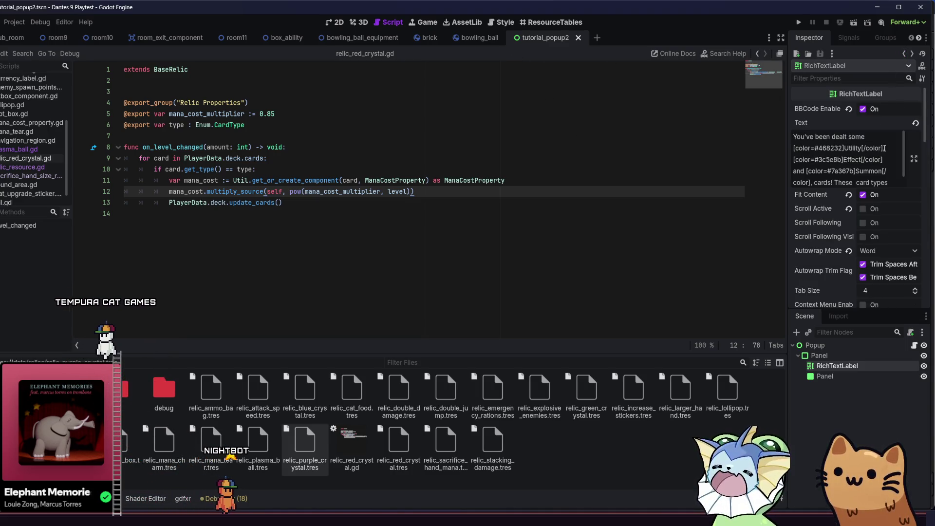
pyautogui.scroll(-3, 889, 154)
pyautogui.scroll(3, 889, 154)
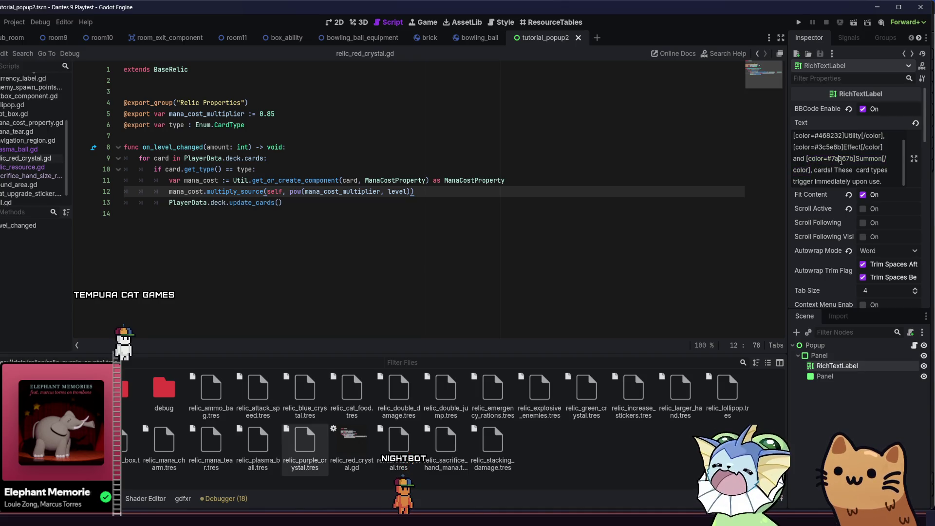
pyautogui.click(902, 54)
pyautogui.click(912, 53)
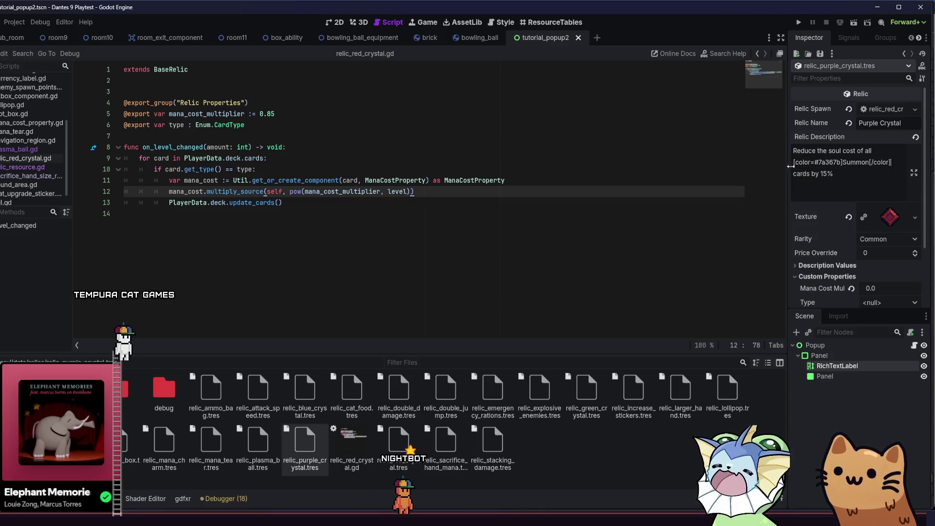
# Give the purple relic the purple crystal texture and set its card type to Summon.
pyautogui.scroll(-3, 846, 181)
pyautogui.click(915, 137)
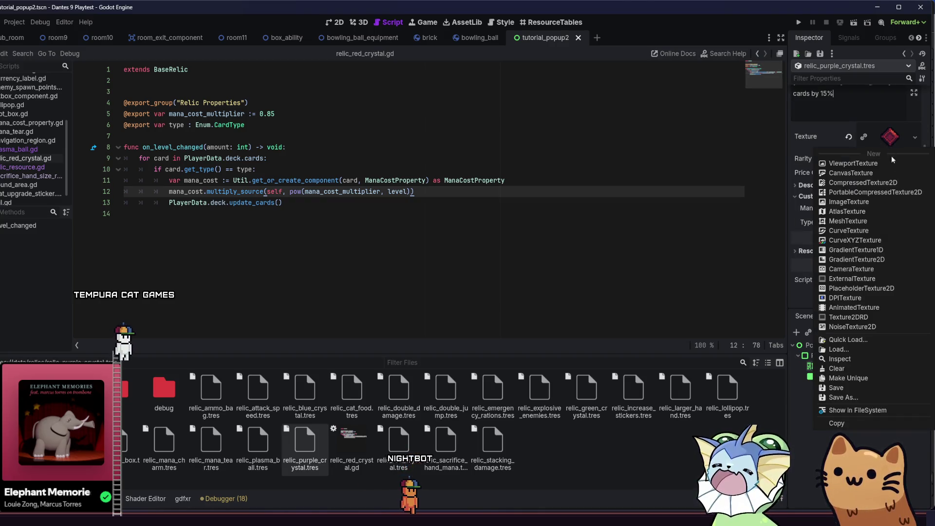
pyautogui.click(848, 340)
pyautogui.write('purple')
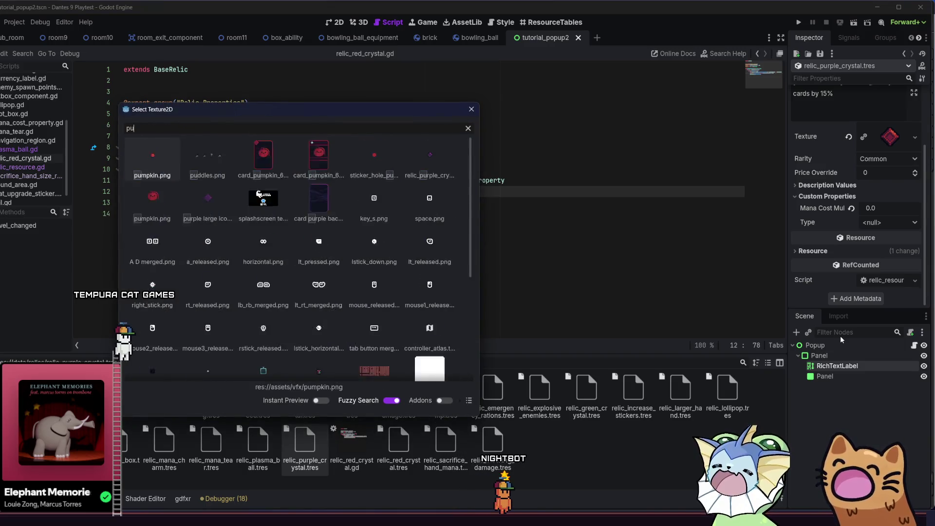
pyautogui.press('Return')
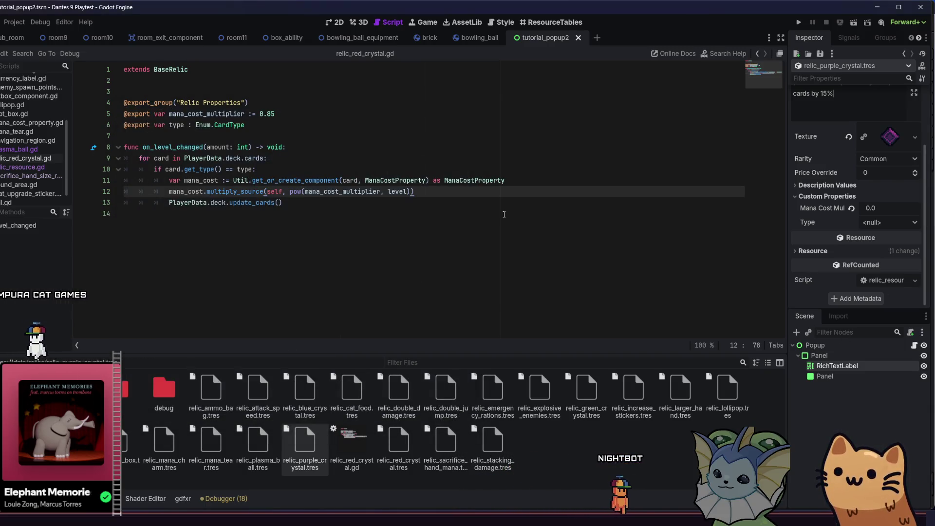
pyautogui.click(882, 223)
pyautogui.click(876, 266)
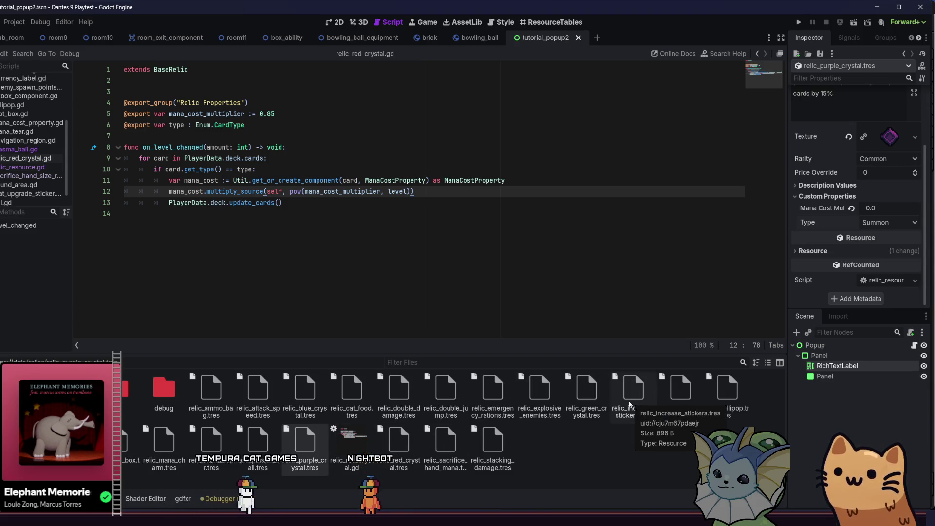
pyautogui.click(587, 392)
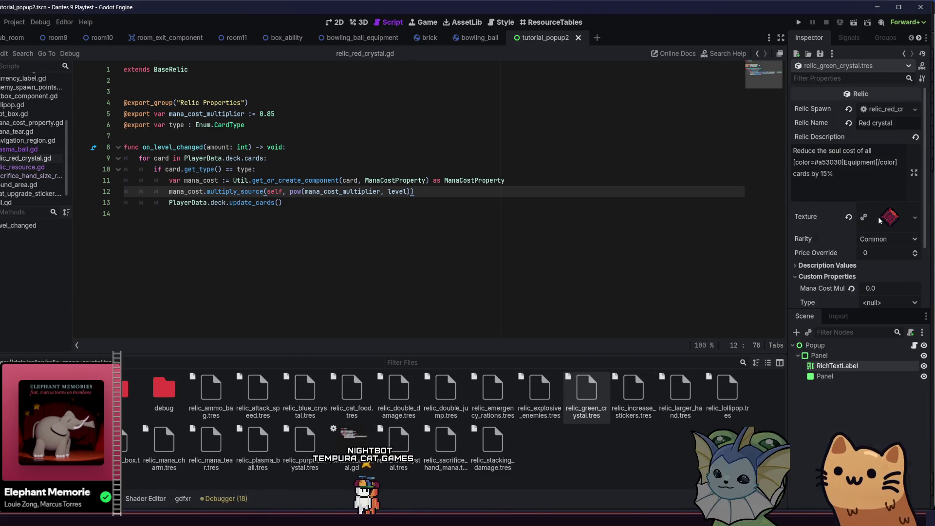
# Quick Load the green crystal texture onto the green crystal relic.
pyautogui.click(914, 217)
pyautogui.click(837, 412)
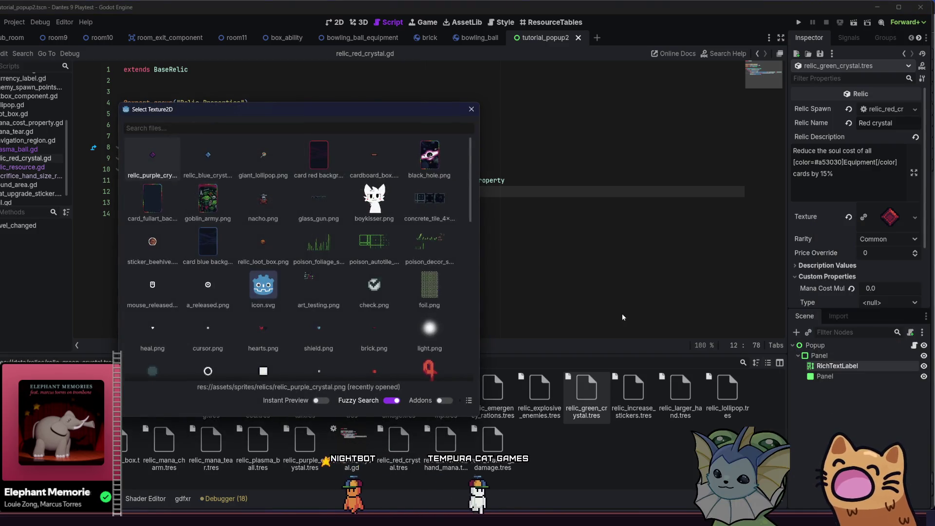
pyautogui.write('gree')
pyautogui.doubleClick(260, 156)
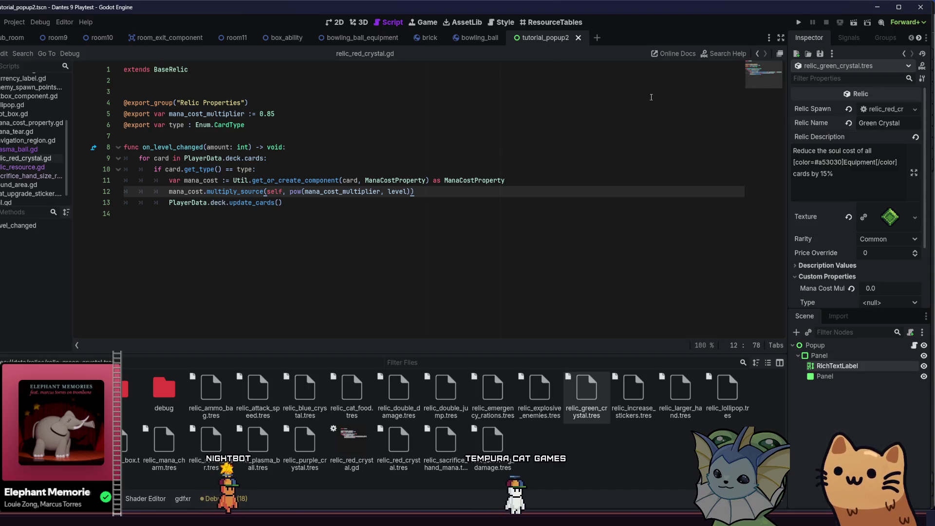
# Swap the description's Equipment markup for the copied Utility colour tag and set Type to Utility.
pyautogui.click(904, 53)
pyautogui.click(904, 53)
pyautogui.click(911, 54)
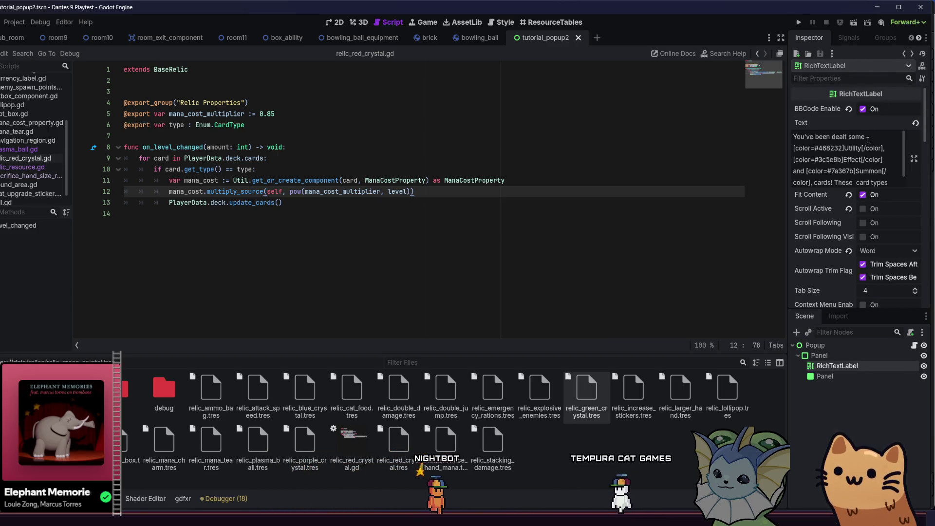
pyautogui.click(884, 148)
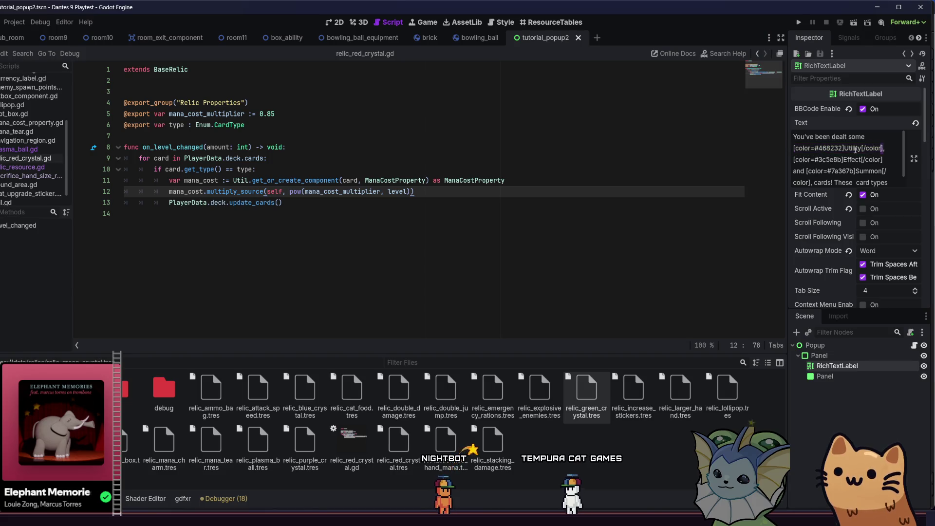
pyautogui.click(912, 54)
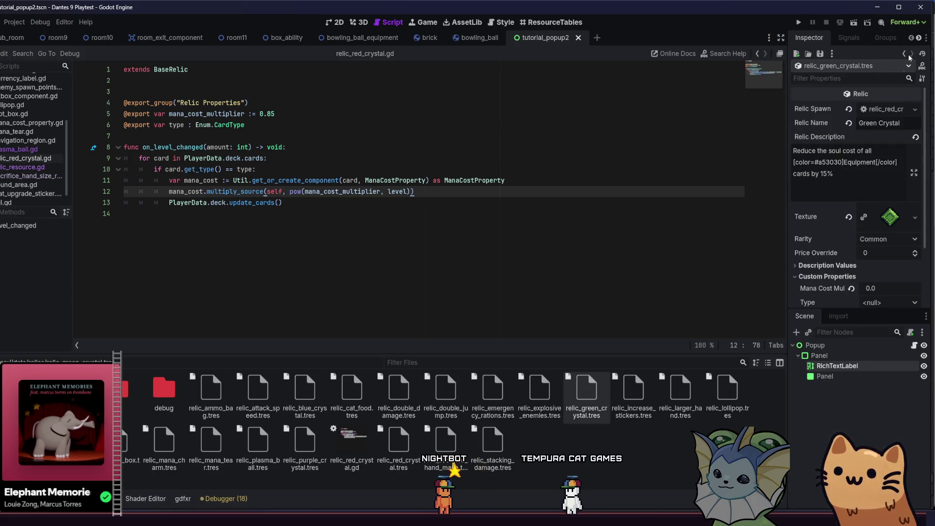
pyautogui.write('[color=#468232]Utility[/color]')
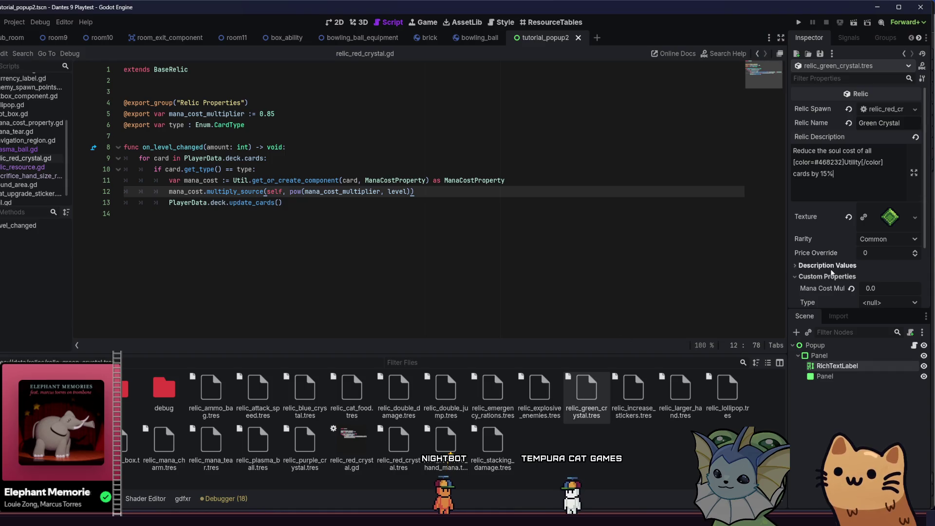
pyautogui.scroll(-1, 831, 273)
pyautogui.click(889, 275)
pyautogui.click(886, 296)
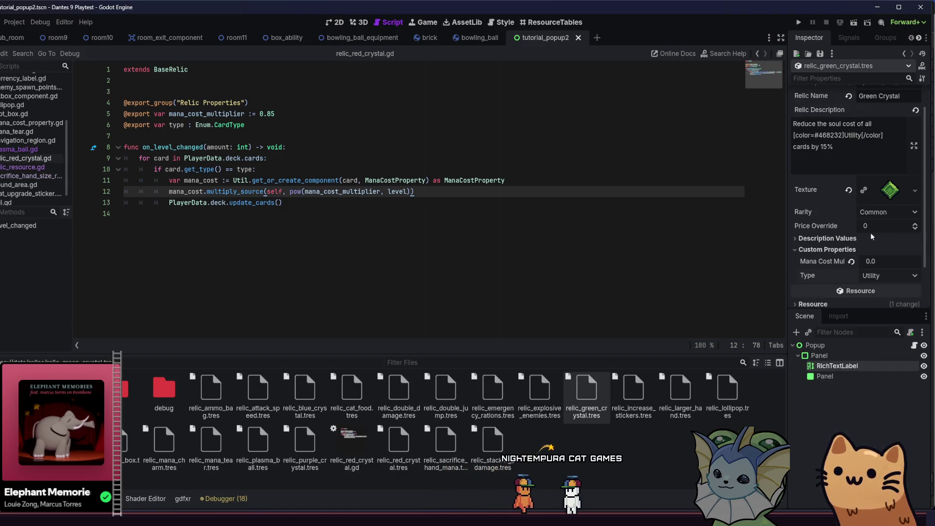
pyautogui.scroll(1, 872, 237)
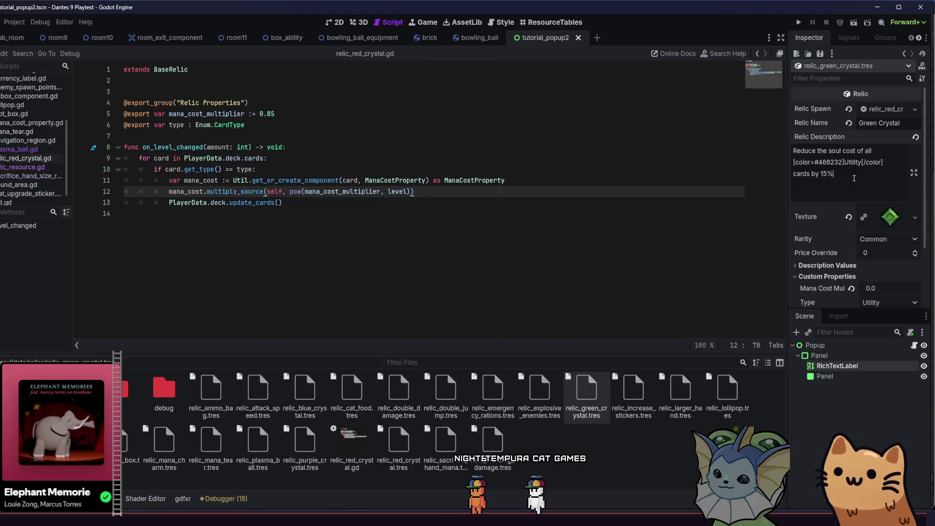
# Review the purple and red crystal relics, then save and run the game with F5.
pyautogui.click(305, 440)
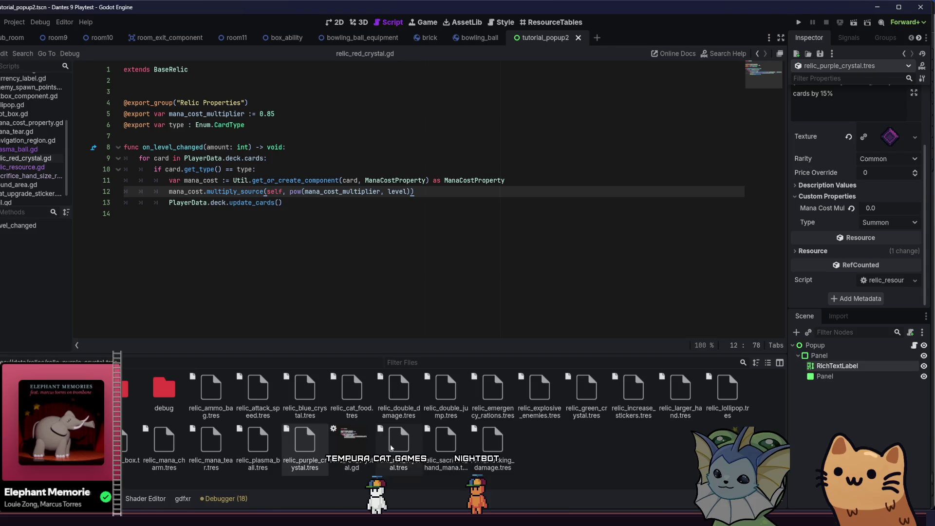
pyautogui.scroll(3, 890, 131)
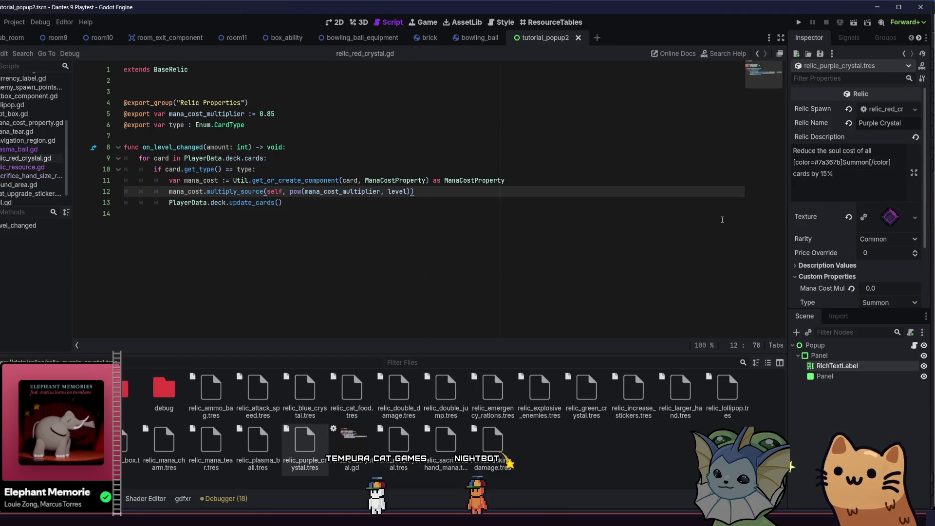
pyautogui.click(406, 446)
pyautogui.click(865, 224)
pyautogui.click(880, 237)
pyautogui.press('F5')
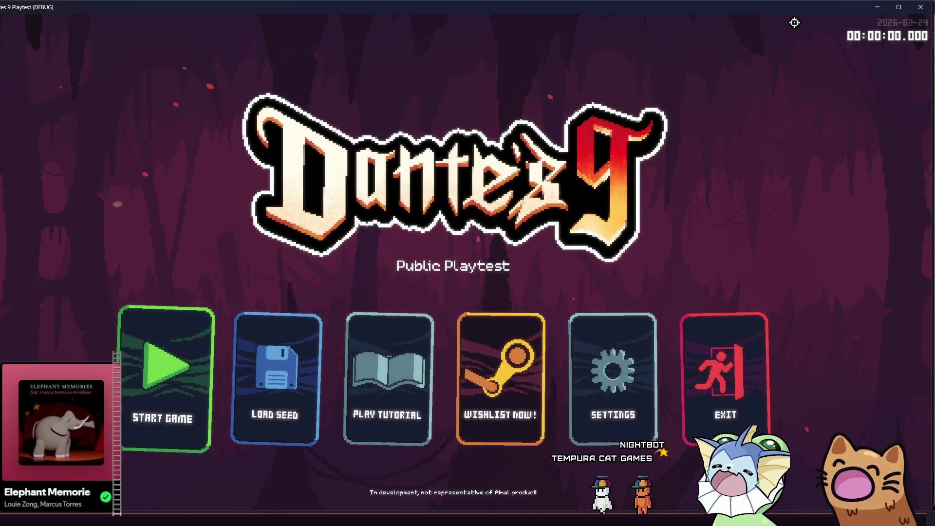
# Start a new game and browse the F1 debug menu's list of cards to add.
pyautogui.click(185, 365)
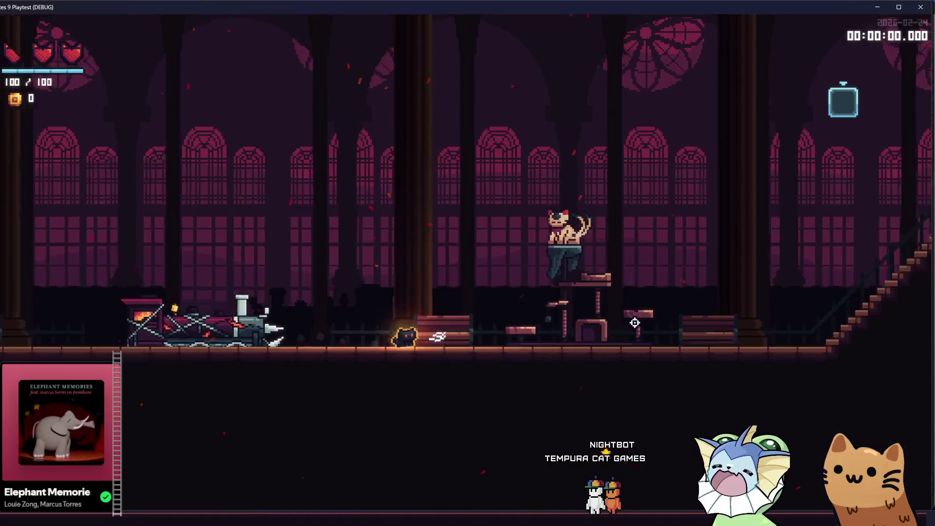
pyautogui.press('F1')
pyautogui.click(78, 129)
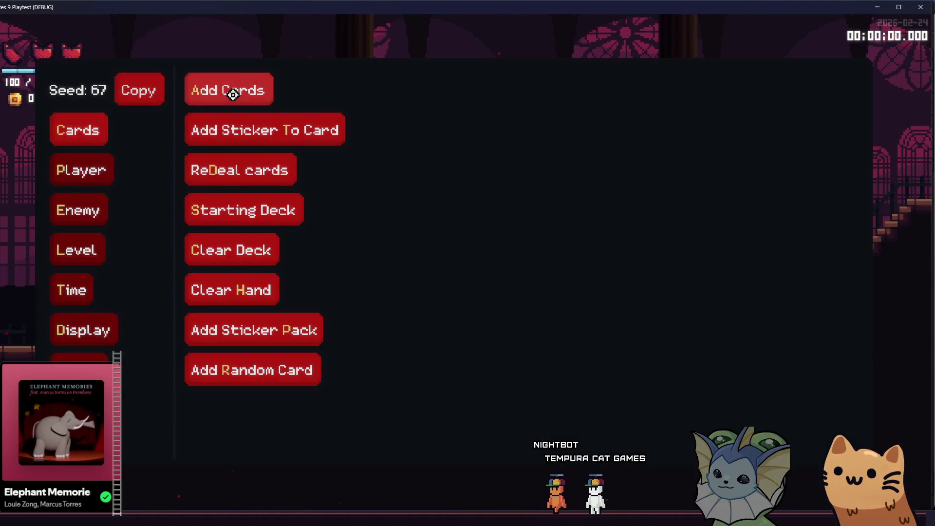
pyautogui.click(246, 89)
pyautogui.scroll(-3, 405, 299)
# Add the Red crystal and Green Crystal relics from the player debug options, then close the menu.
pyautogui.click(111, 161)
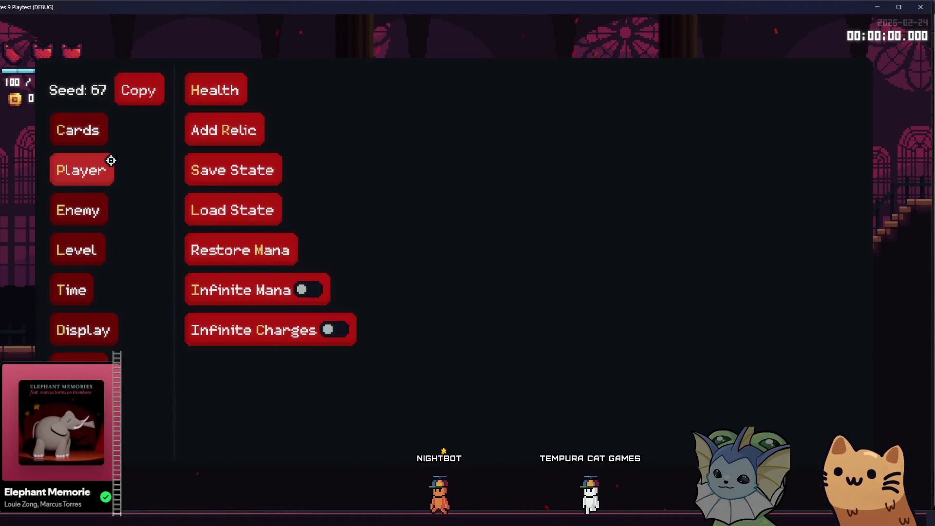
pyautogui.click(224, 129)
pyautogui.scroll(-5, 445, 203)
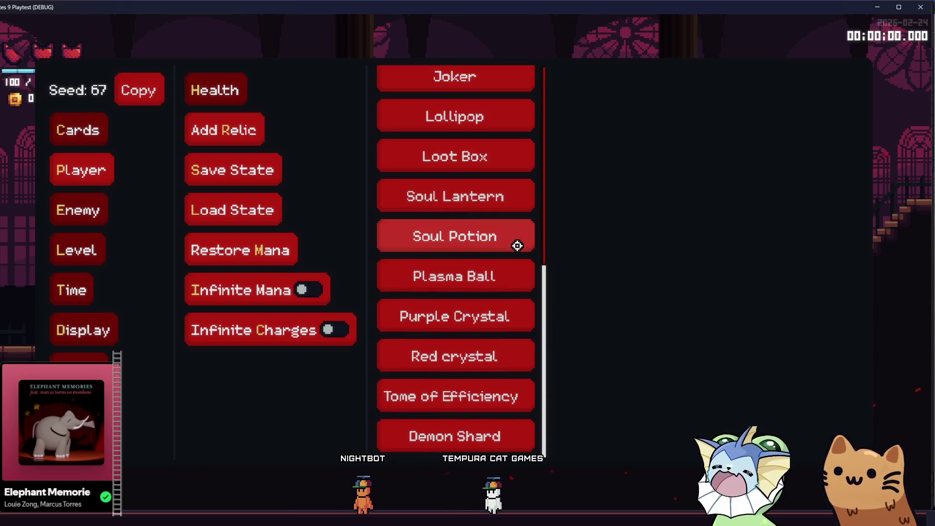
pyautogui.click(475, 355)
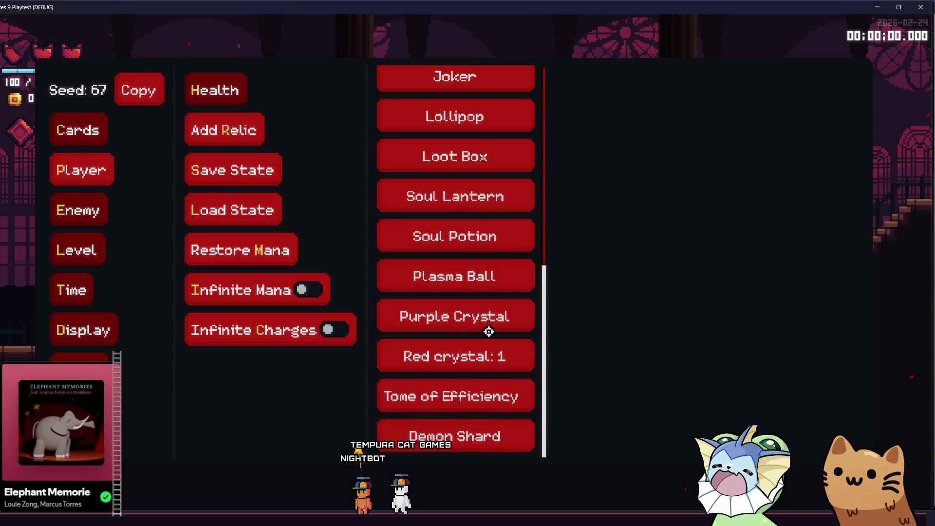
pyautogui.scroll(6, 491, 311)
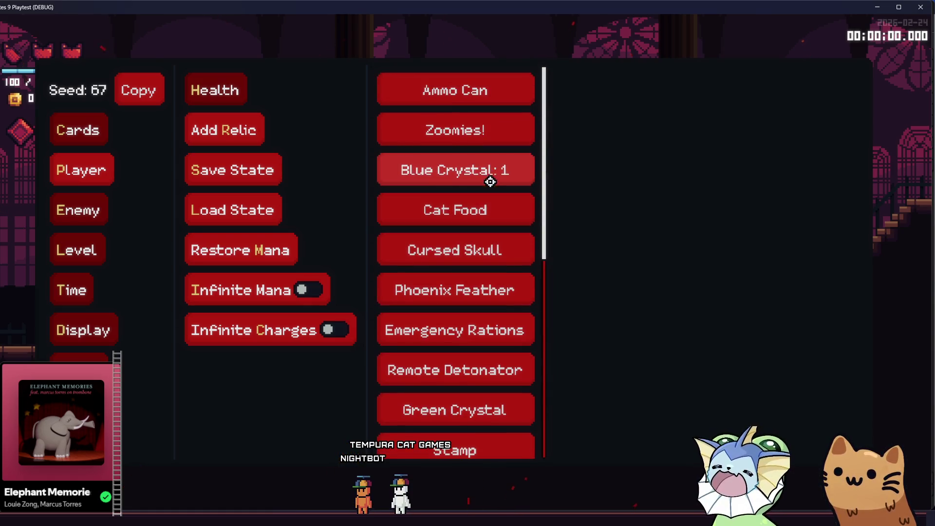
pyautogui.click(464, 408)
pyautogui.press('Escape')
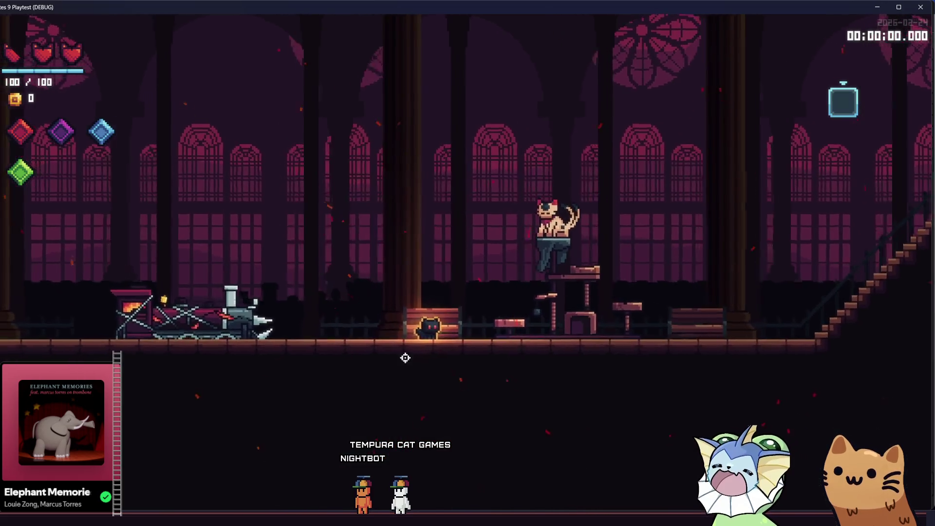
# Walk the player around the hub while reading each crystal relic's HUD tooltip.
pyautogui.press('a')
pyautogui.moveTo(15, 149)
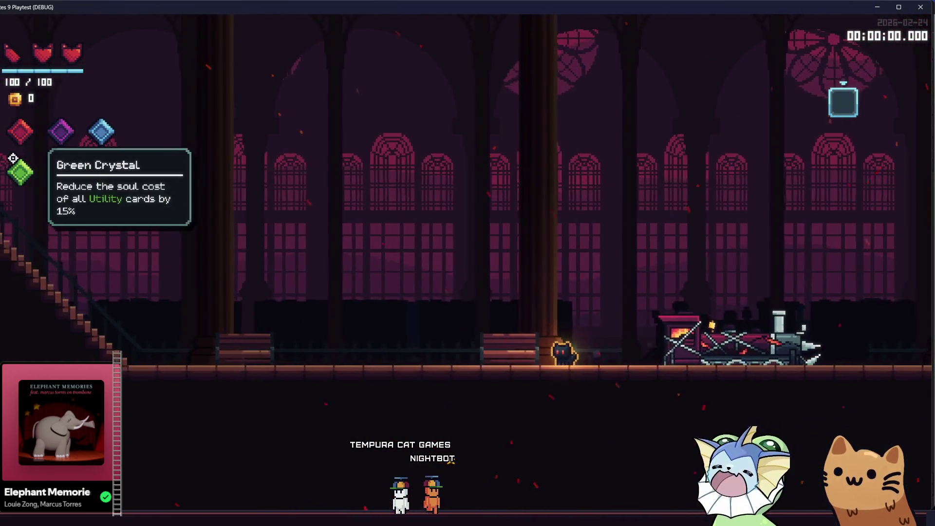
pyautogui.press('a')
pyautogui.moveTo(60, 128)
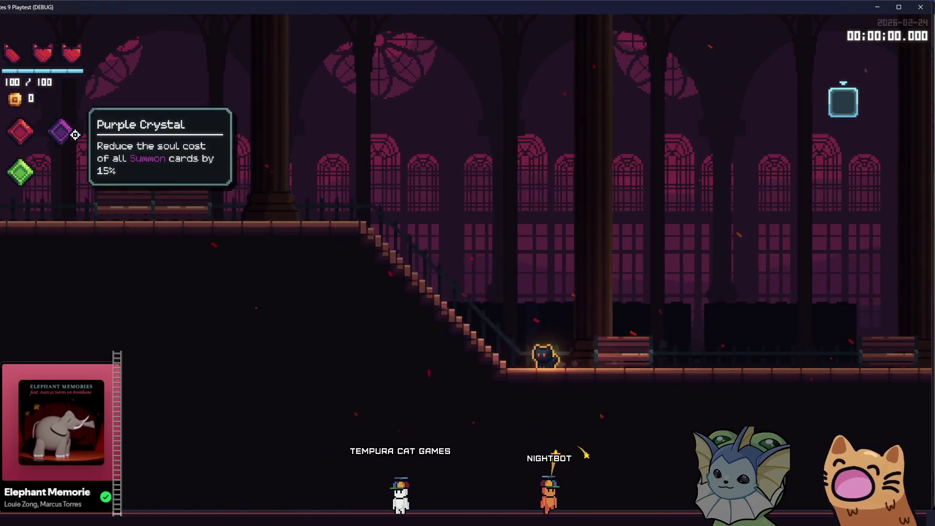
pyautogui.press('d')
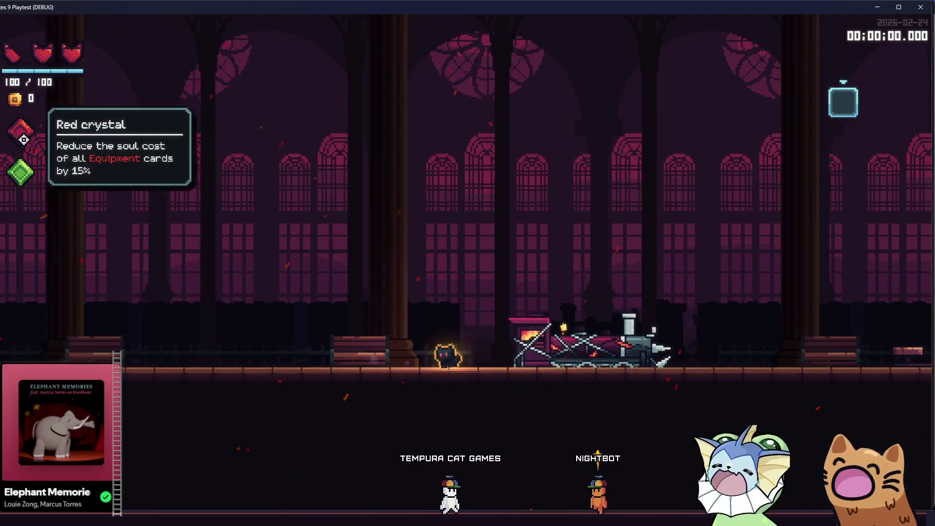
pyautogui.press('d')
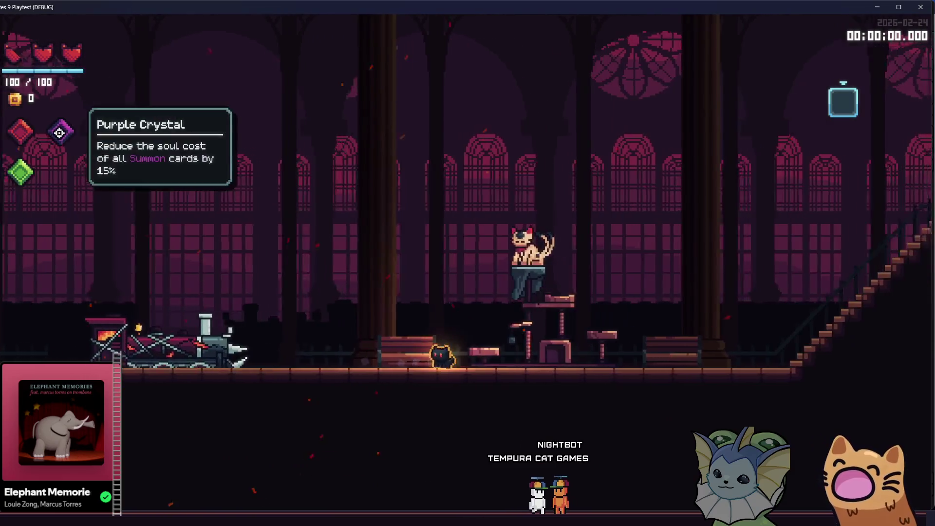
pyautogui.press('a')
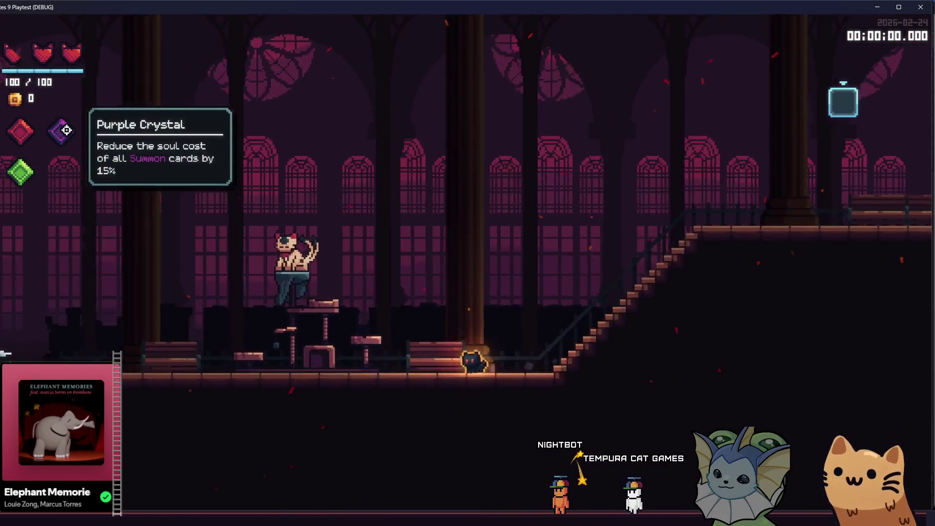
pyautogui.moveTo(105, 130)
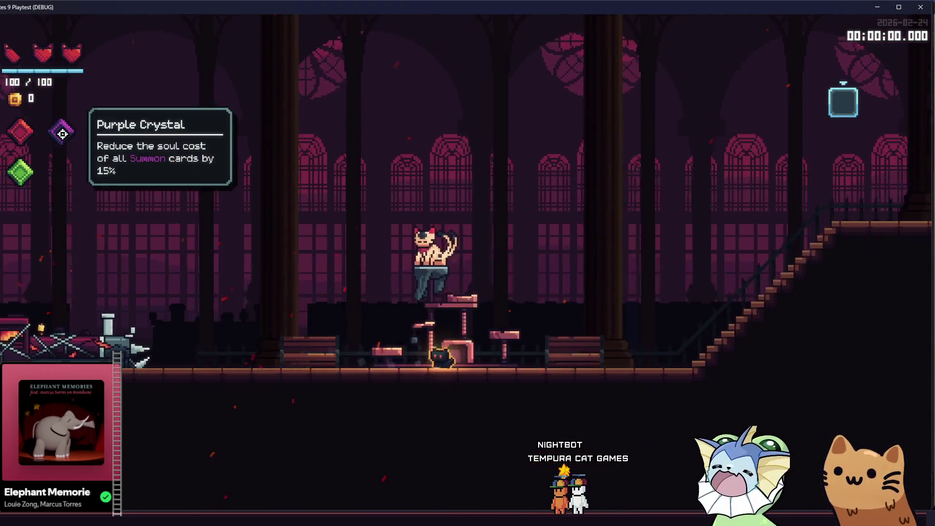
pyautogui.press('d')
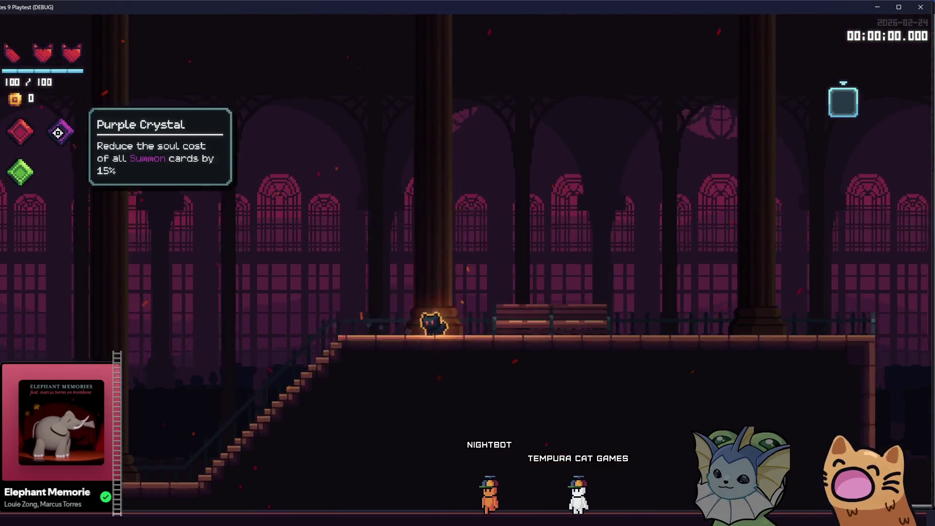
pyautogui.press('a')
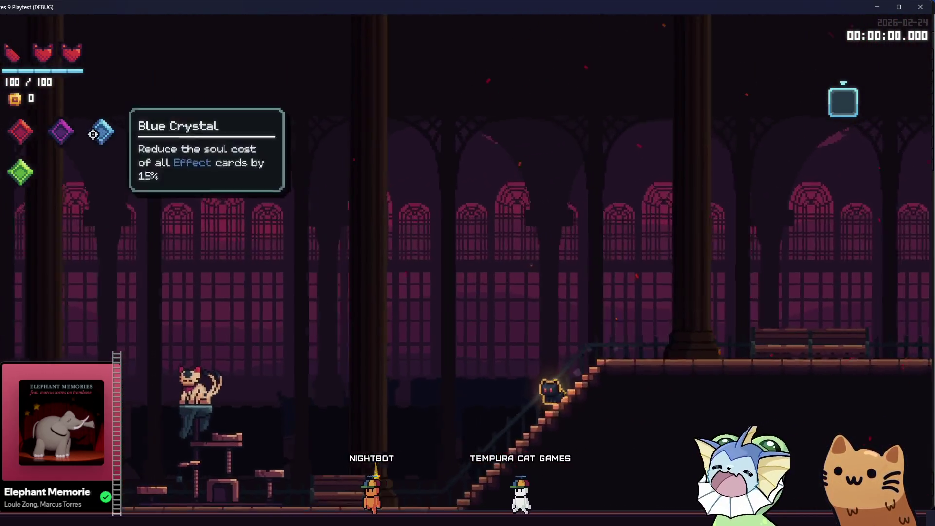
pyautogui.press('a')
pyautogui.moveTo(32, 168)
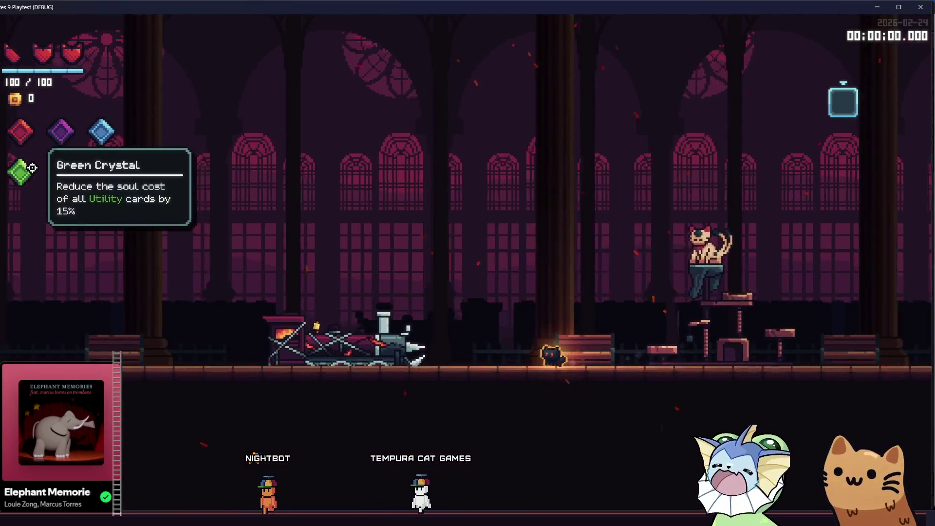
pyautogui.press('a')
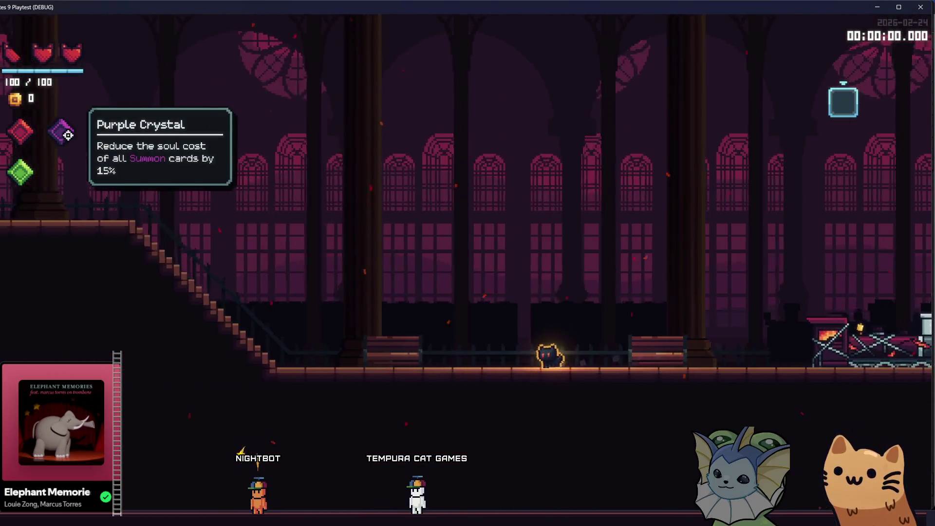
pyautogui.press('a')
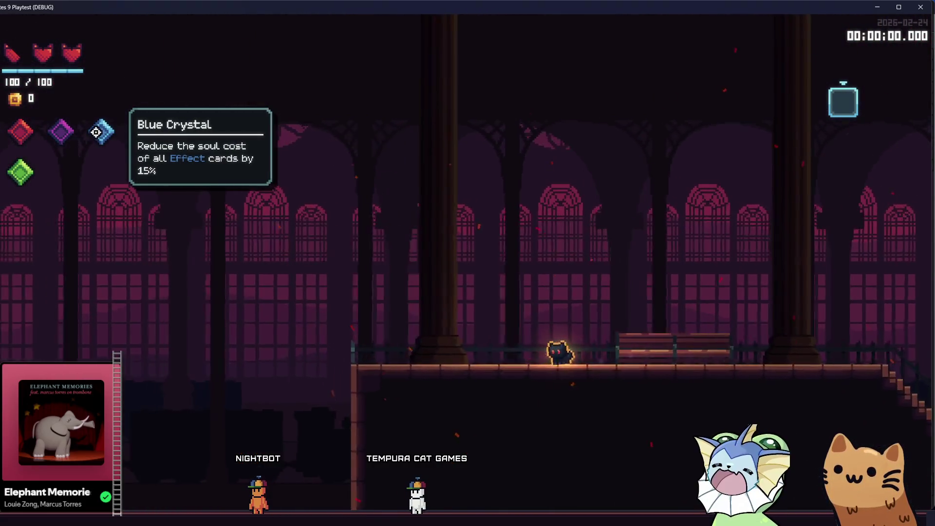
# Jump off the upper platform, move about, then open the Deck book.
pyautogui.press('d')
pyautogui.press('space')
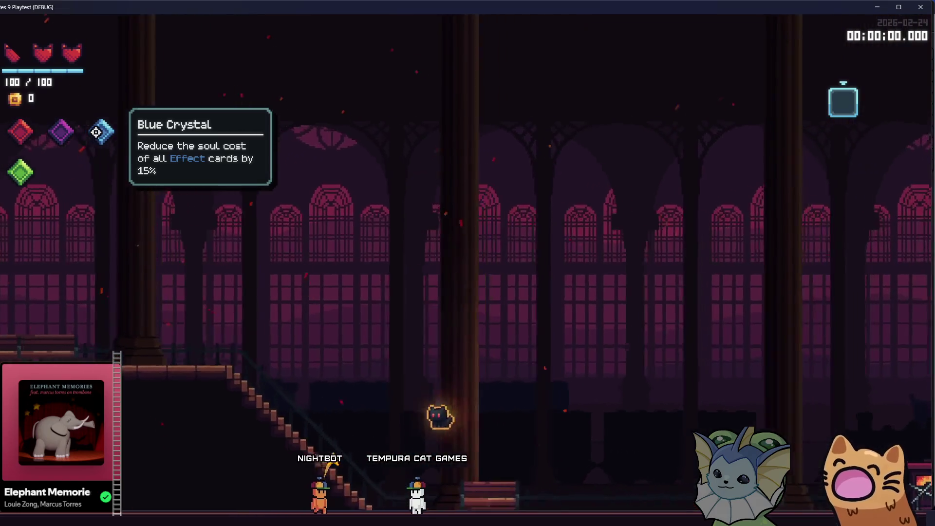
pyautogui.press('d')
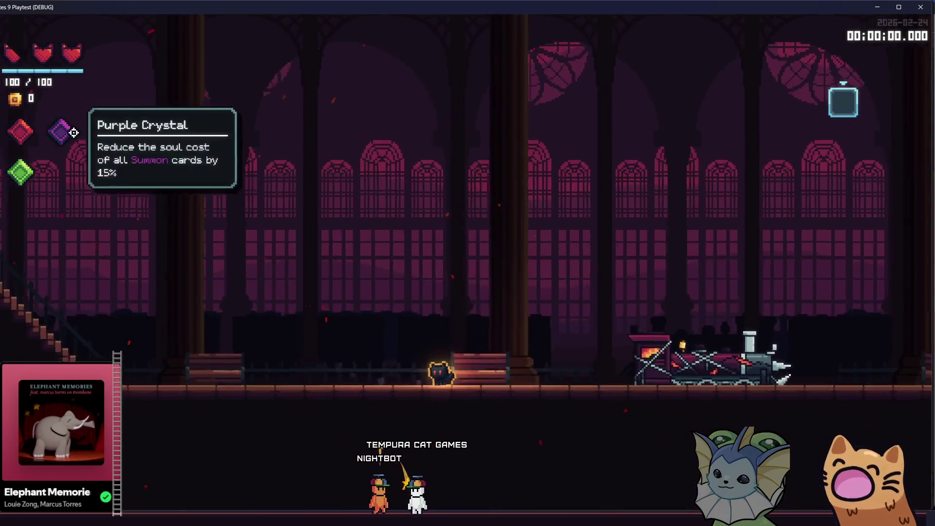
pyautogui.press('a')
pyautogui.press('space')
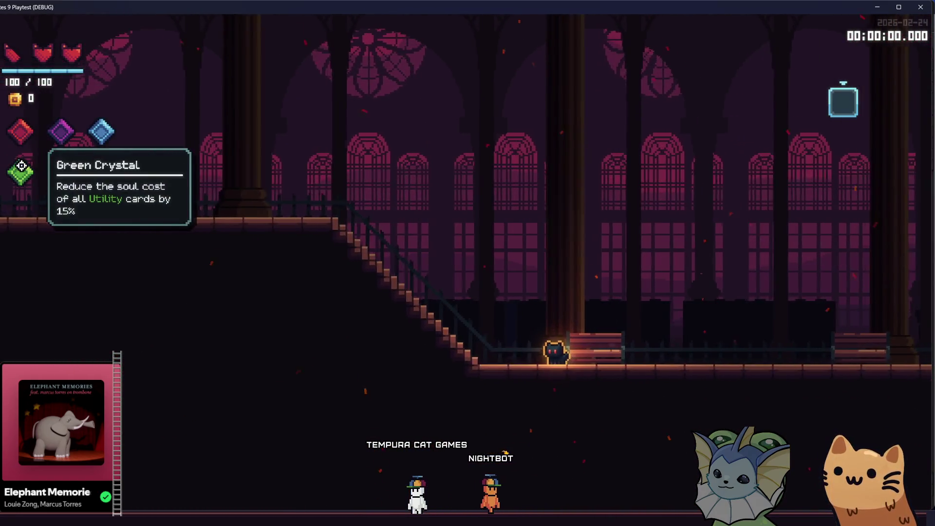
pyautogui.press('Tab')
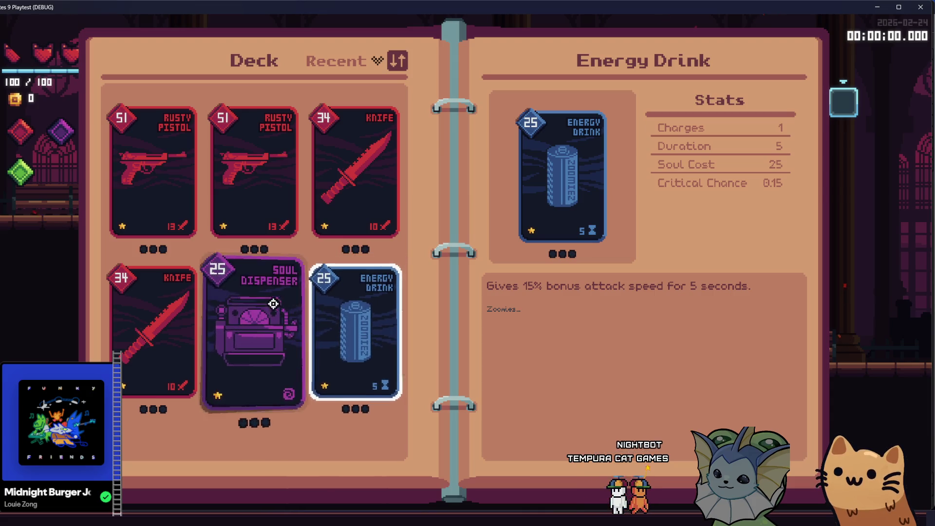
# Close the Deck book and run the cat right, jumping beside the larger cat, then back left.
pyautogui.press('Escape')
pyautogui.press('d')
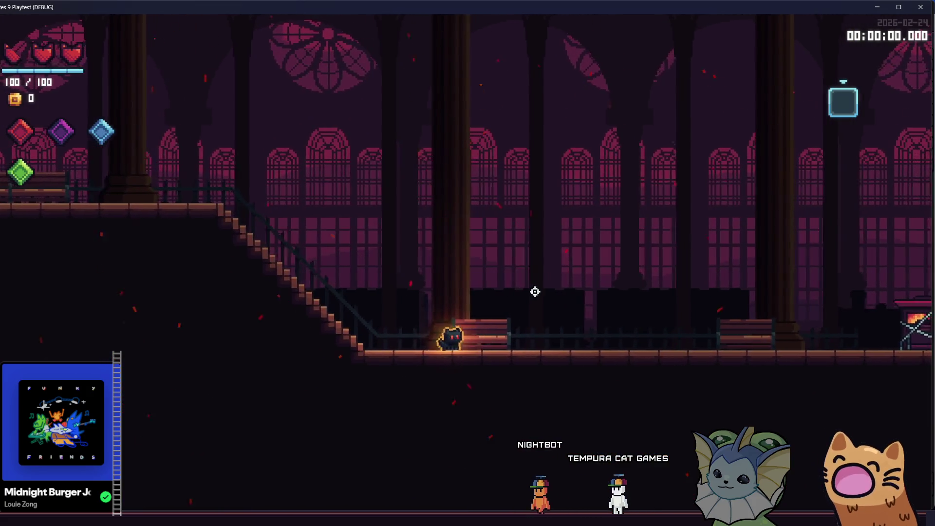
pyautogui.press('space')
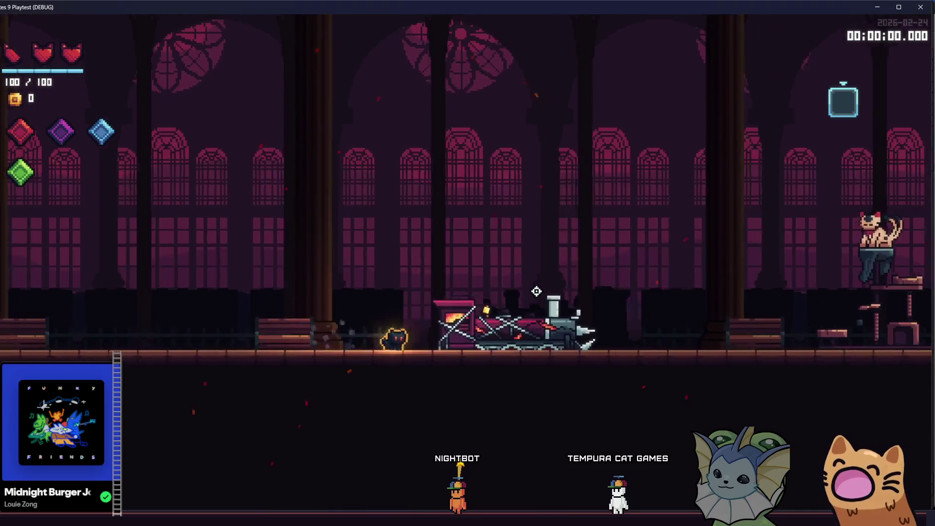
pyautogui.press('d')
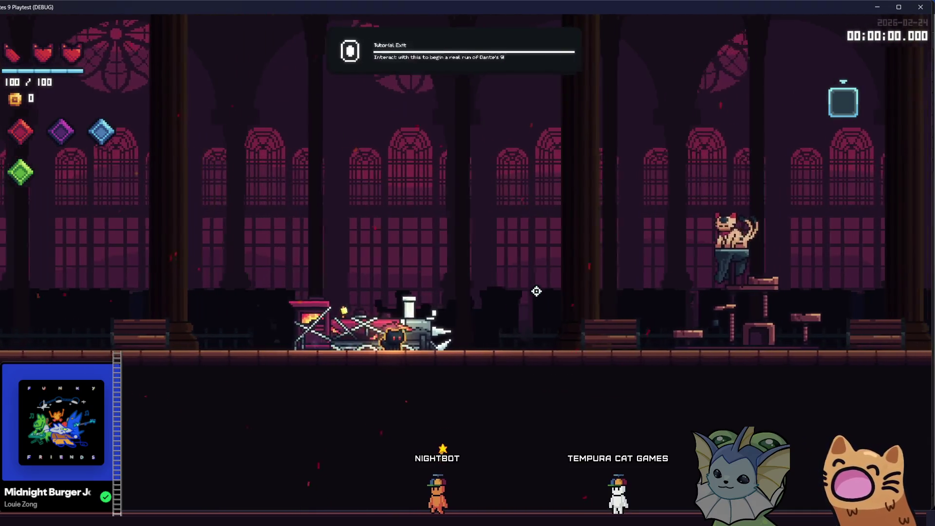
pyautogui.press('space')
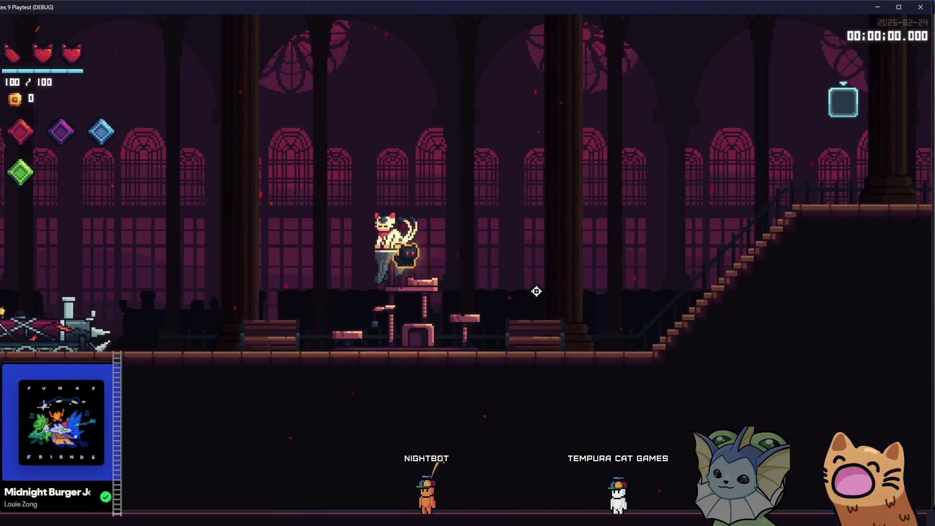
pyautogui.press('d')
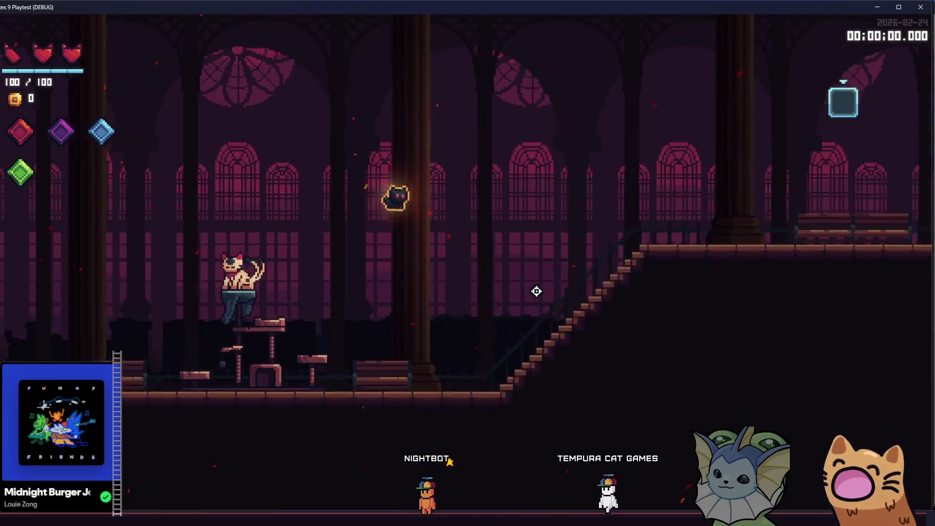
pyautogui.press('a')
pyautogui.press('space')
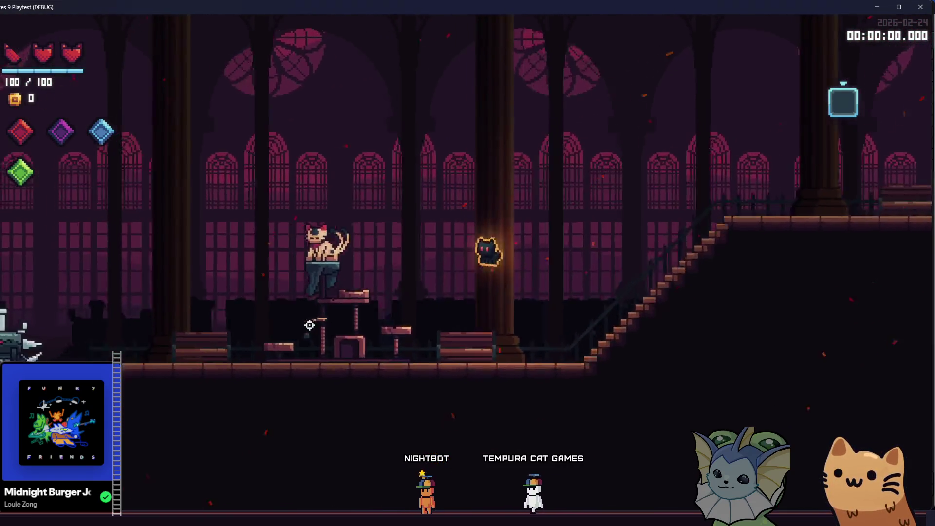
pyautogui.press('a')
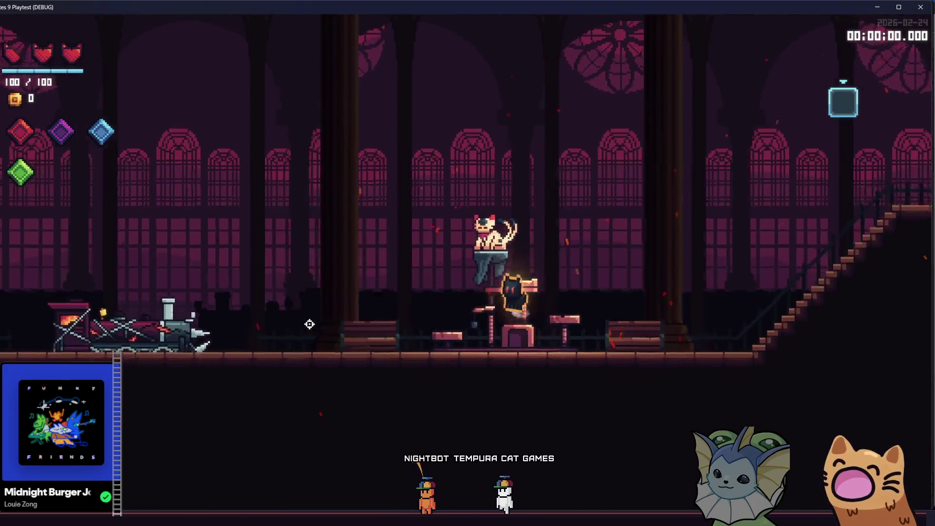
pyautogui.press('a')
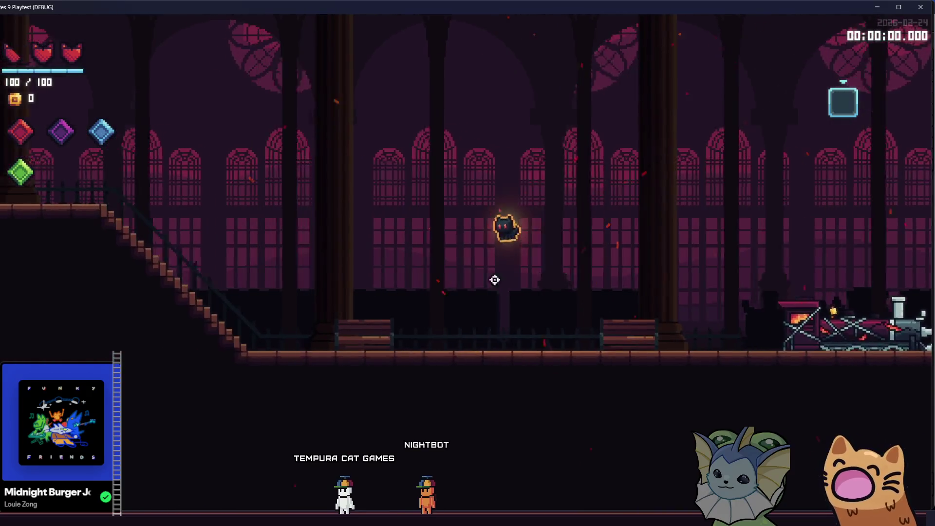
# Run the cat between floors, jumping past the train, and down the staircase.
pyautogui.press('d')
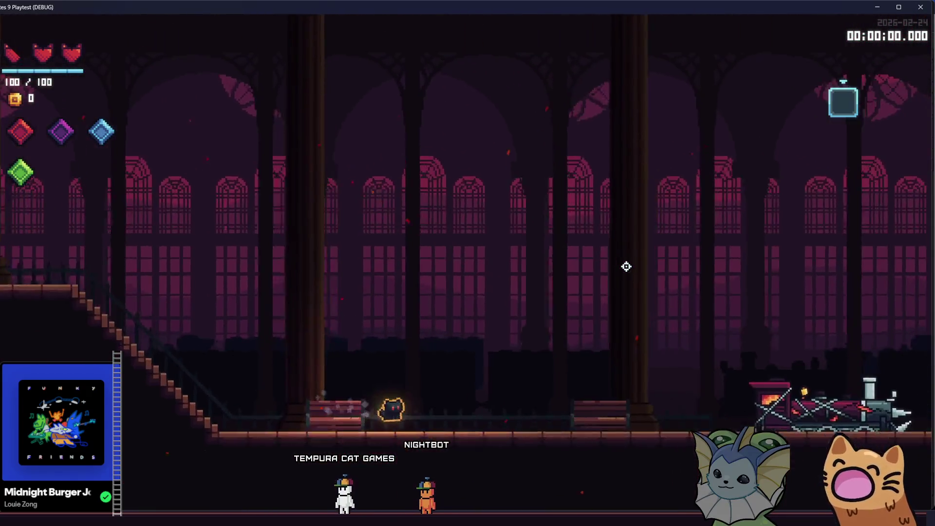
pyautogui.press('space')
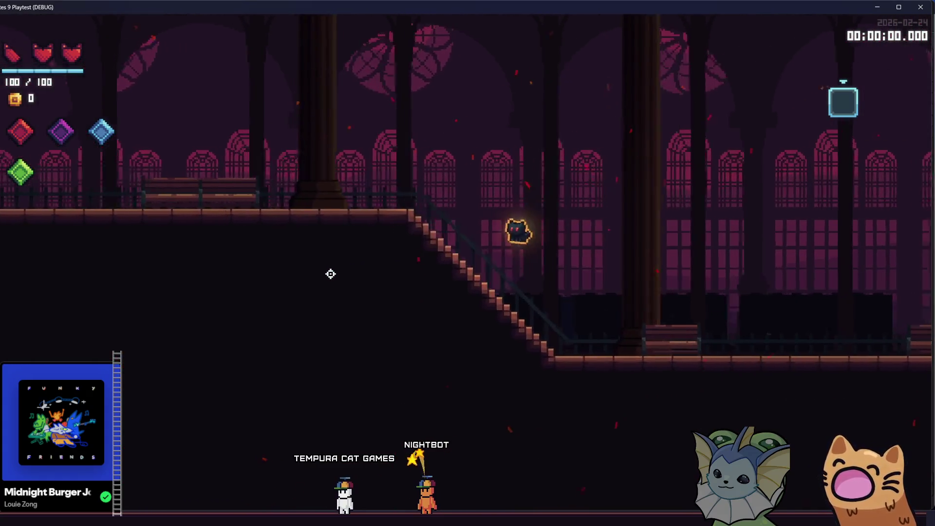
pyautogui.press('a')
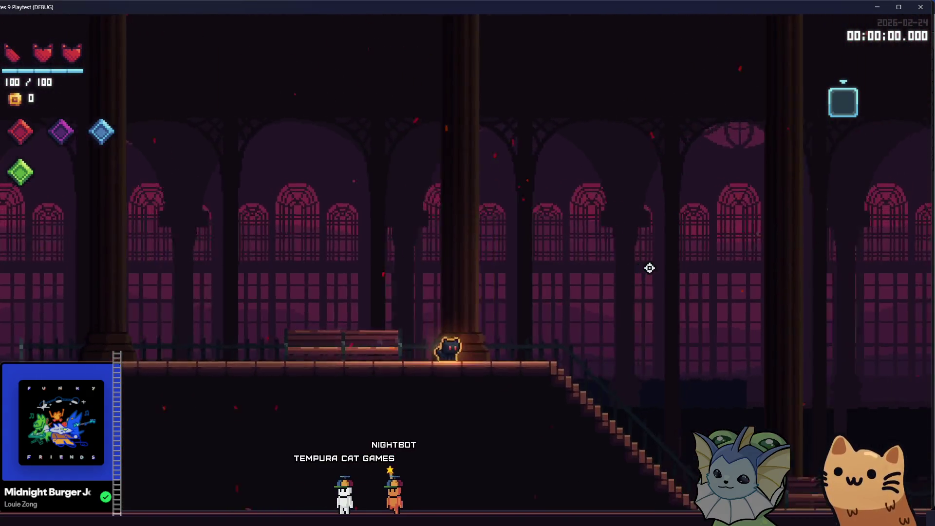
pyautogui.press('d')
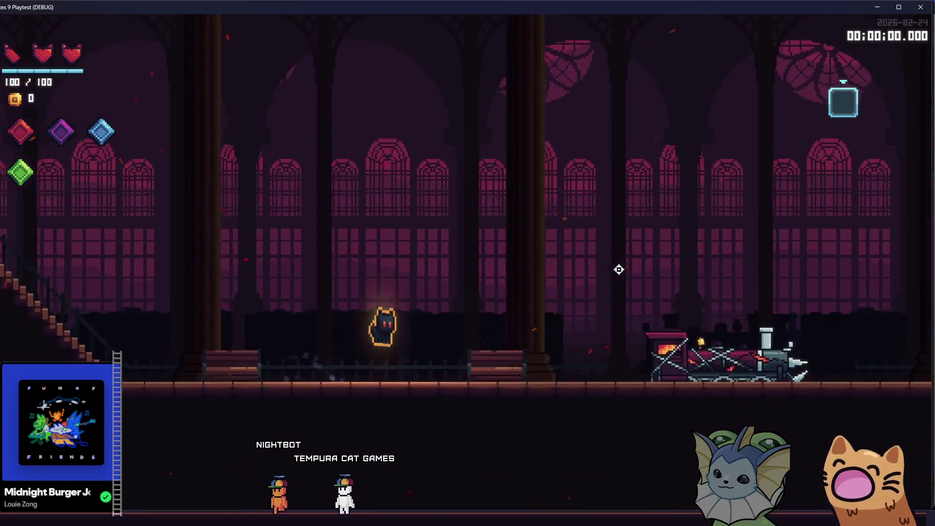
pyautogui.press('d')
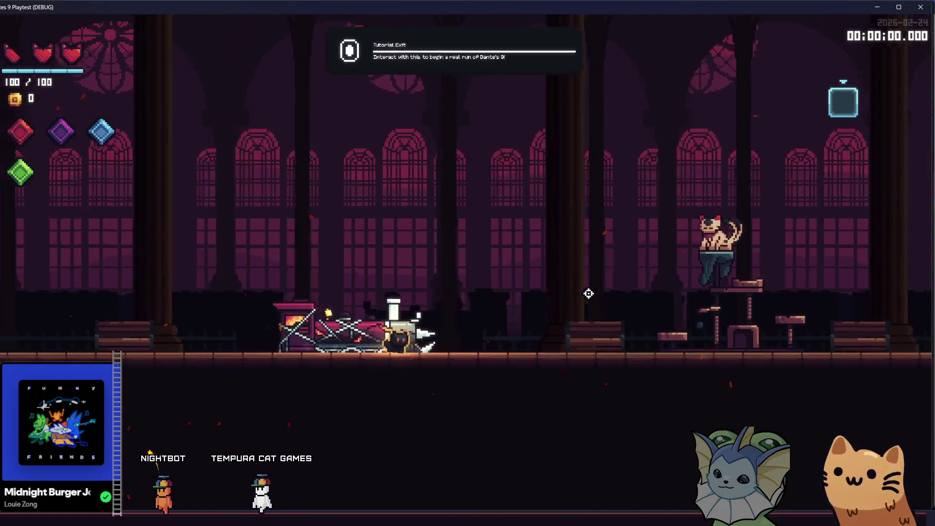
pyautogui.press('space')
pyautogui.press('a')
pyautogui.press('space')
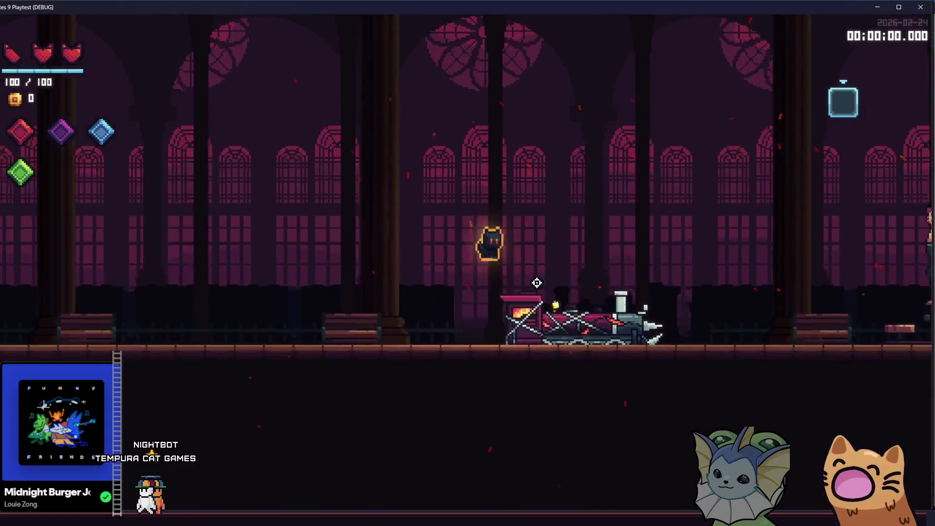
pyautogui.press('a')
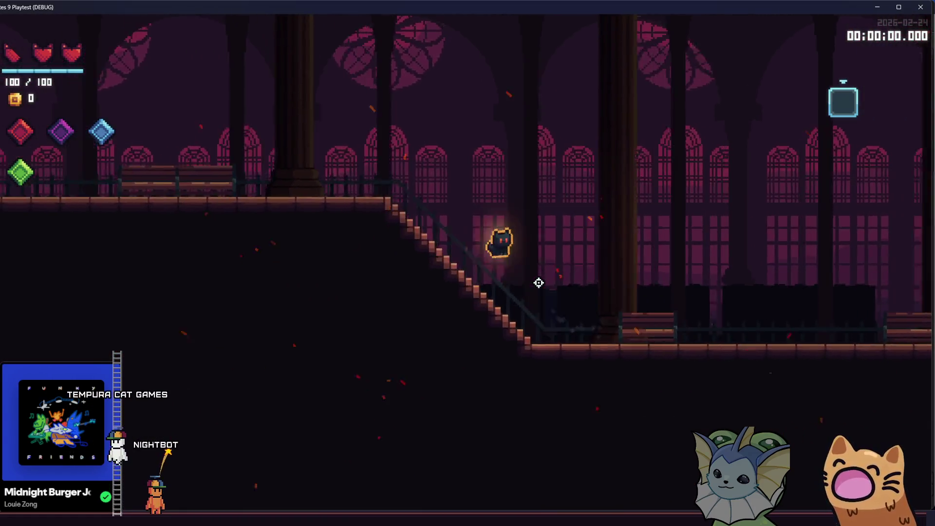
pyautogui.press('d')
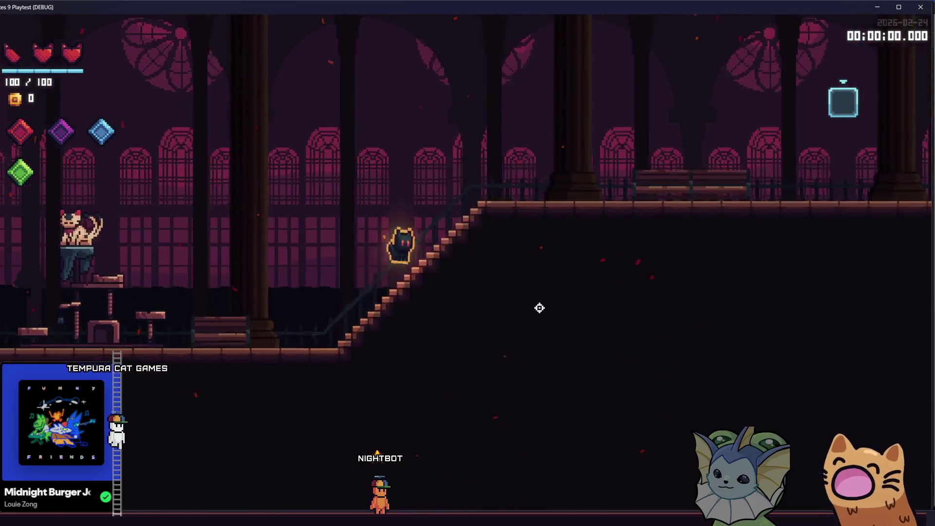
# Move the cat over the stairs and through the hall toward the train.
pyautogui.press('d')
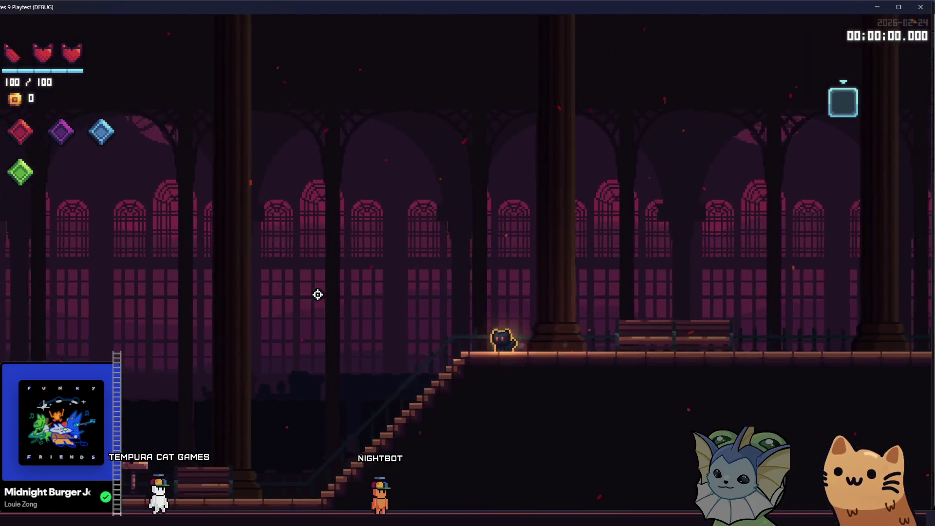
pyautogui.press('a')
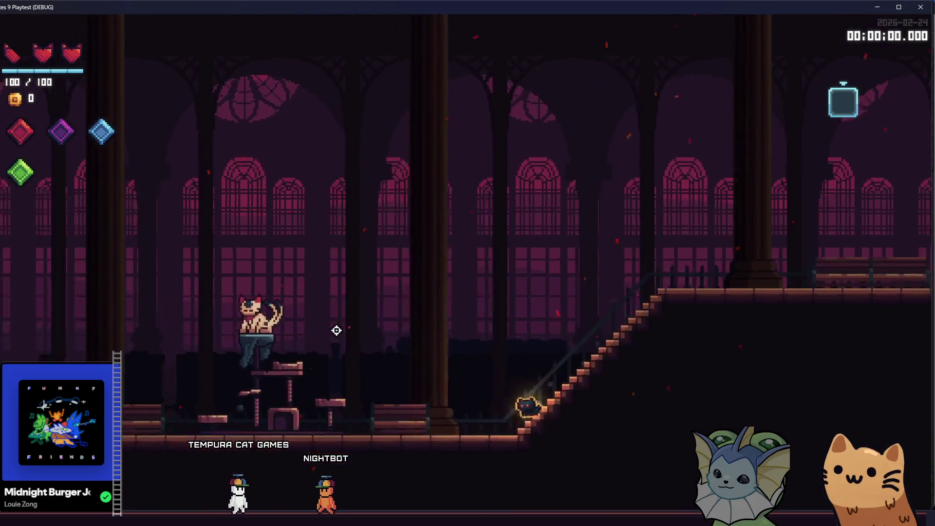
pyautogui.press('space')
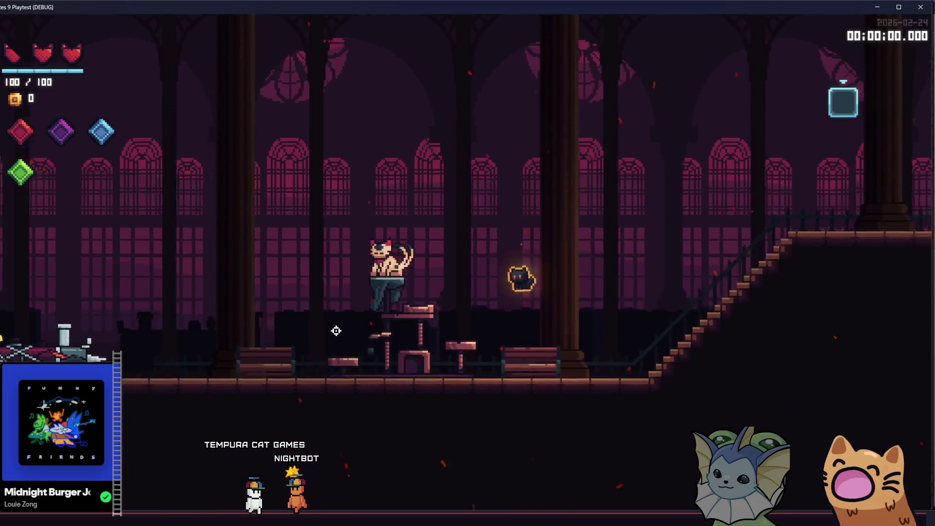
pyautogui.press('a')
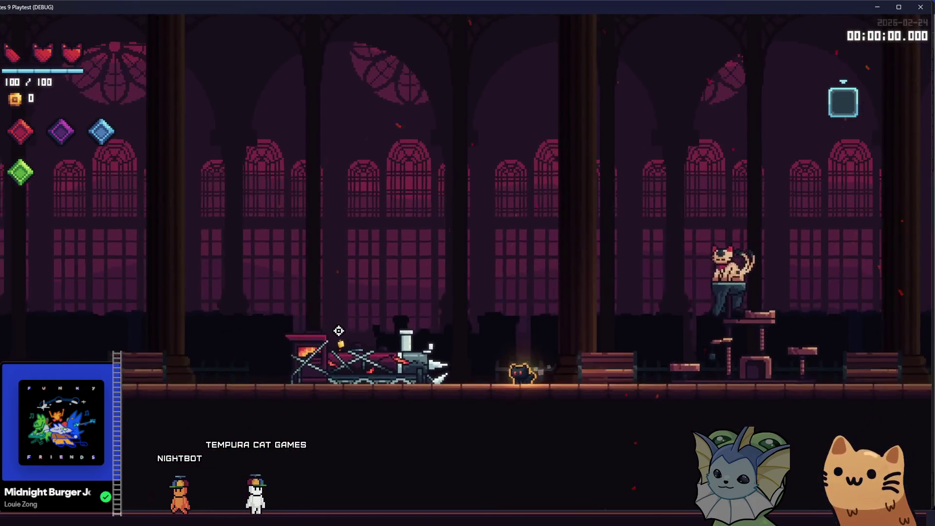
pyautogui.press('d')
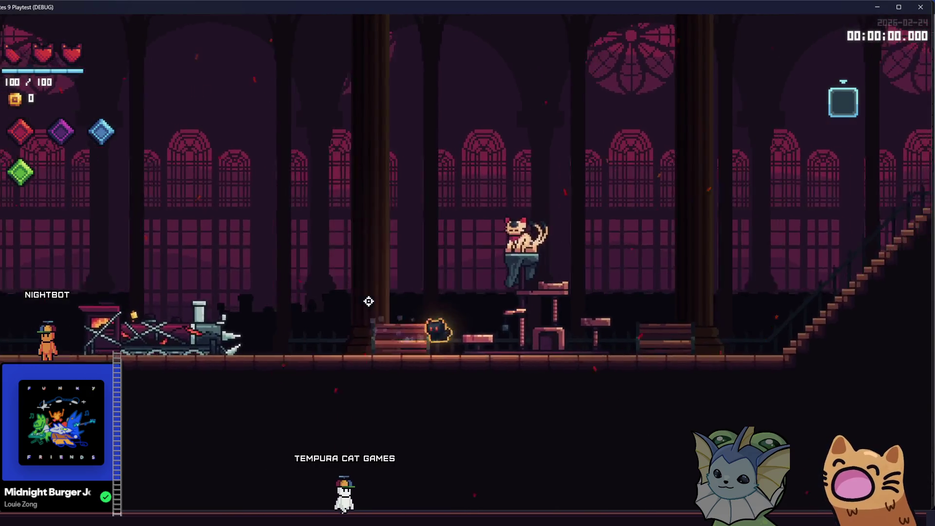
pyautogui.press('d')
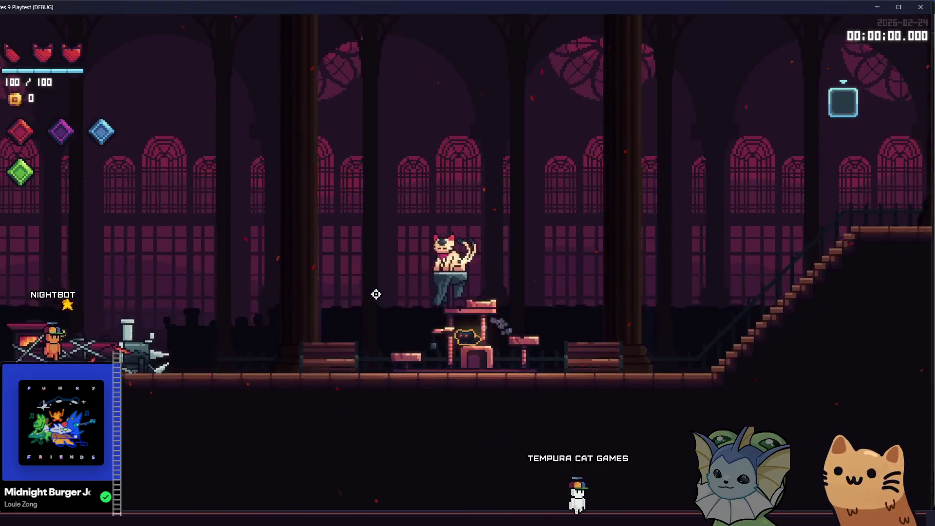
pyautogui.press('a')
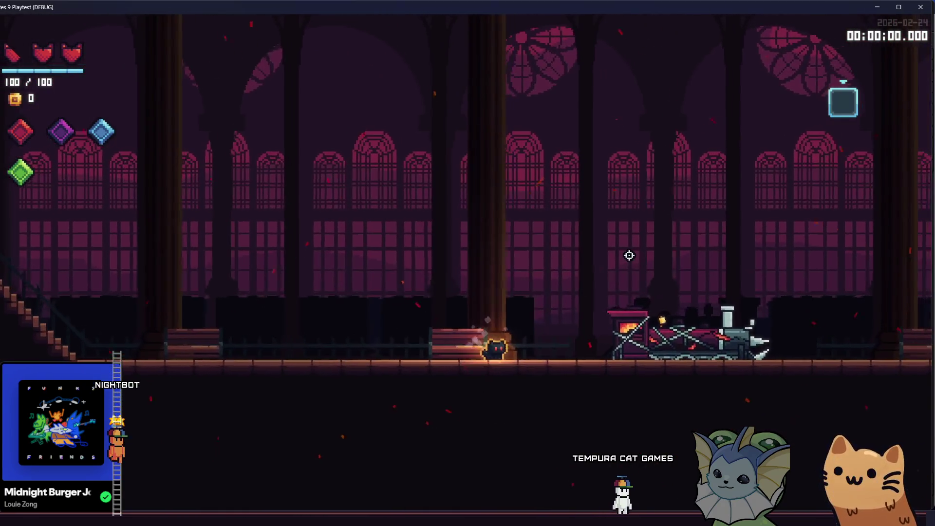
pyautogui.press('space')
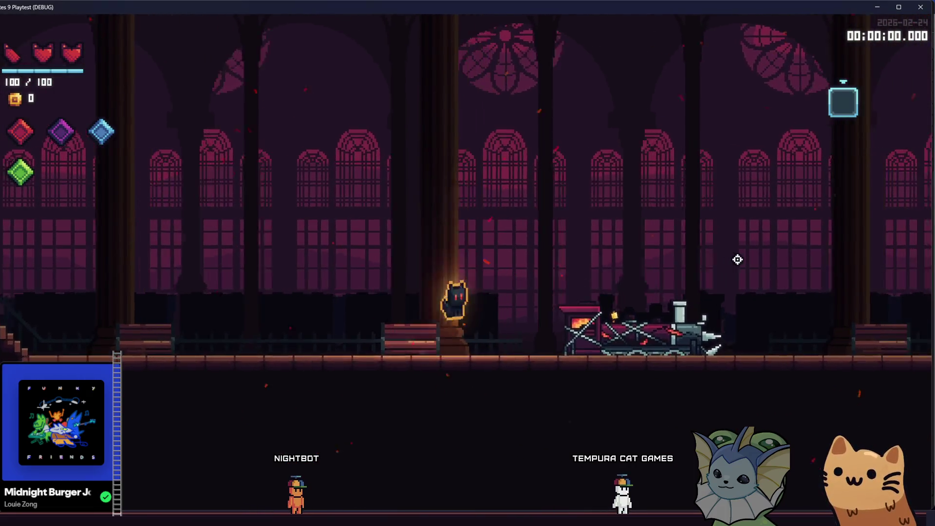
# Pace beside the train and return left to the Tutorial Exit to start a run.
pyautogui.press('d')
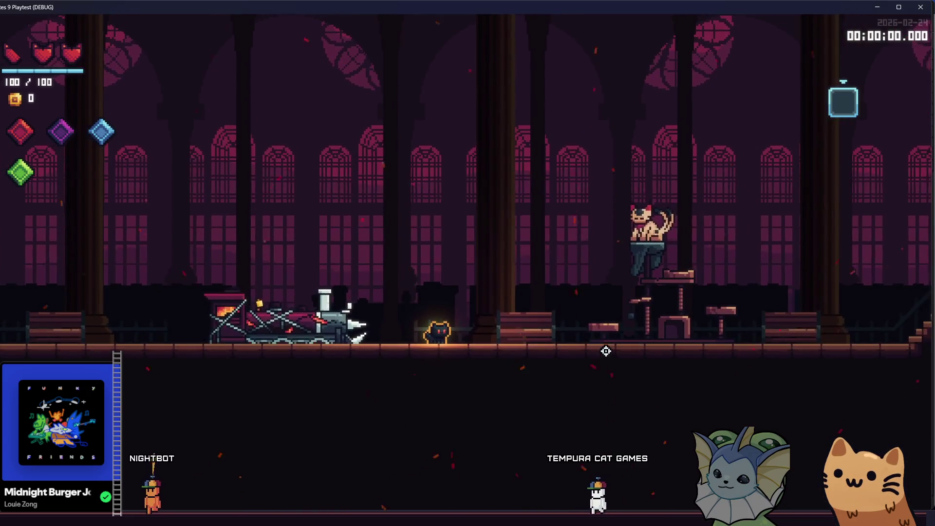
pyautogui.press('a')
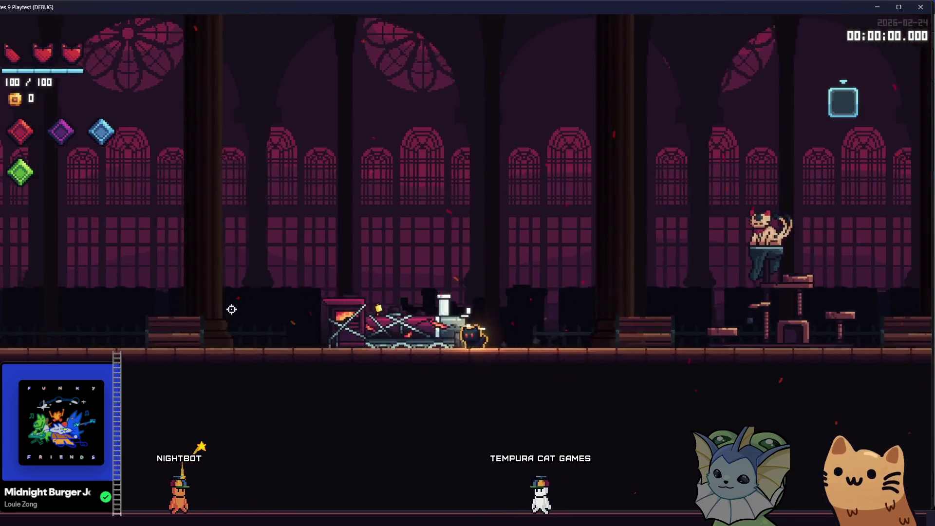
pyautogui.press('d')
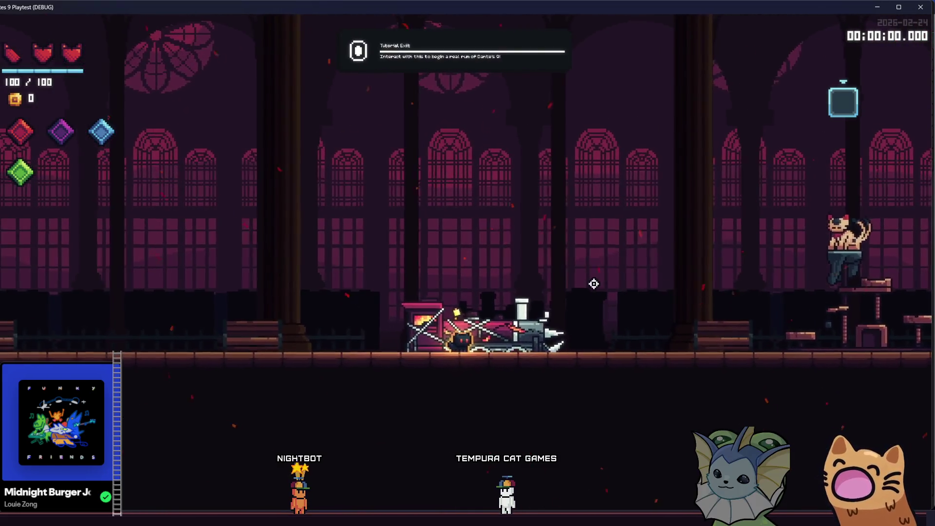
pyautogui.press('d')
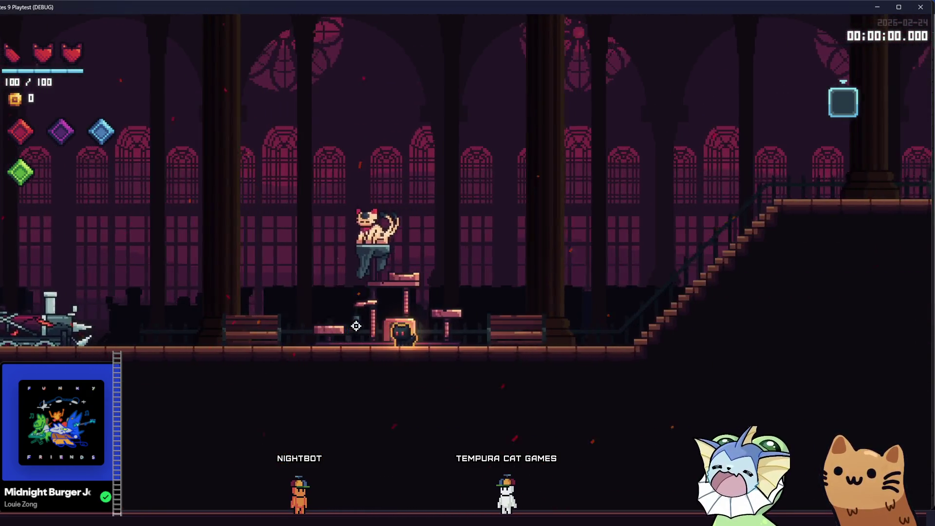
pyautogui.press('a')
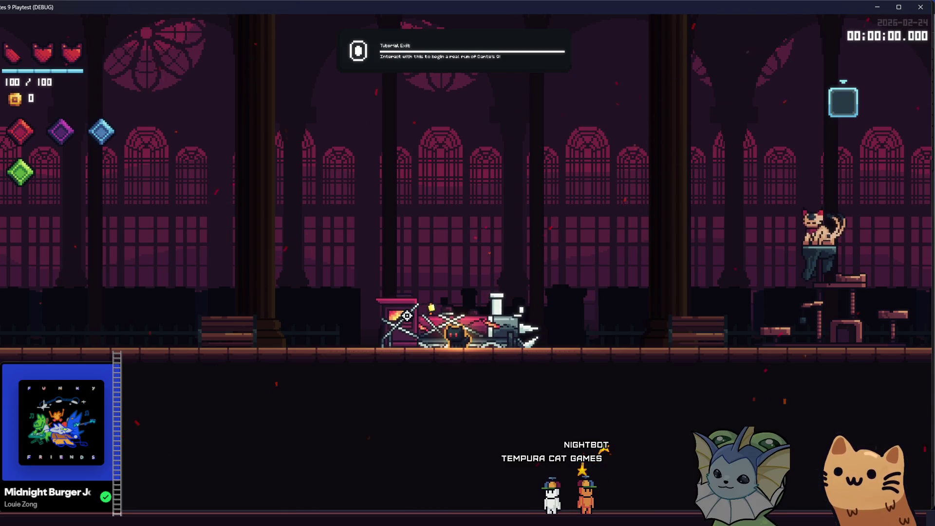
# Start a run through the tutorial exit and look over the card deck in the debug menu.
pyautogui.press('e')
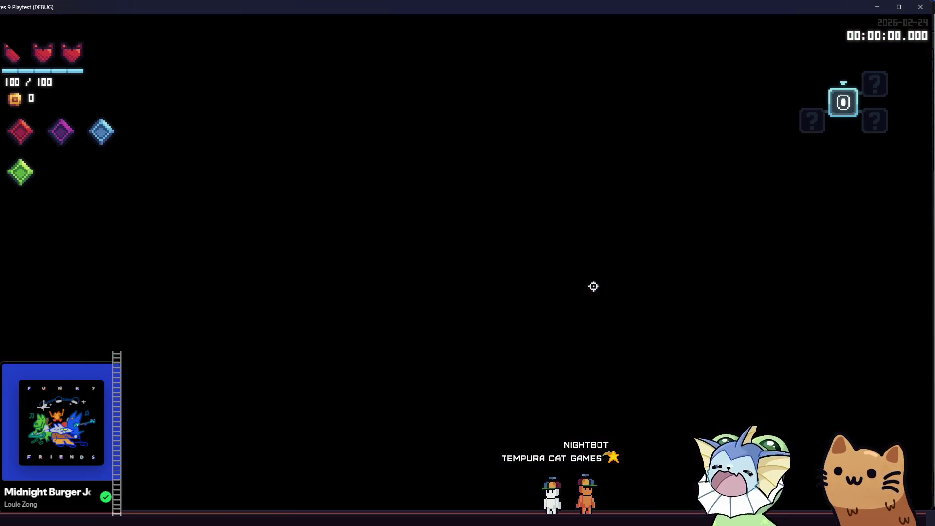
pyautogui.press('F1')
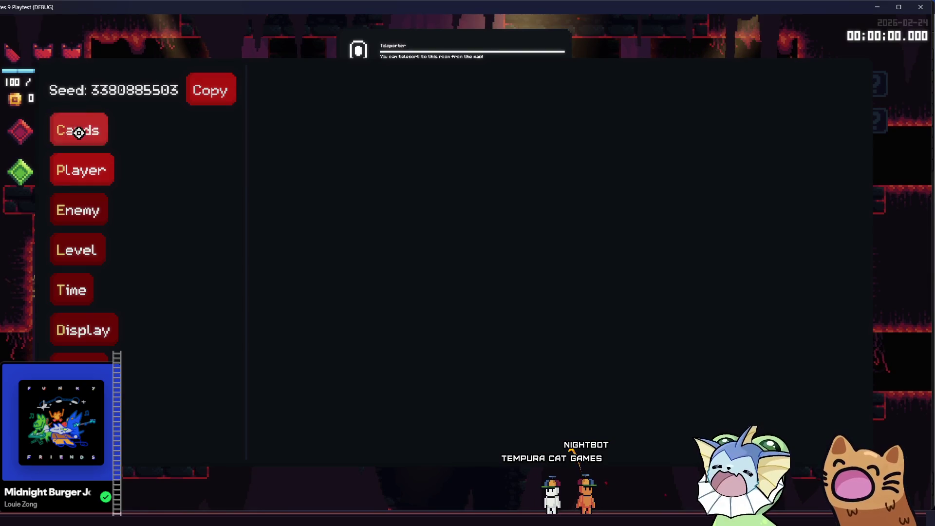
pyautogui.click(78, 129)
pyautogui.press('Escape')
# Warp to the LIBRARY level using the debug menu's Level > Select Level list.
pyautogui.press('F1')
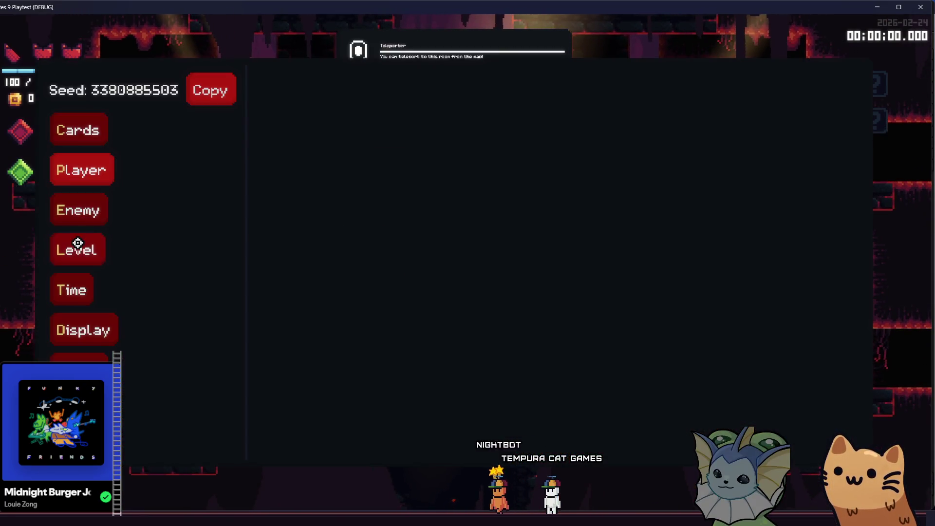
pyautogui.click(76, 250)
pyautogui.click(287, 94)
pyautogui.click(350, 133)
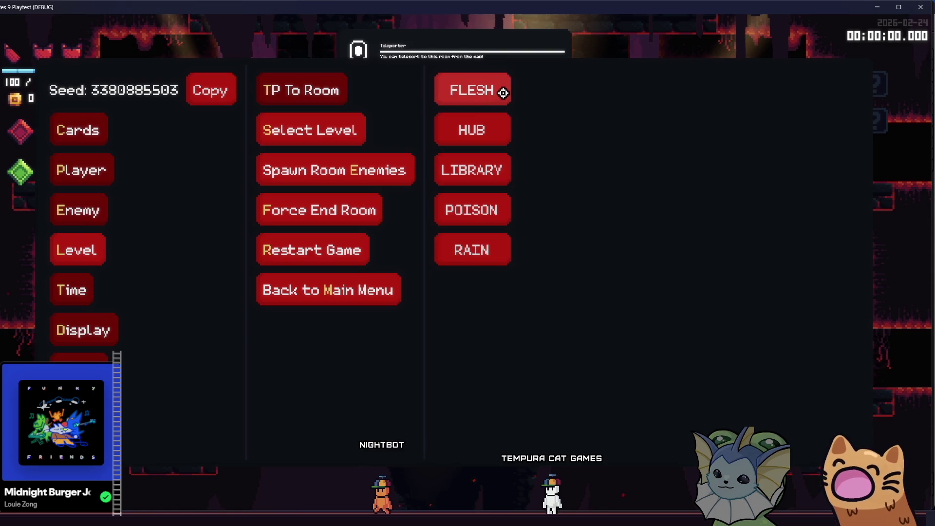
pyautogui.click(492, 165)
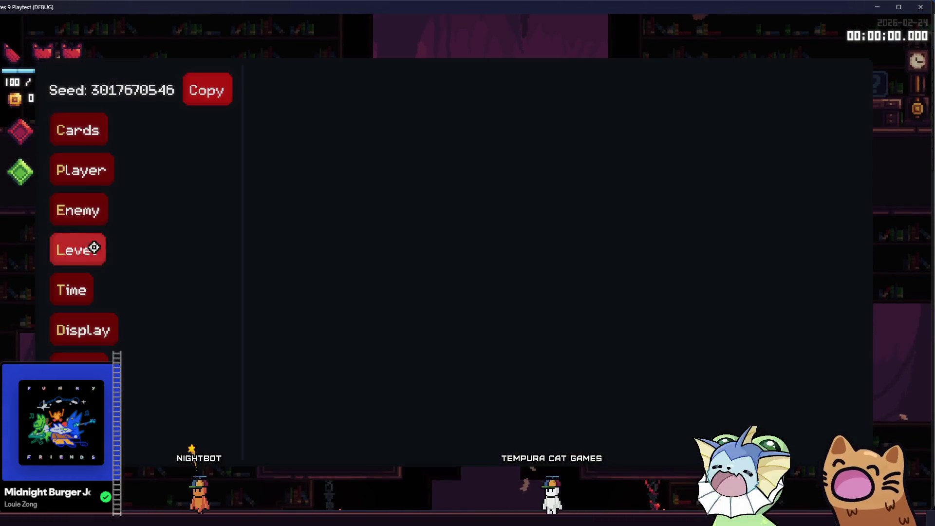
# Switch between enemy and level options, then bring the level list back up and choose HUB.
pyautogui.click(76, 217)
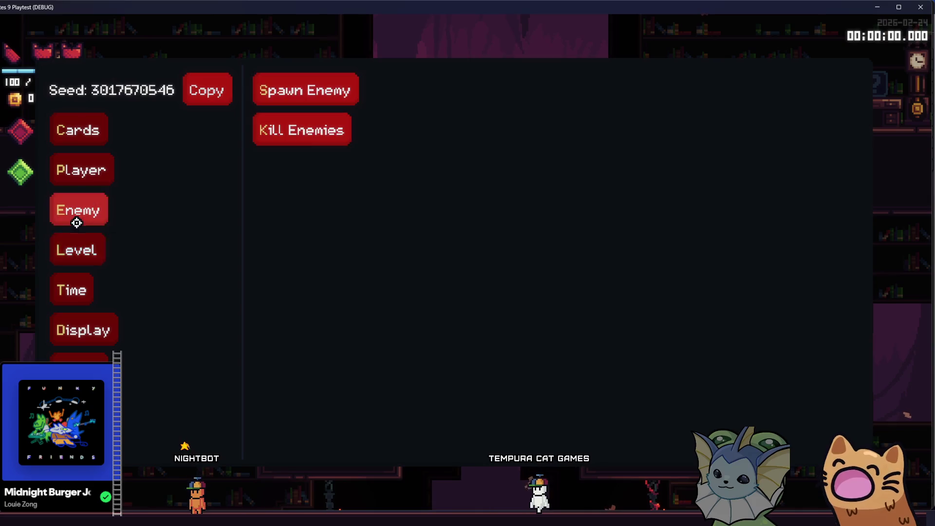
pyautogui.click(76, 249)
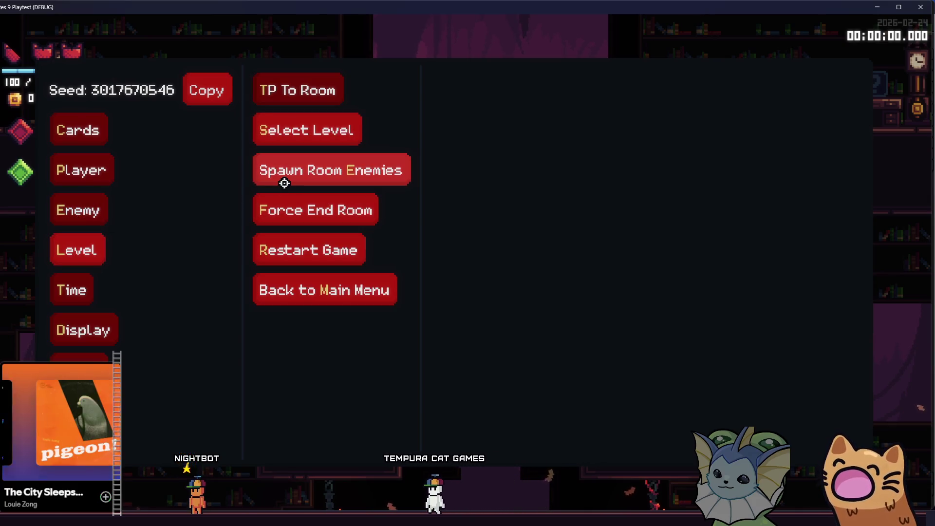
pyautogui.click(106, 202)
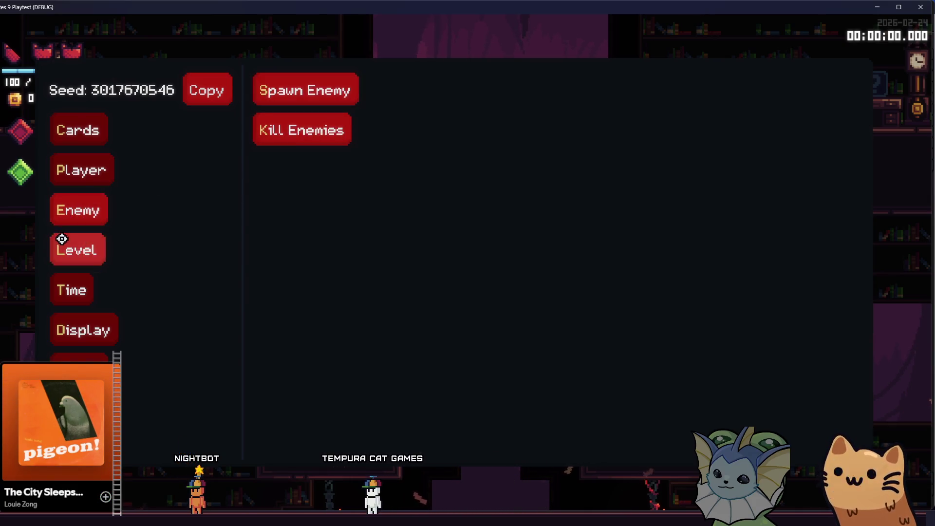
pyautogui.click(64, 246)
pyautogui.click(302, 129)
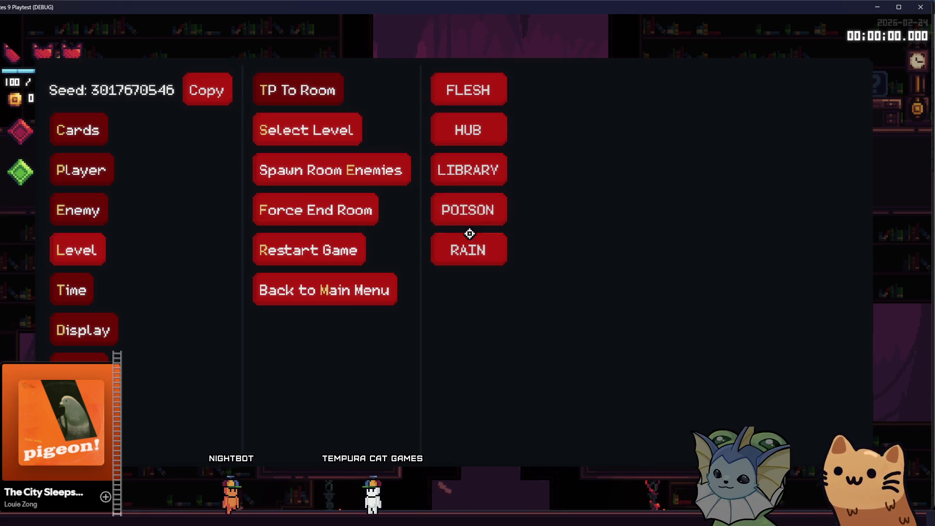
pyautogui.click(307, 97)
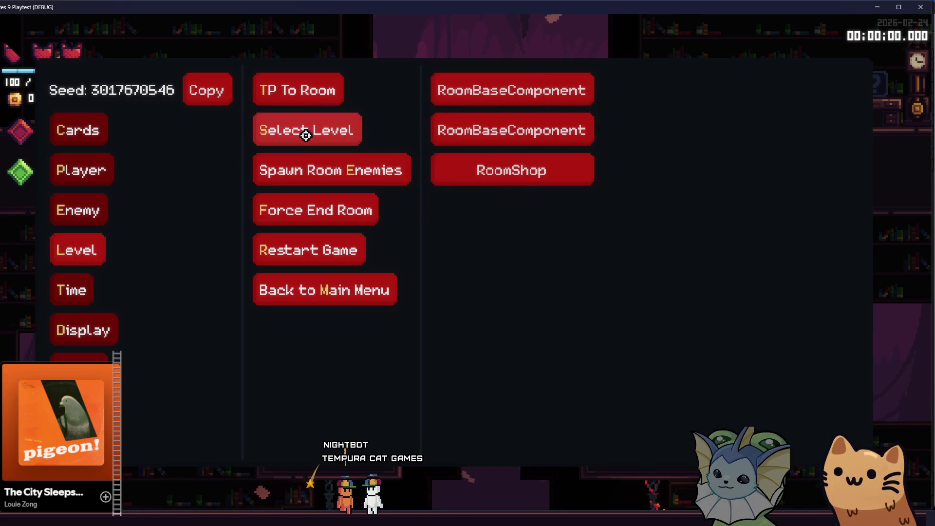
pyautogui.click(305, 134)
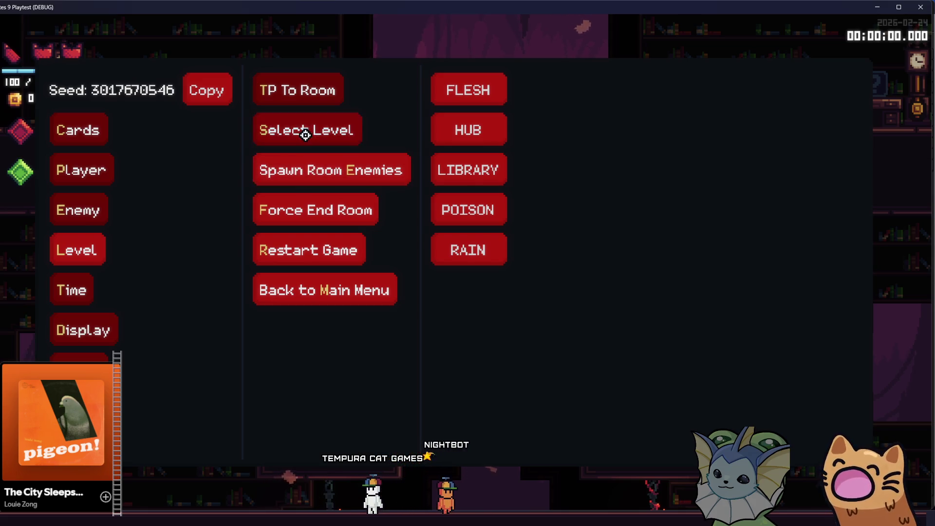
pyautogui.click(302, 131)
pyautogui.click(310, 131)
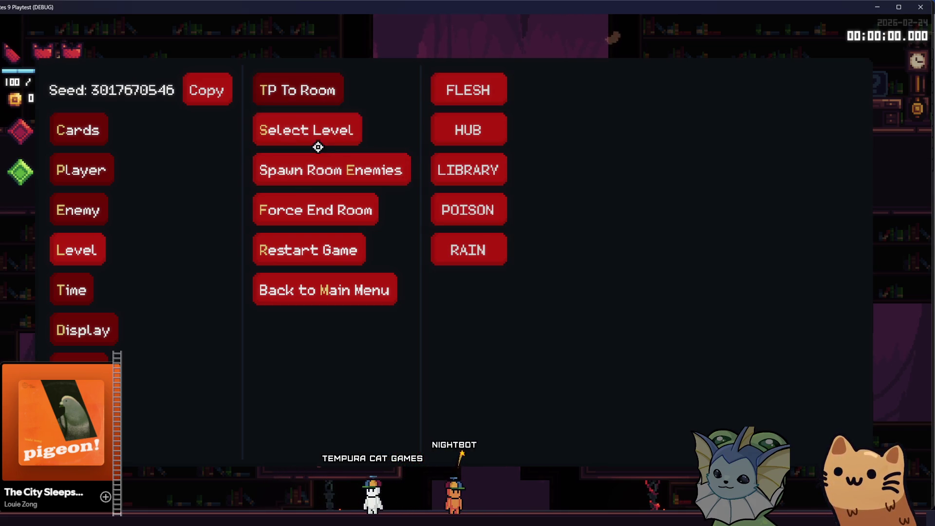
pyautogui.click(476, 132)
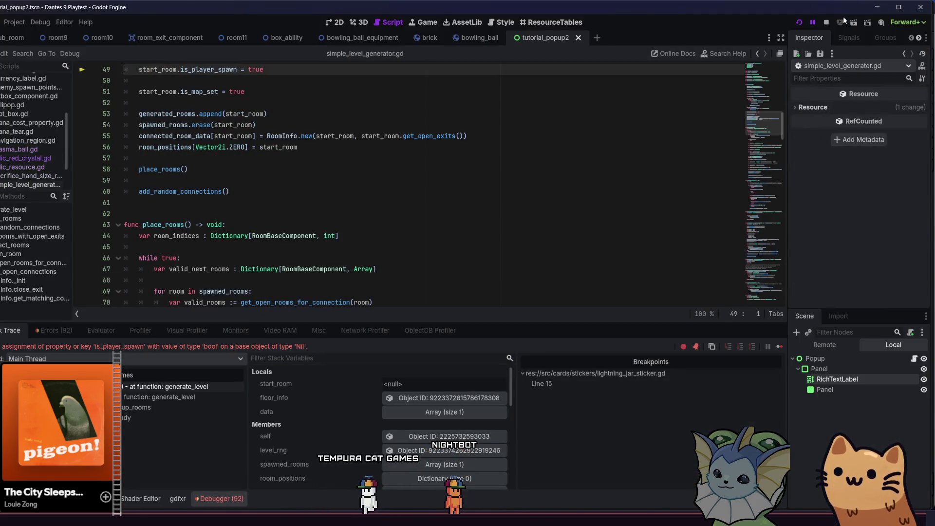
# Stop the running playtest and put the cursor on empty line 68 of simple_level_generator.gd.
pyautogui.click(826, 20)
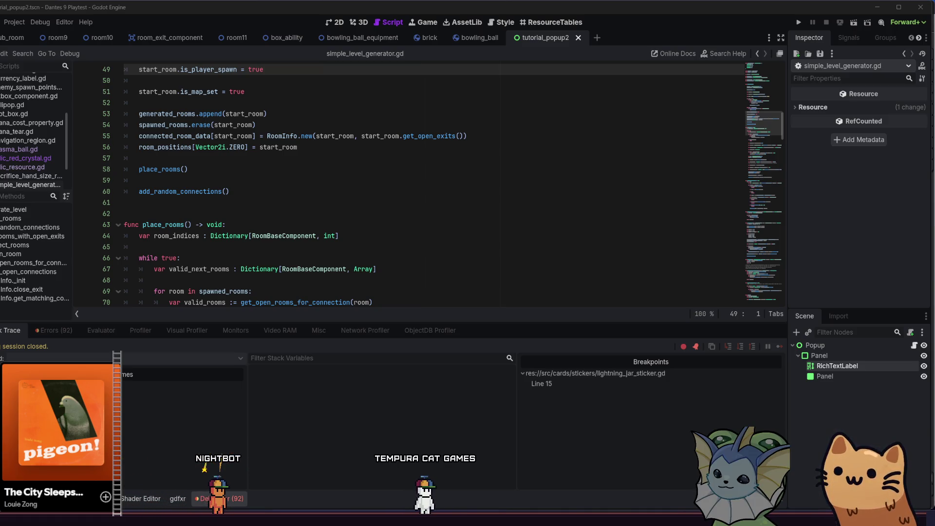
pyautogui.click(428, 284)
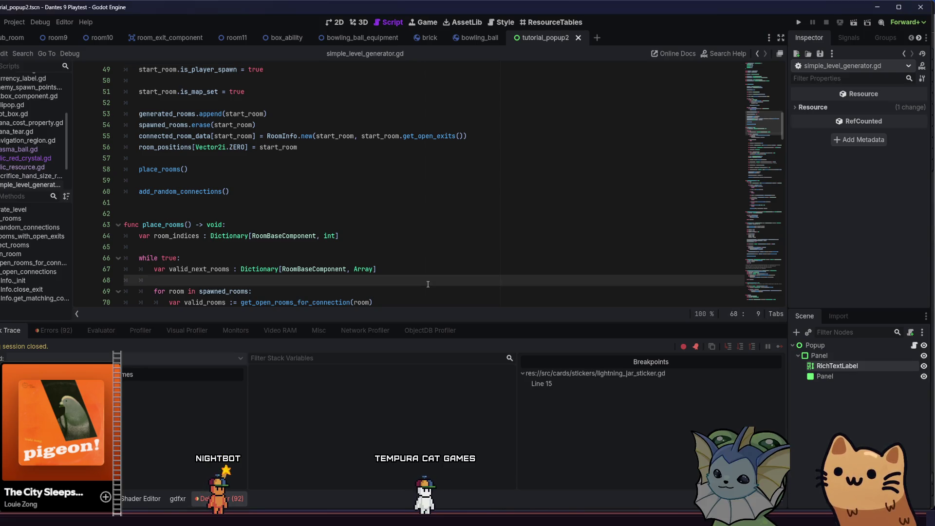
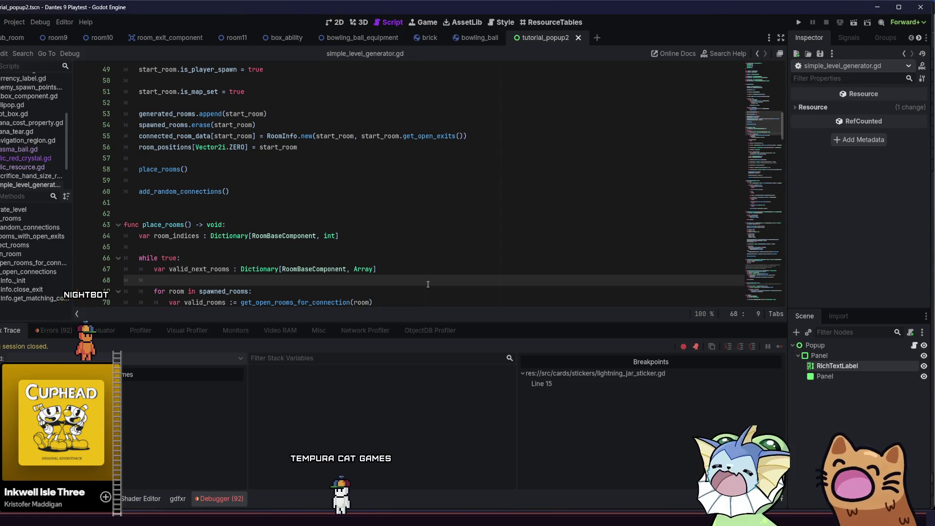
# Skim simple_level_generator.gd, setting the cursor on lines 83 and 12, then switch to Obsidian.
pyautogui.scroll(-5, 463, 273)
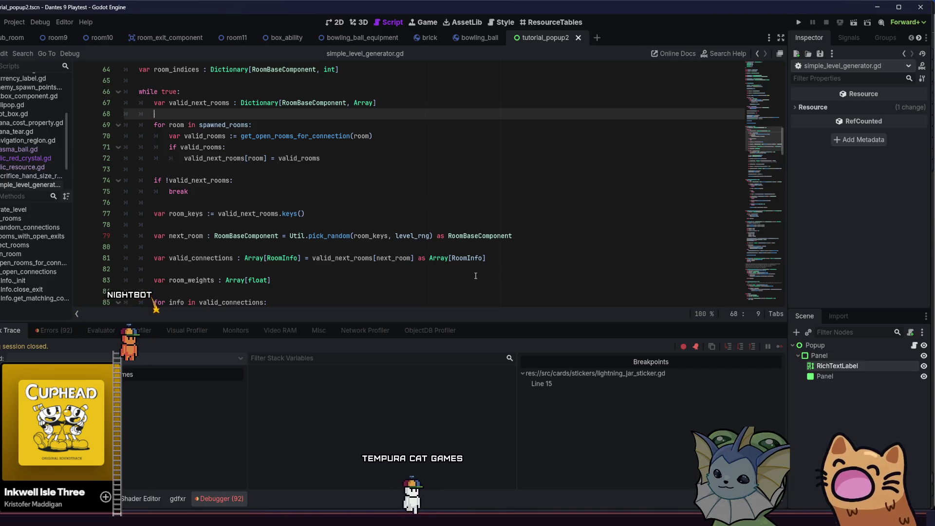
pyautogui.click(476, 275)
pyautogui.scroll(2, 509, 259)
pyautogui.scroll(19, 509, 259)
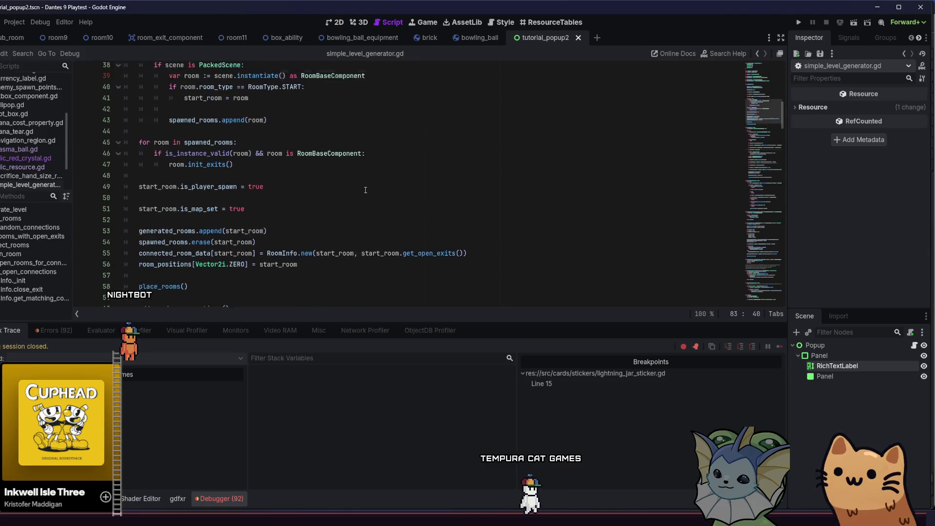
pyautogui.scroll(-2, 373, 191)
pyautogui.scroll(2, 375, 195)
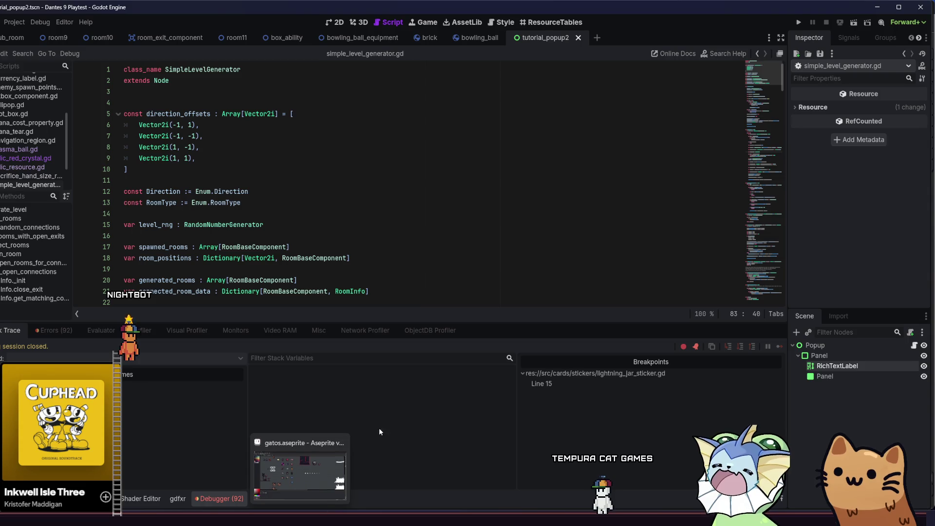
pyautogui.click(451, 195)
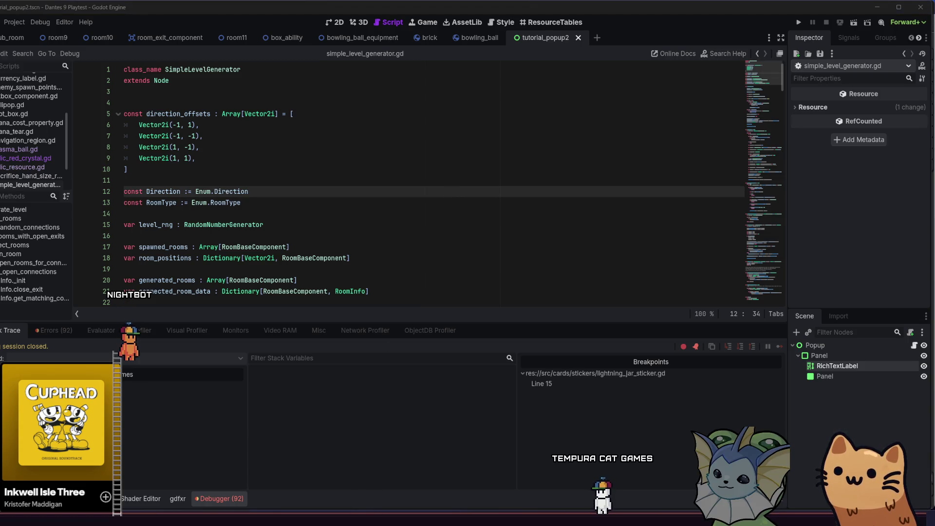
pyautogui.click(373, 508)
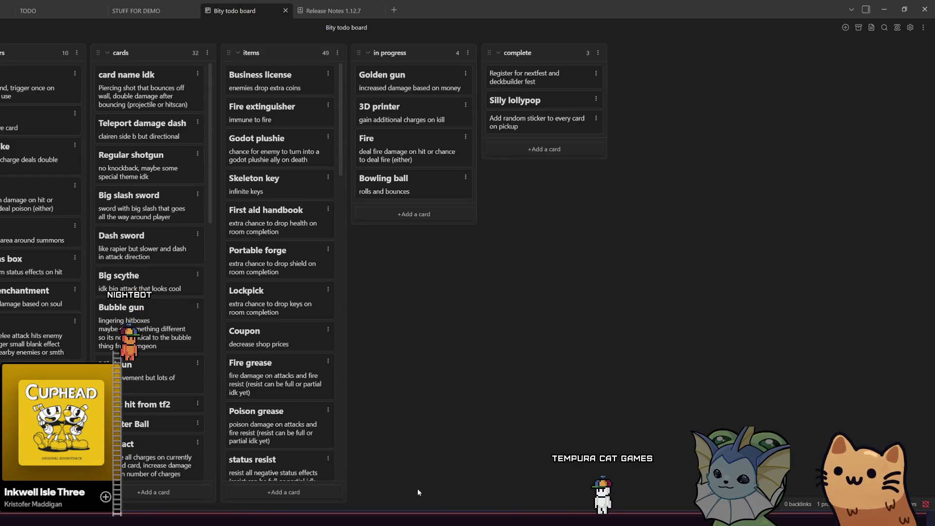
# Maximize the Bity todo board, scroll items down to the Propeller hat ideas, then return to Godot.
pyautogui.moveTo(373, 508)
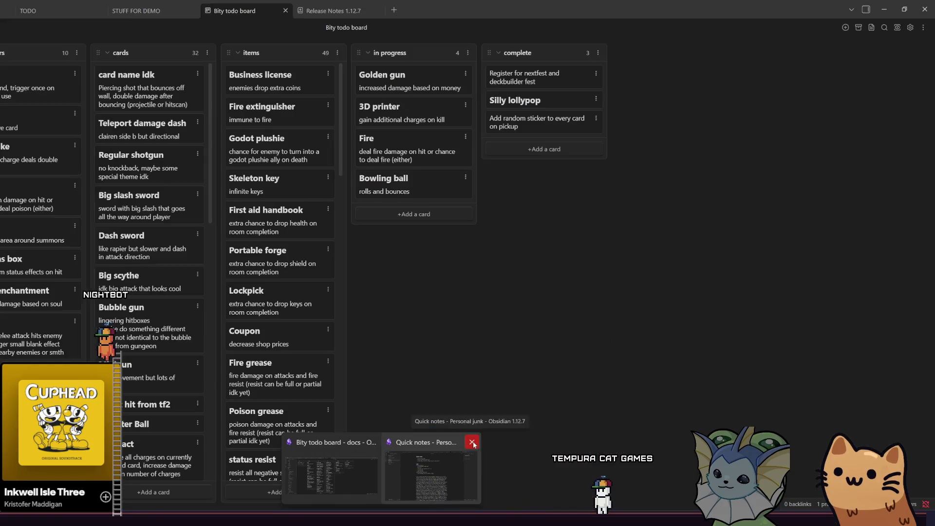
pyautogui.doubleClick(509, 16)
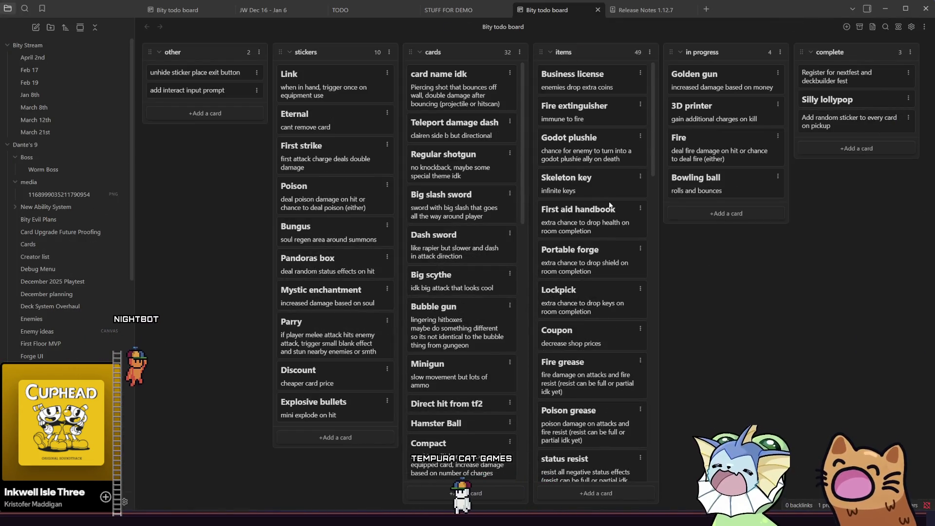
pyautogui.scroll(-6, 614, 258)
pyautogui.scroll(-10, 621, 281)
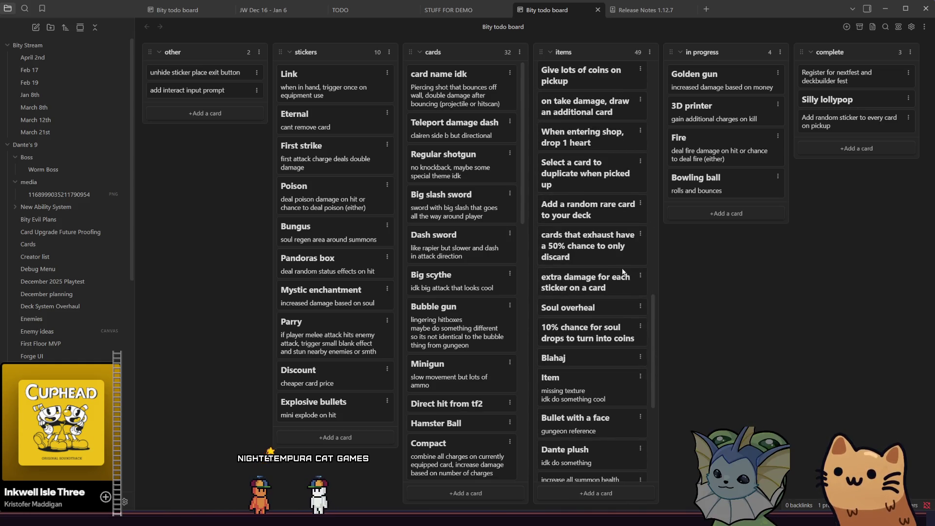
pyautogui.scroll(-1, 622, 271)
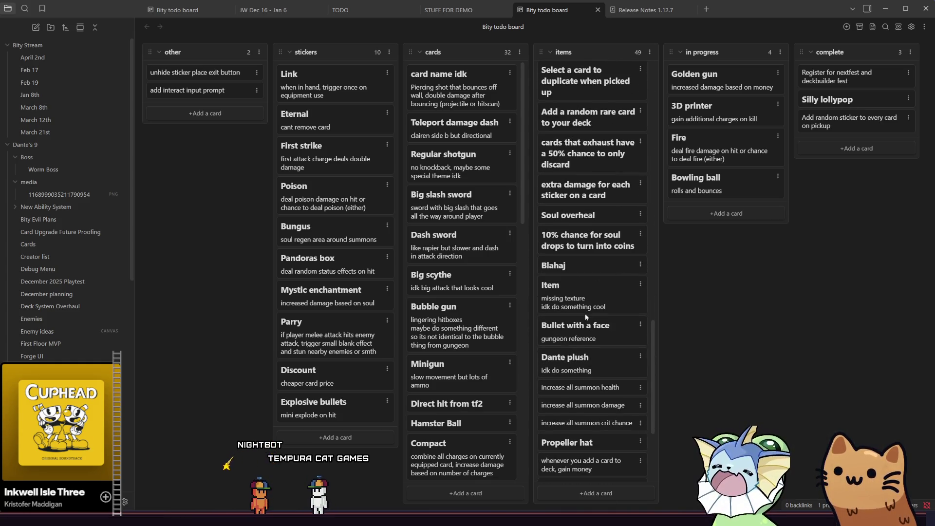
pyautogui.scroll(-2, 587, 322)
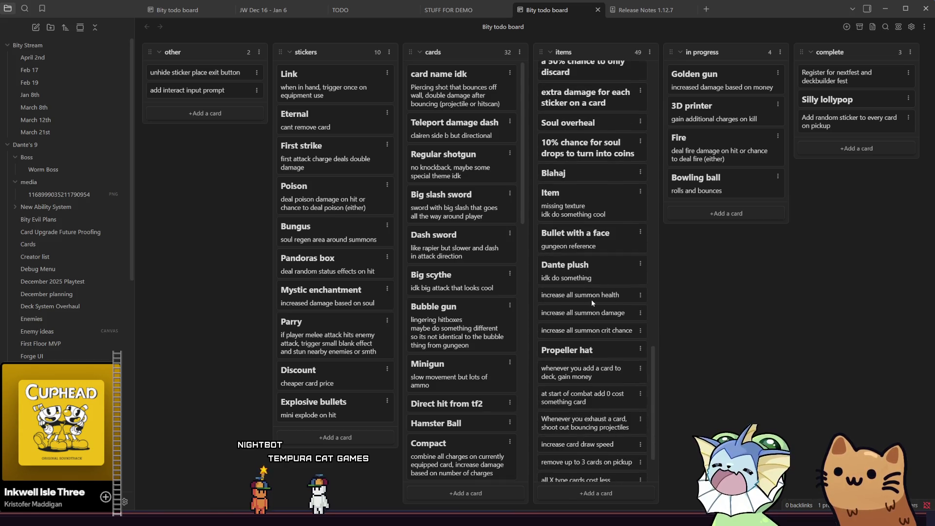
pyautogui.scroll(-2, 596, 325)
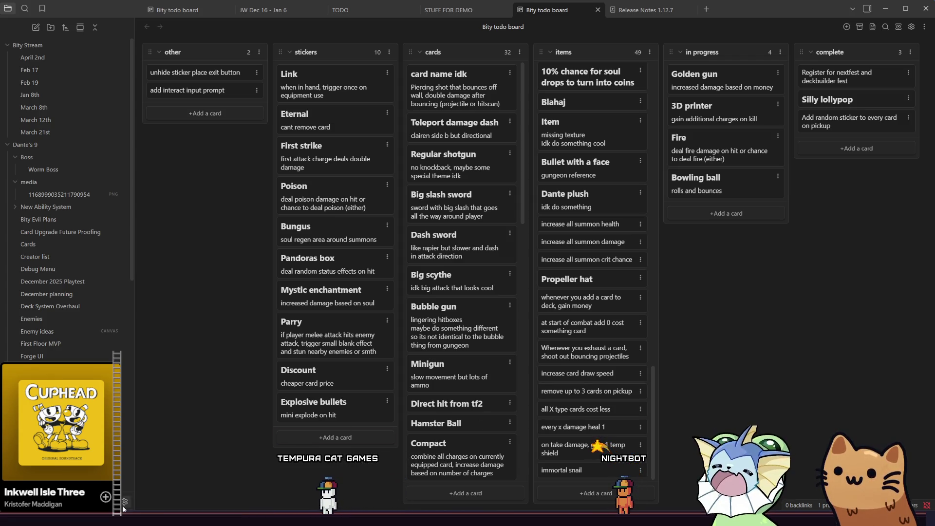
pyautogui.hotkey('alt', 'Tab')
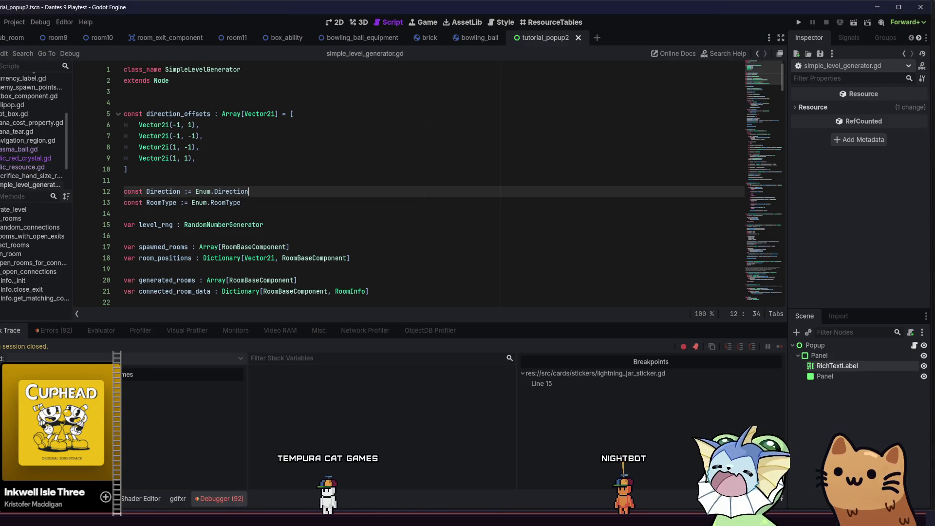
# Skim the level generator script from lines 17 and 13 via the minimap, then switch to Aseprite.
pyautogui.click(203, 247)
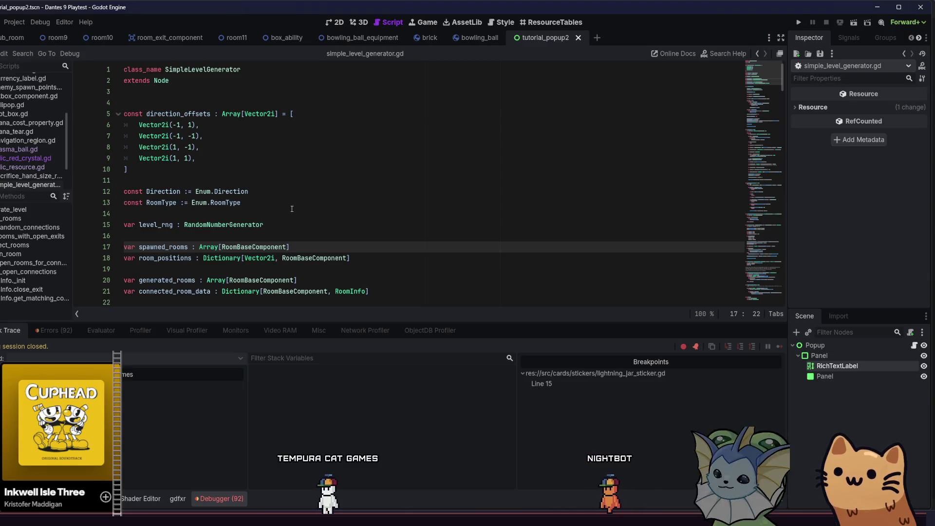
pyautogui.click(273, 202)
pyautogui.scroll(-4, 783, 85)
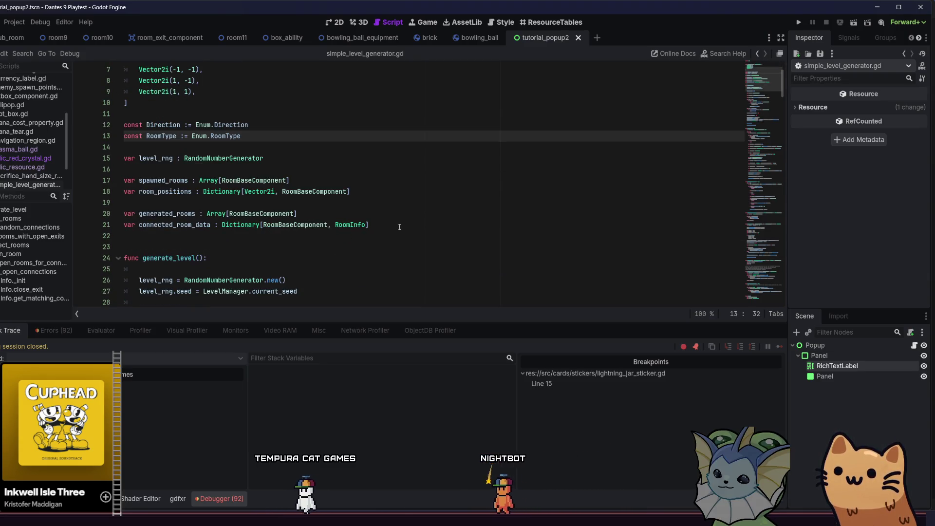
pyautogui.moveTo(783, 85)
pyautogui.mouseDown()
pyautogui.moveTo(771, 128)
pyautogui.moveTo(760, 288)
pyautogui.moveTo(755, 215)
pyautogui.moveTo(720, 48)
pyautogui.mouseUp()
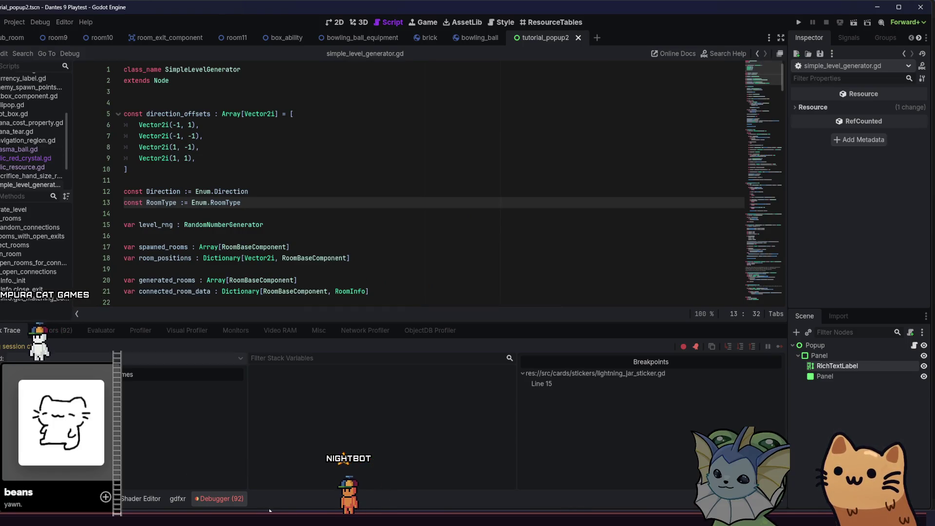
pyautogui.hotkey('alt', 'Tab')
pyautogui.moveTo(246, 206)
pyautogui.mouseDown()
pyautogui.moveTo(277, 215)
pyautogui.moveTo(280, 242)
pyautogui.mouseUp()
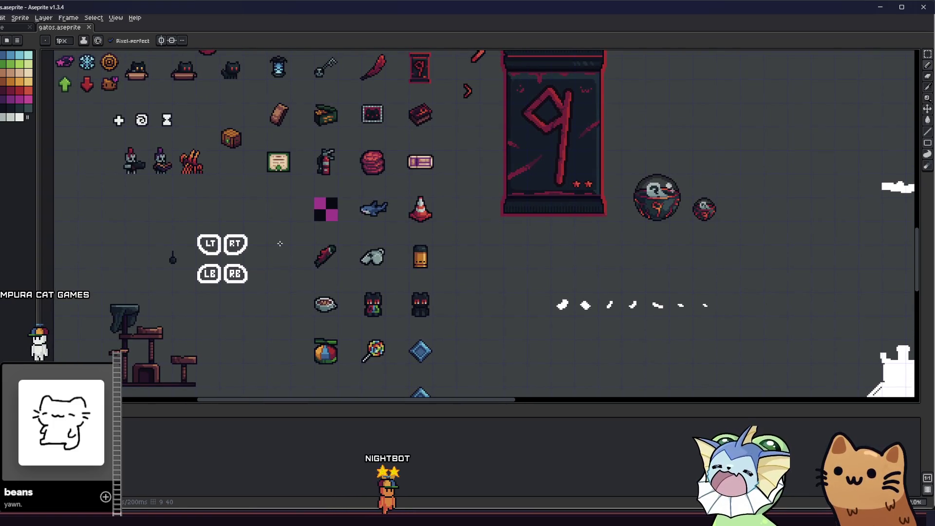
# Pan and zoom around the item sprites on gatos.aseprite, then return to the Obsidian todo board.
pyautogui.scroll(-2, 253, 239)
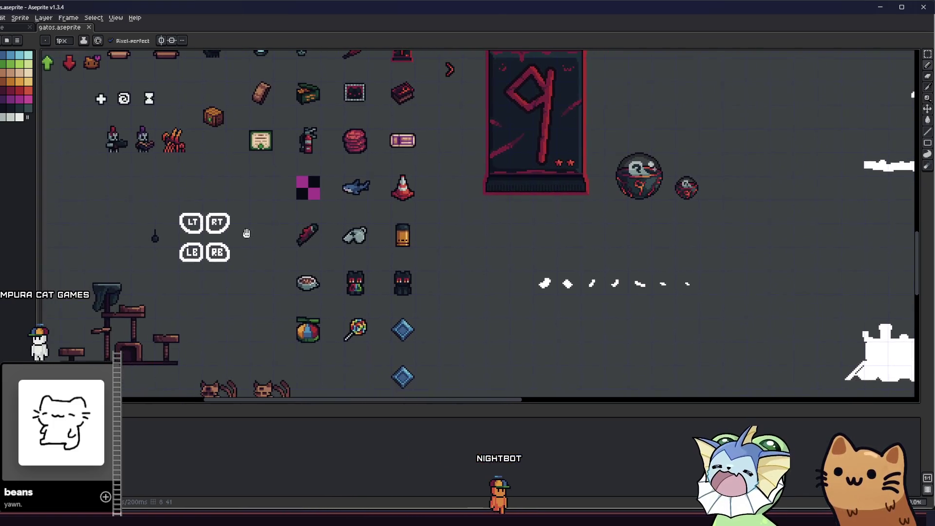
pyautogui.scroll(-3, 233, 237)
pyautogui.moveTo(258, 272)
pyautogui.mouseDown()
pyautogui.moveTo(271, 236)
pyautogui.moveTo(287, 286)
pyautogui.mouseUp()
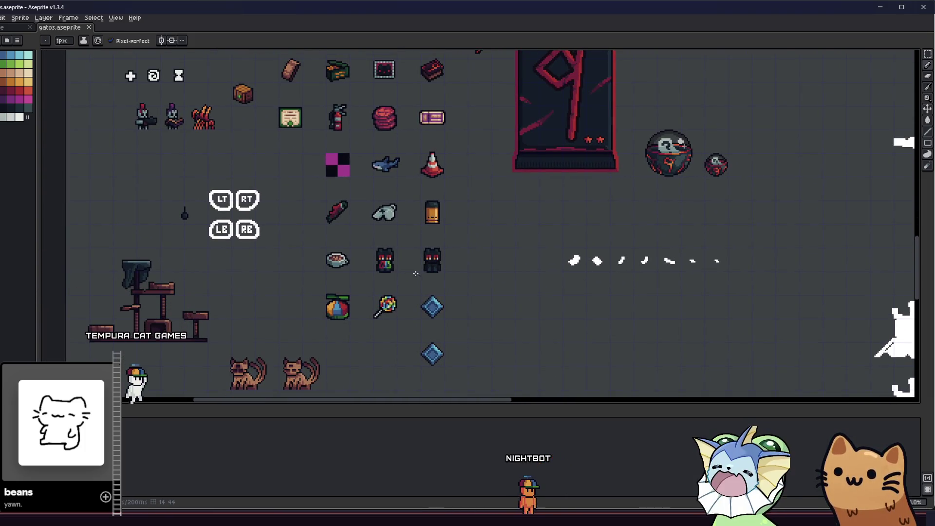
pyautogui.scroll(3, 393, 227)
pyautogui.scroll(-3, 131, 291)
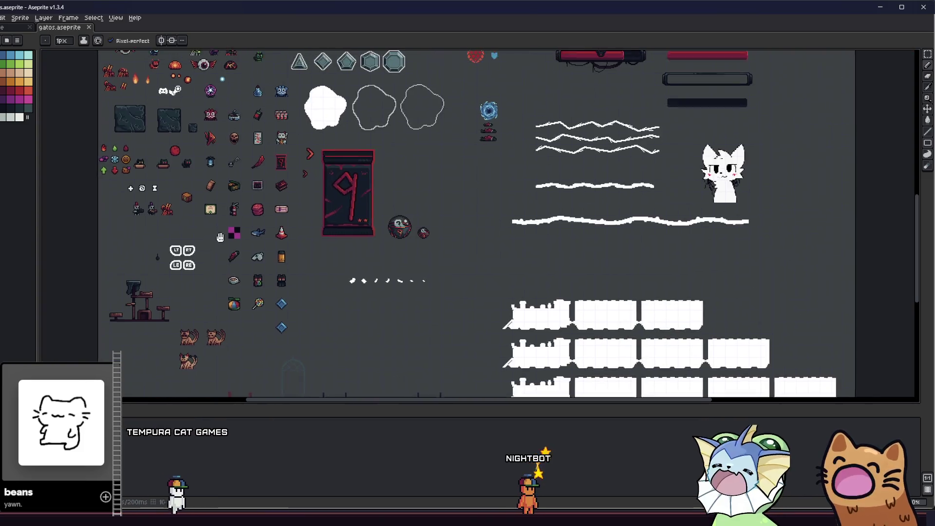
pyautogui.scroll(2, 282, 230)
pyautogui.scroll(-2, 283, 230)
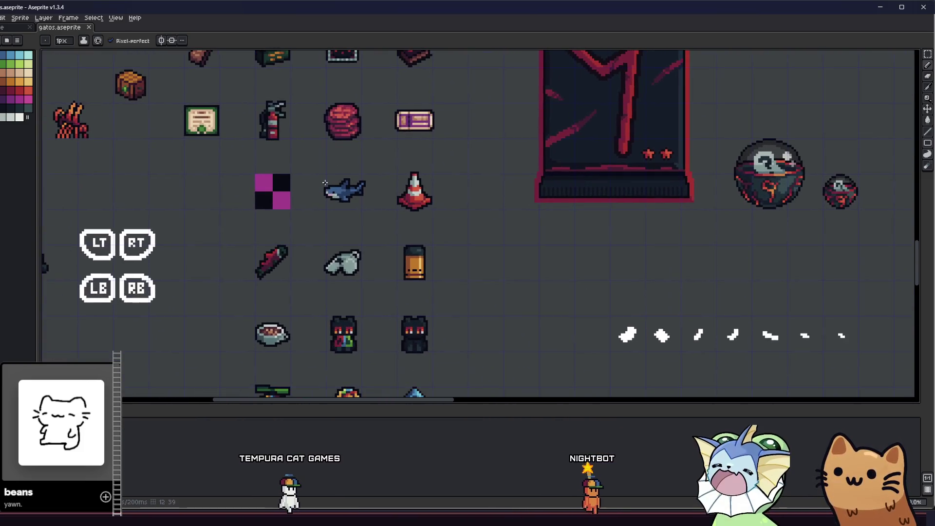
pyautogui.hotkey('alt', 'Tab')
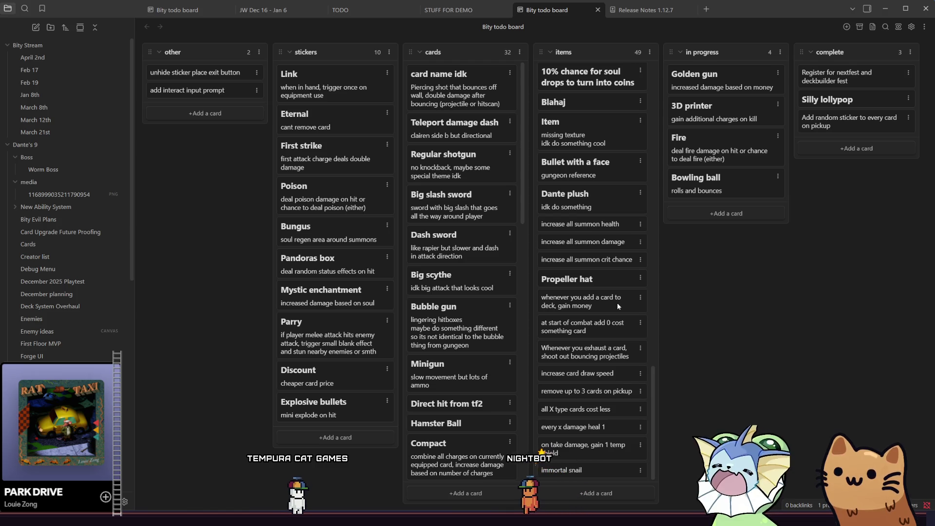
# Drag the 'all X type cards cost less' card from items to the bottom of the complete column.
pyautogui.moveTo(608, 408); pyautogui.dragTo(855, 143)
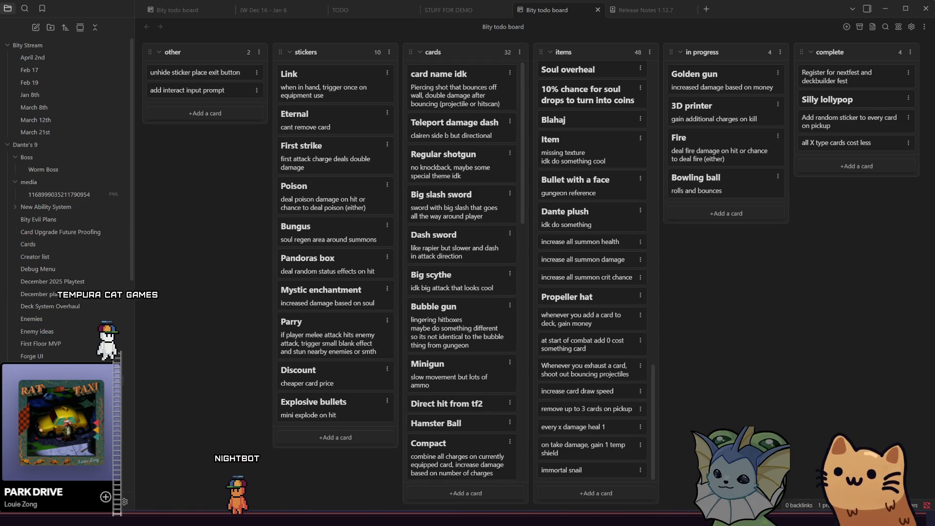
pyautogui.scroll(-5, 87, 210)
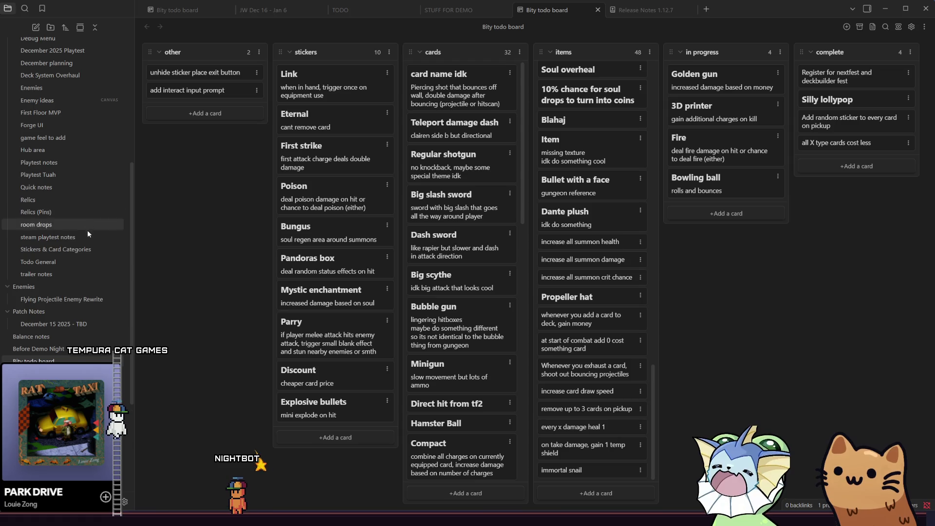
pyautogui.scroll(-3, 95, 328)
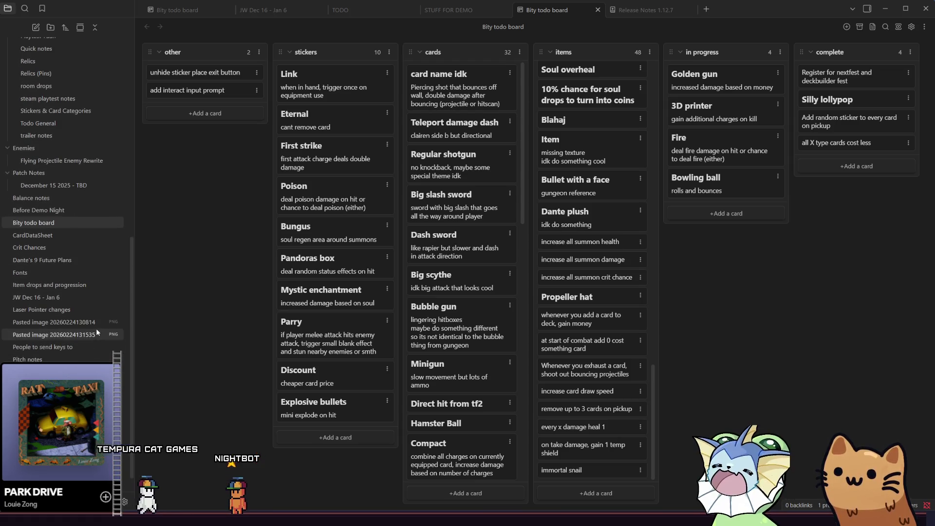
pyautogui.scroll(5, 77, 291)
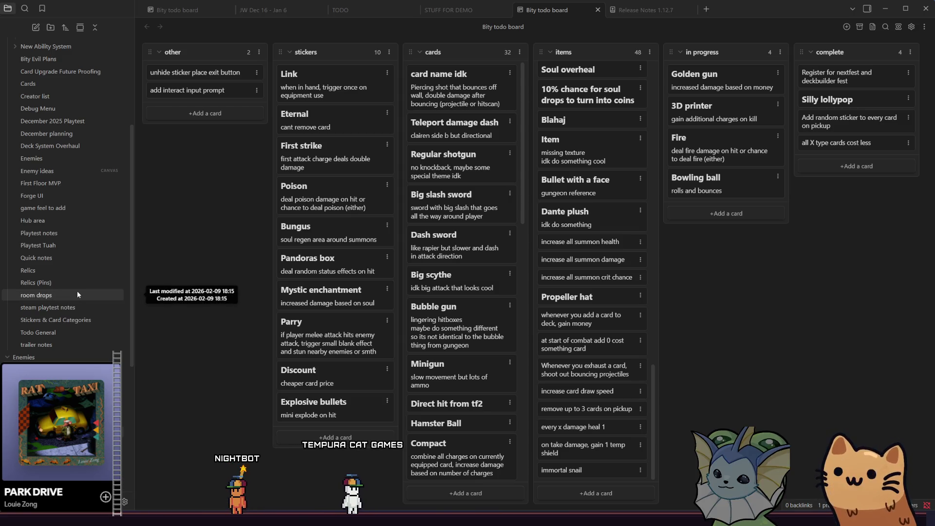
pyautogui.scroll(2, 78, 292)
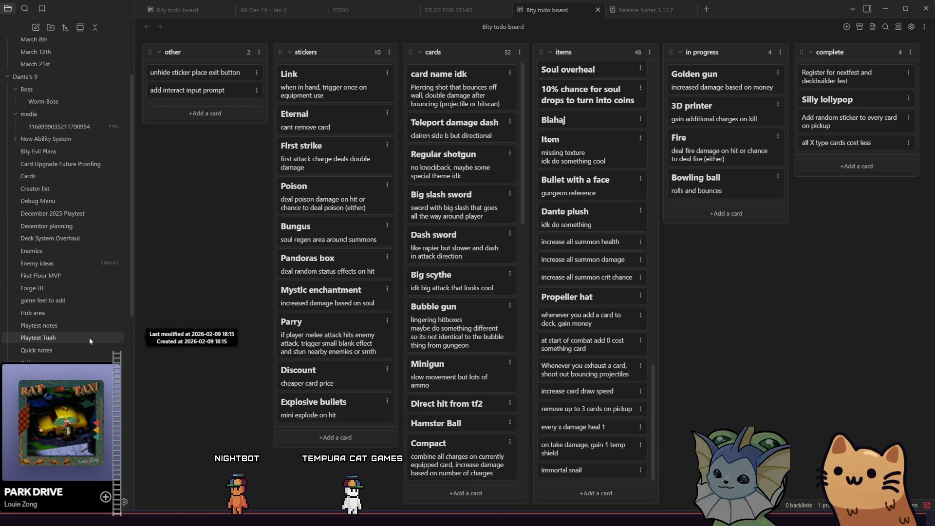
pyautogui.scroll(1, 92, 342)
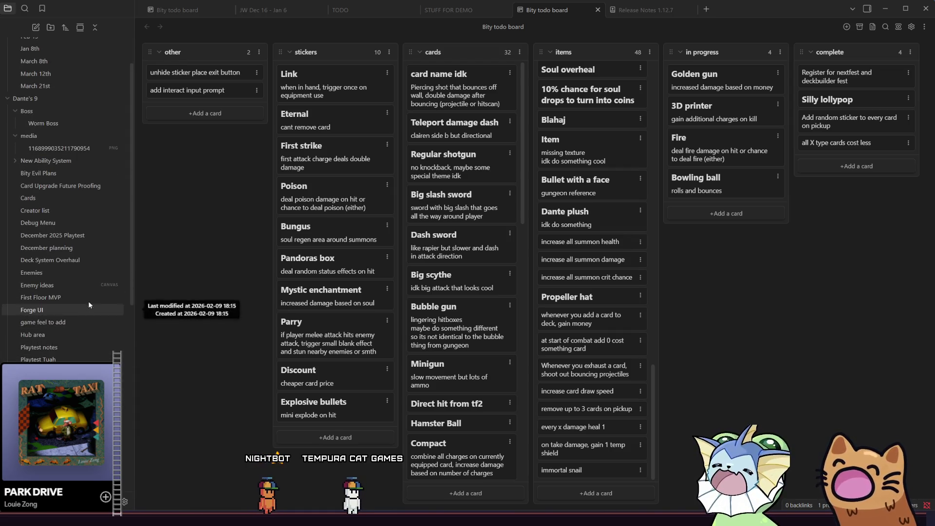
pyautogui.scroll(-7, 89, 301)
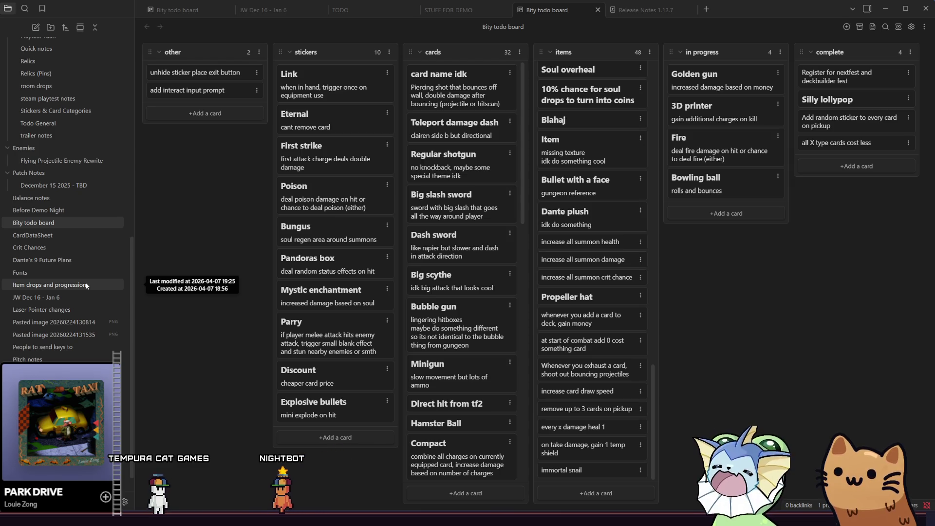
pyautogui.scroll(-1, 83, 287)
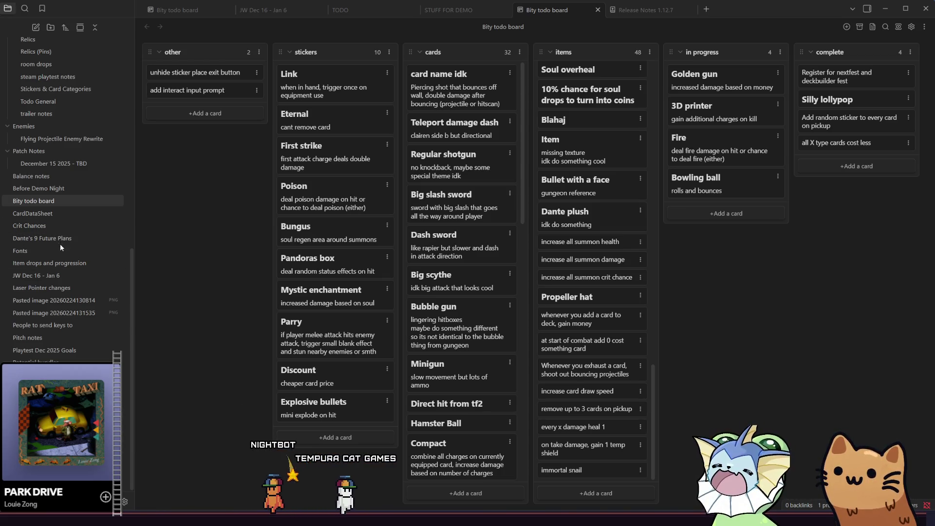
pyautogui.click(49, 424)
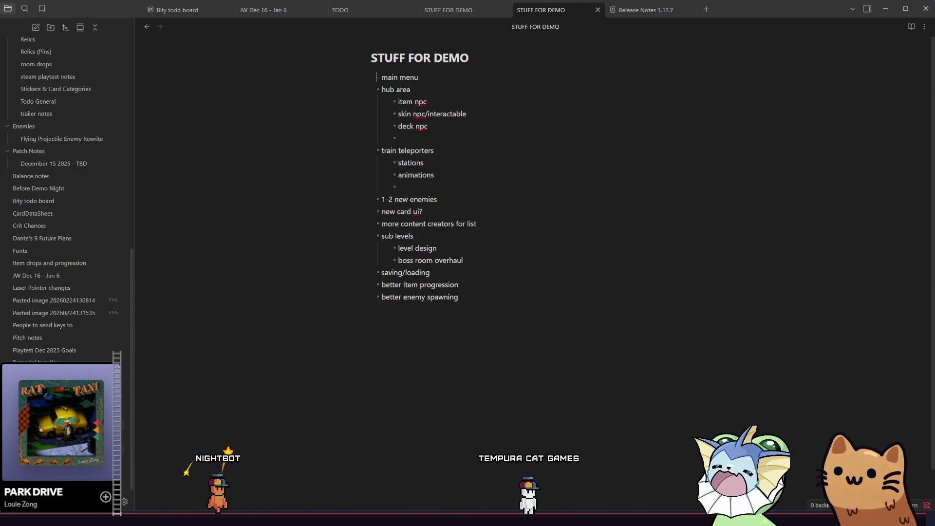
# Glance over the TODO note, then return to the STUFF FOR DEMO note.
pyautogui.click(49, 435)
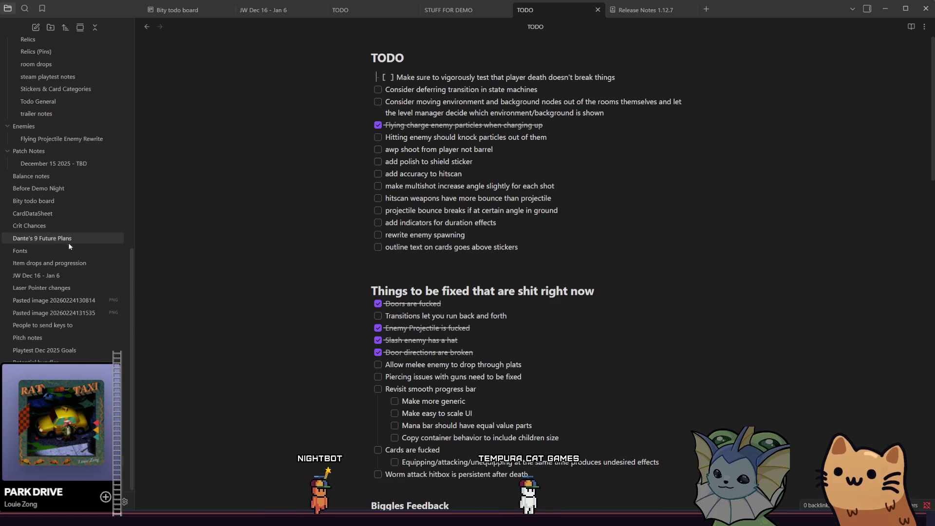
pyautogui.scroll(4, 77, 233)
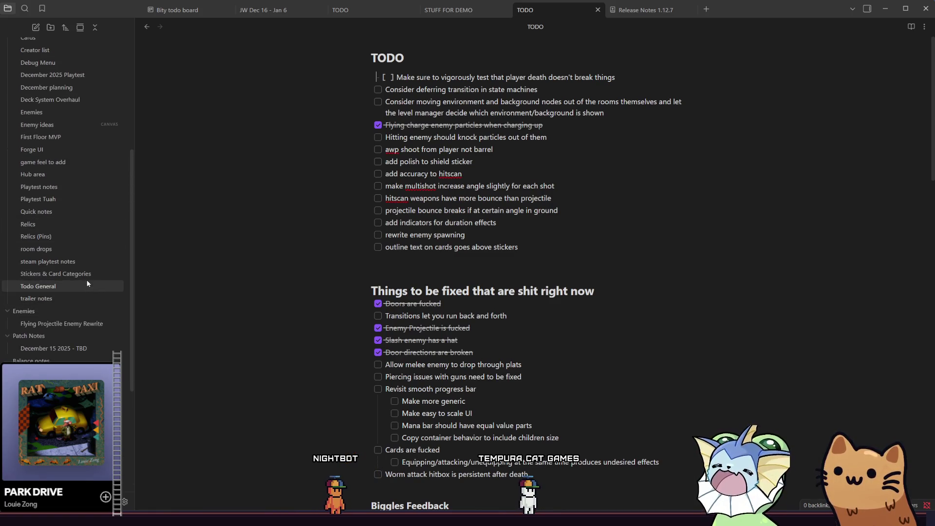
pyautogui.scroll(-4, 87, 273)
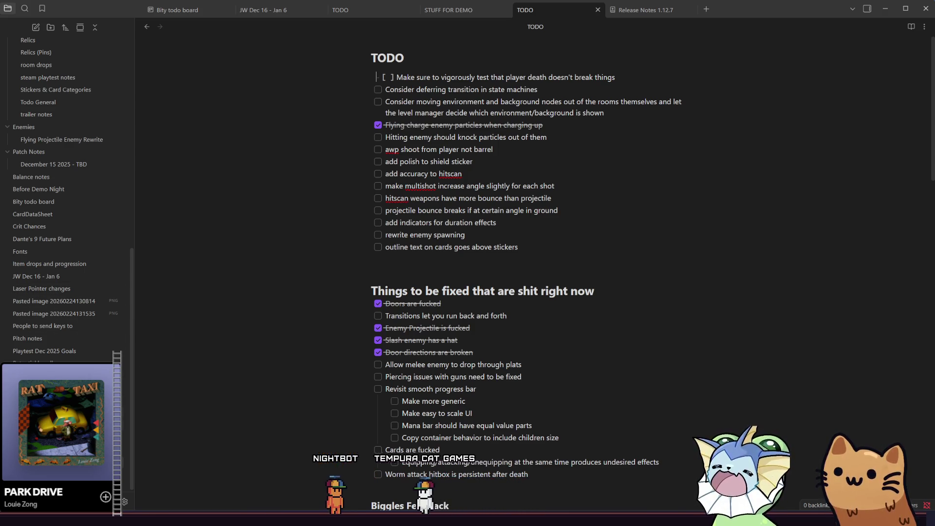
pyautogui.click(48, 425)
pyautogui.click(48, 438)
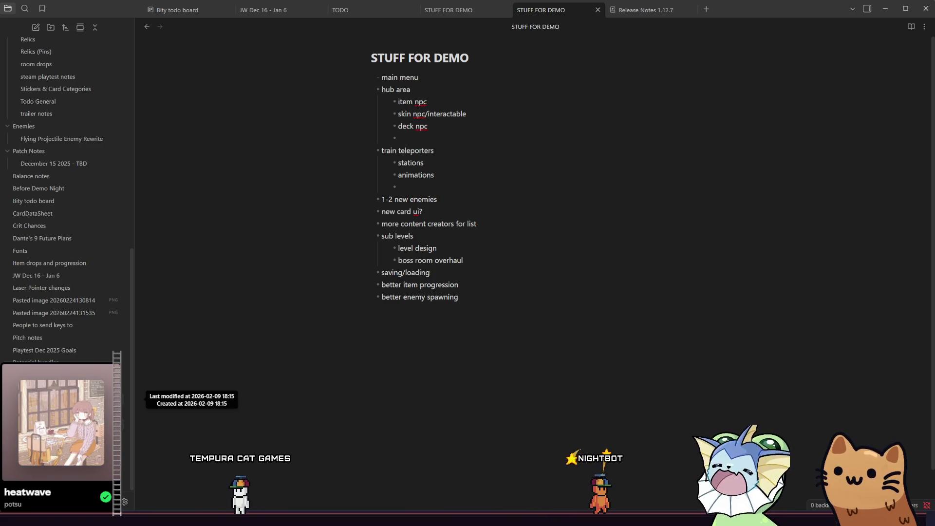
# Scroll the file explorer and open the Item drops and progression note.
pyautogui.scroll(3, 117, 400)
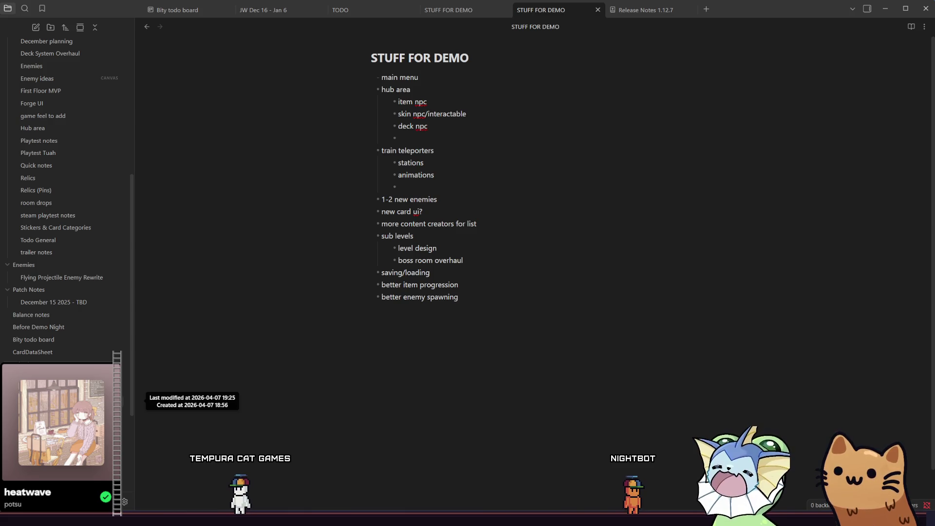
pyautogui.scroll(5, 117, 400)
pyautogui.scroll(-3, 74, 302)
pyautogui.scroll(-2, 75, 308)
pyautogui.scroll(-1, 78, 347)
pyautogui.click(73, 377)
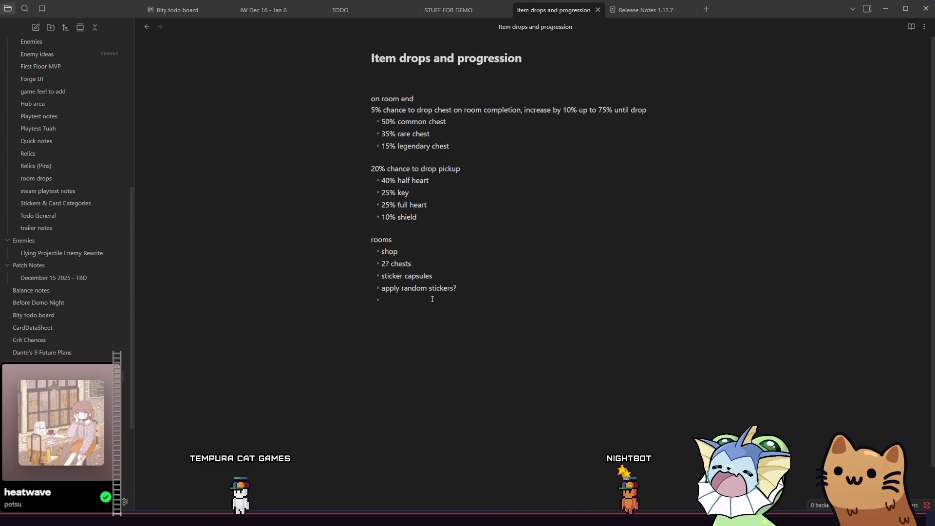
# Add a 'giant bell' bullet under rooms and start a new bullet below it.
pyautogui.write('bell')
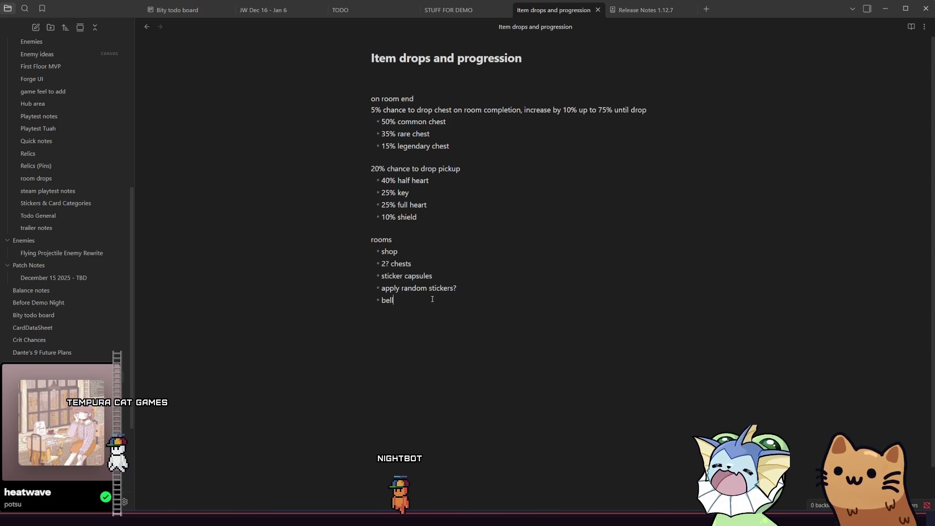
pyautogui.press('BackSpace')
pyautogui.press('BackSpace')
pyautogui.press('BackSpace')
pyautogui.write('gia')
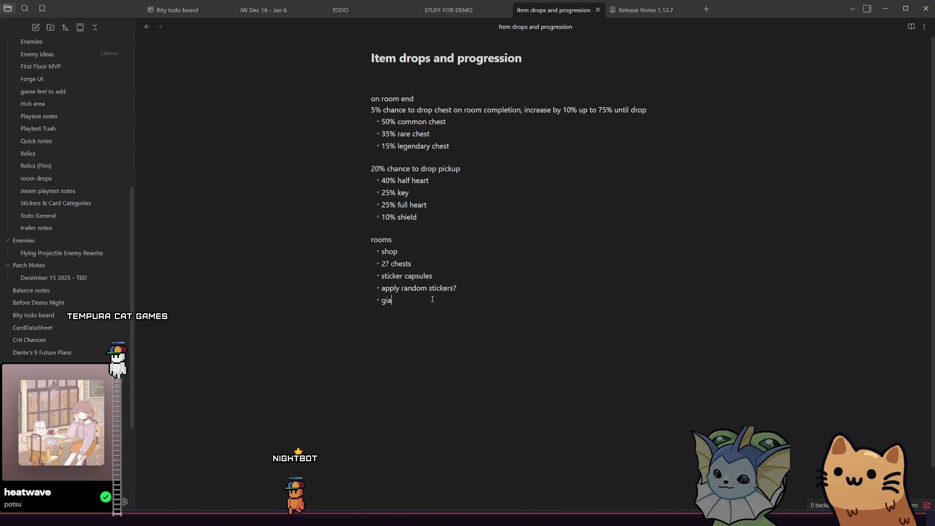
pyautogui.press('BackSpace')
pyautogui.press('BackSpace')
pyautogui.write('an')
pyautogui.write('ant bell')
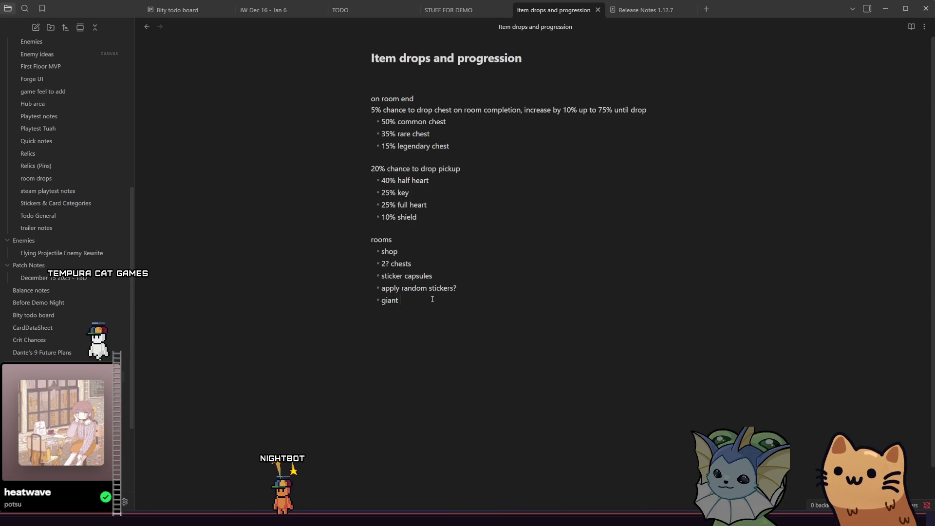
pyautogui.press('Return')
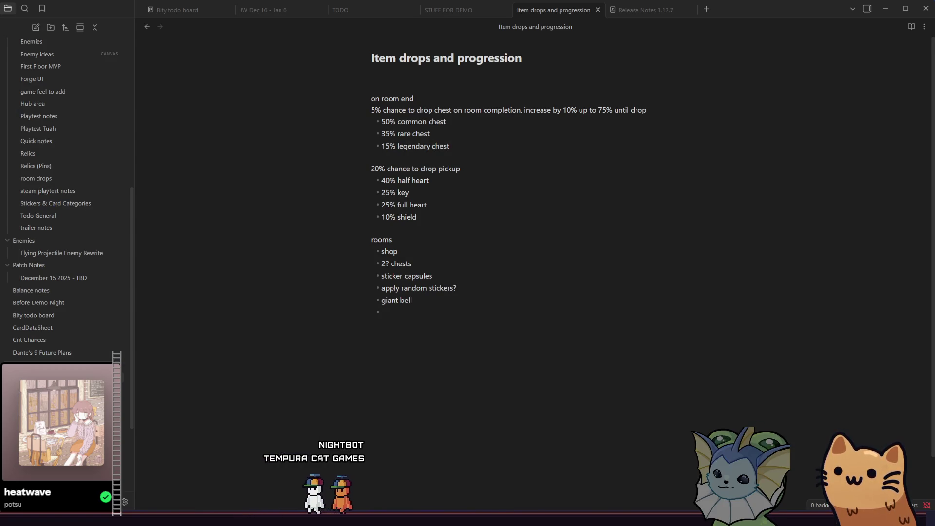
# Navigate back through recently viewed notes to the STUFF FOR DEMO note.
pyautogui.click(386, 300)
pyautogui.scroll(-3, 50, 316)
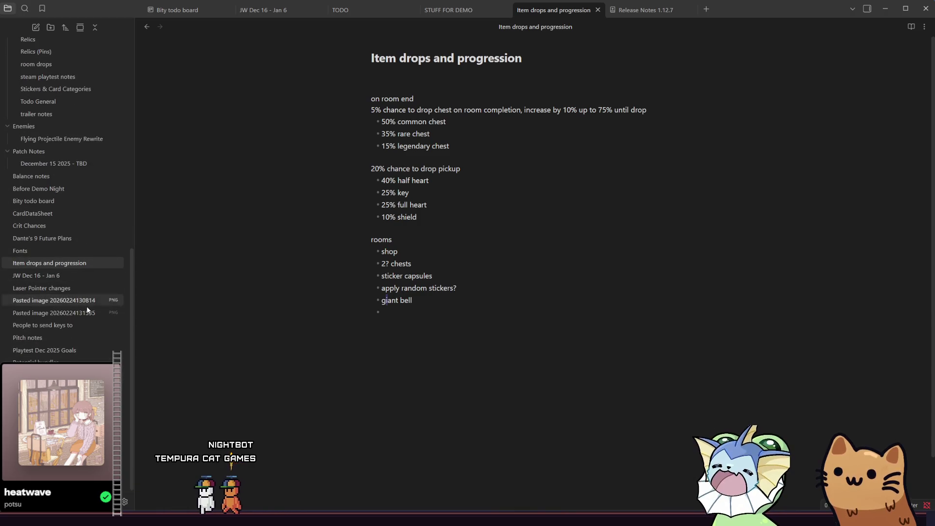
pyautogui.hotkey('ctrl', 'alt', 'Left')
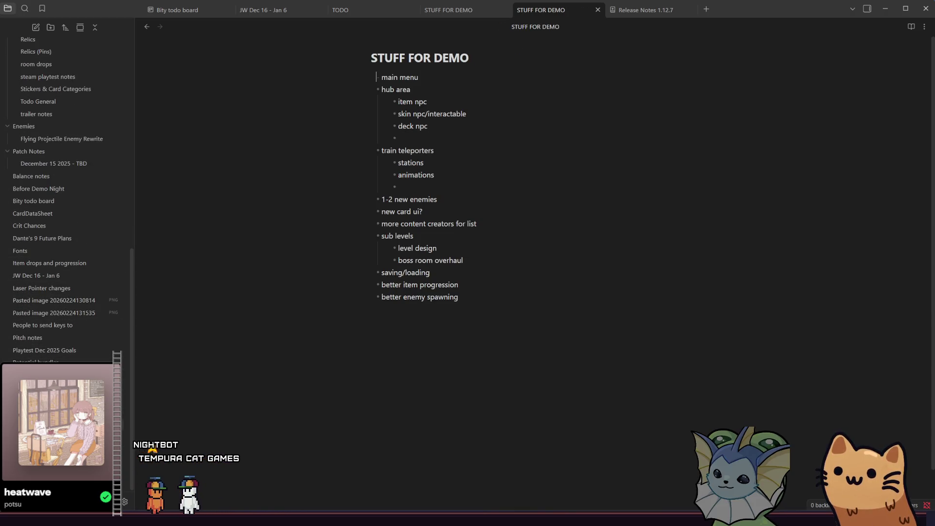
pyautogui.hotkey('ctrl', 'alt', 'Left')
pyautogui.hotkey('ctrl', 'alt', 'Right')
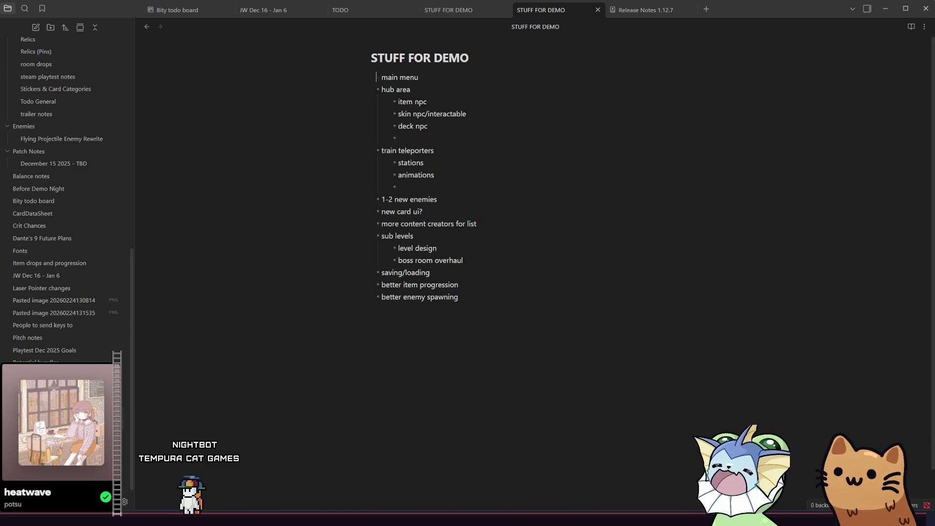
# Go back to the TODO note and look through its list.
pyautogui.hotkey('ctrl', 'alt', 'Left')
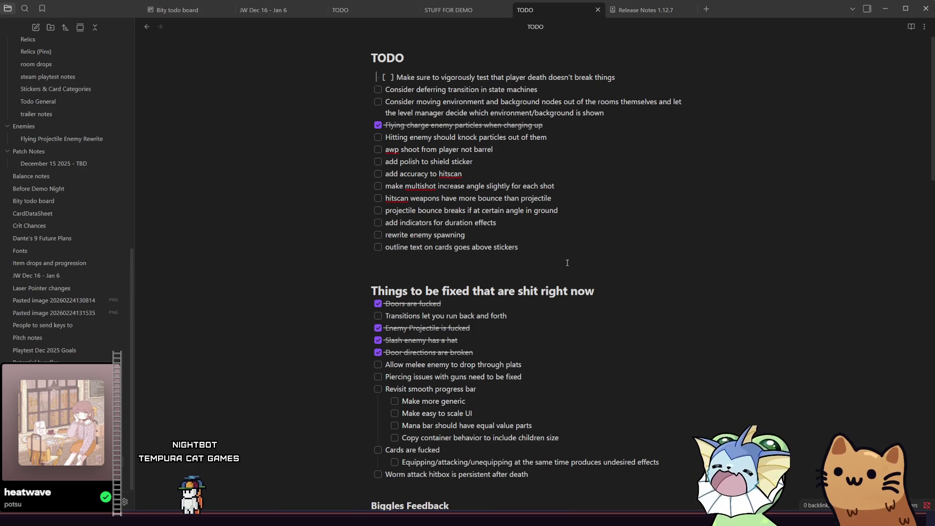
pyautogui.click(563, 358)
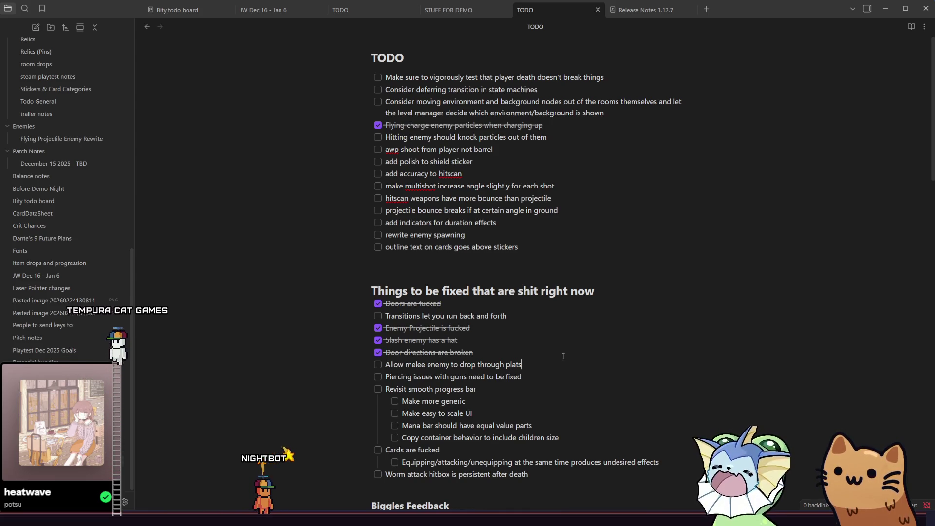
pyautogui.scroll(-2, 562, 358)
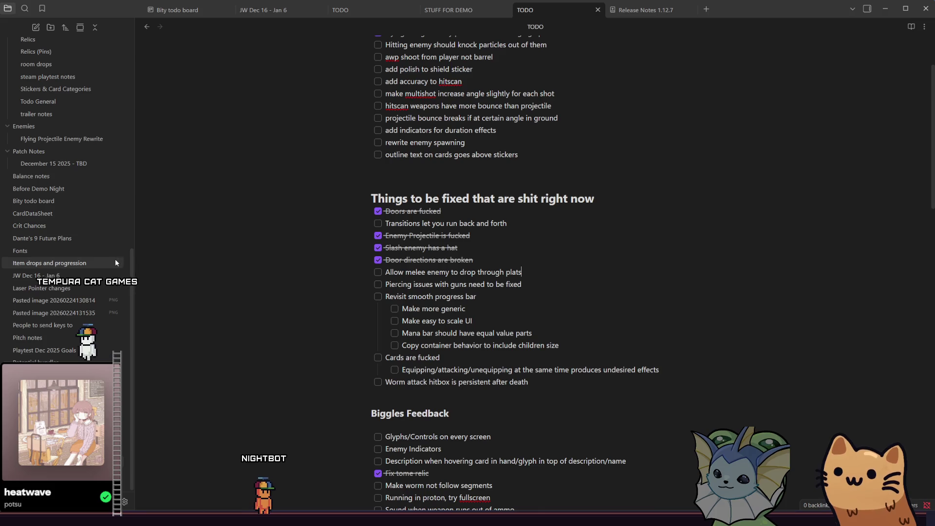
pyautogui.scroll(4, 101, 198)
# Review the Relics and Relics (Pins) notes, then jump back to TODO.
pyautogui.click(92, 223)
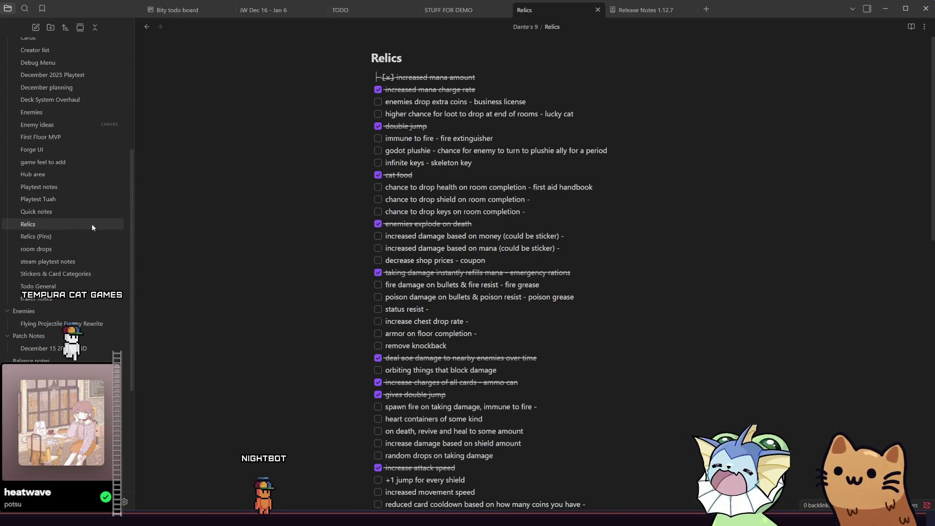
pyautogui.scroll(3, 91, 224)
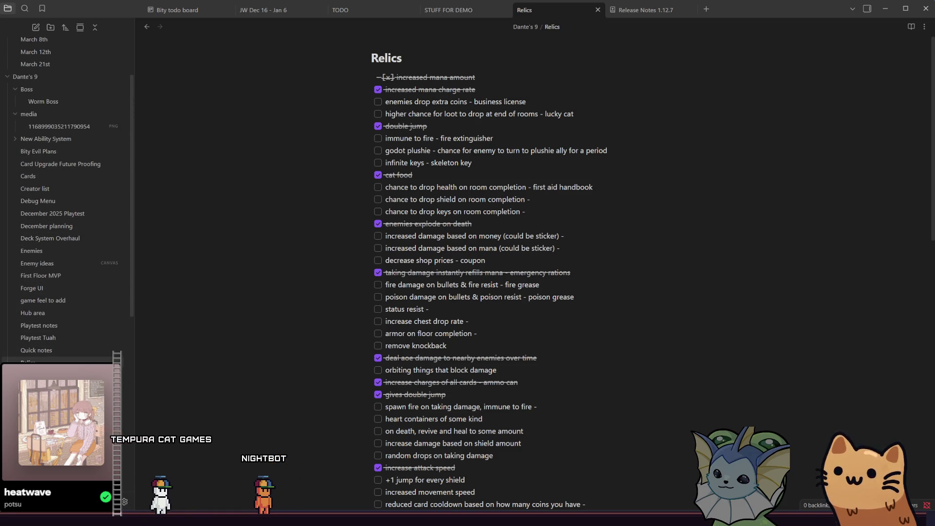
pyautogui.click(39, 375)
pyautogui.click(29, 362)
pyautogui.scroll(-7, 39, 370)
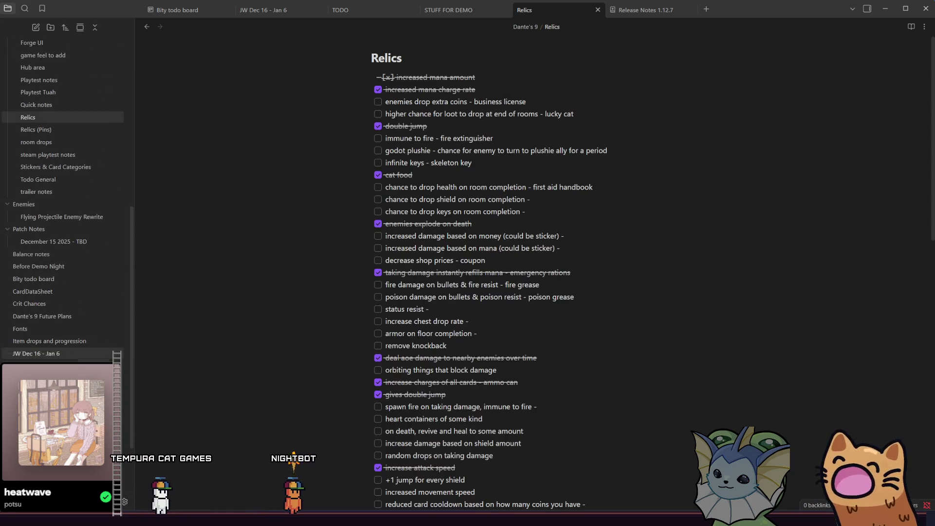
pyautogui.scroll(-3, 307, 347)
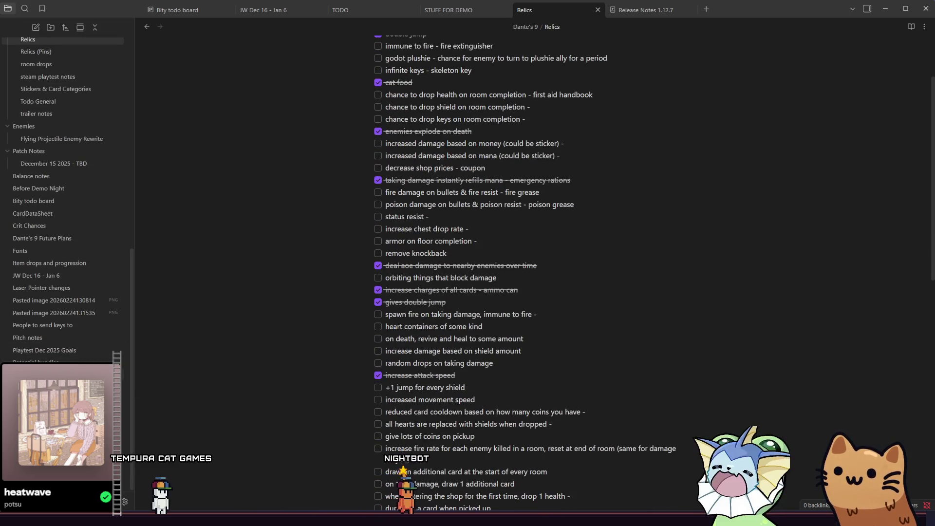
pyautogui.hotkey('ctrl', 'alt', 'Left')
pyautogui.hotkey('ctrl', 'alt', 'Left')
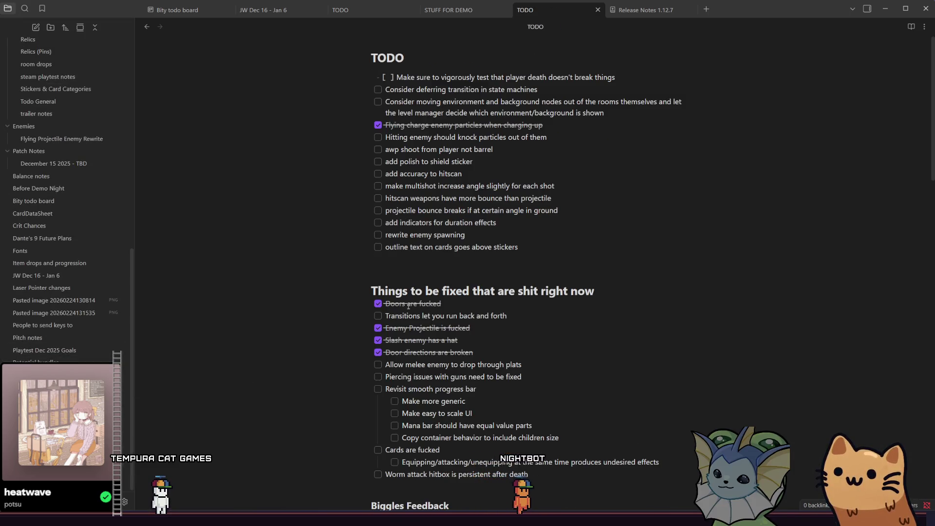
pyautogui.scroll(4, 82, 333)
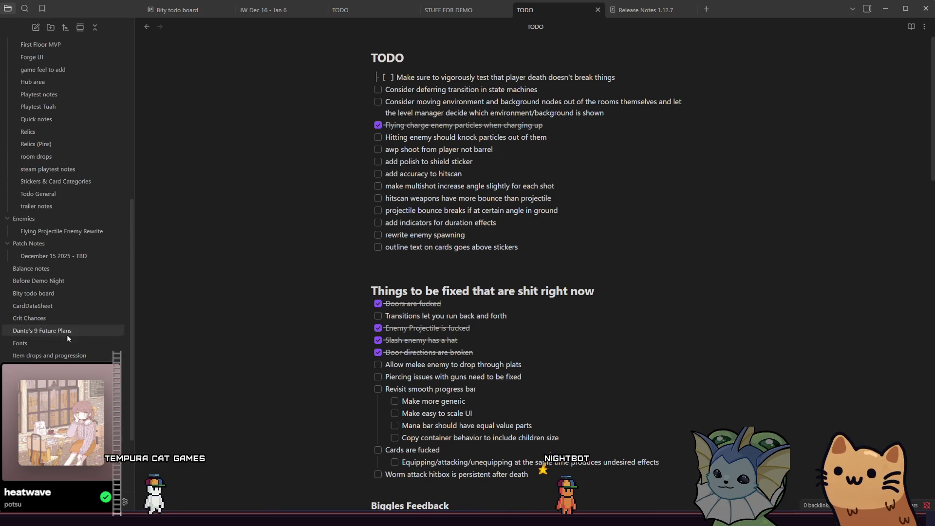
# Open the Bity todo board, scroll through it, then switch to the gatos sprite sheet in Aseprite.
pyautogui.click(110, 295)
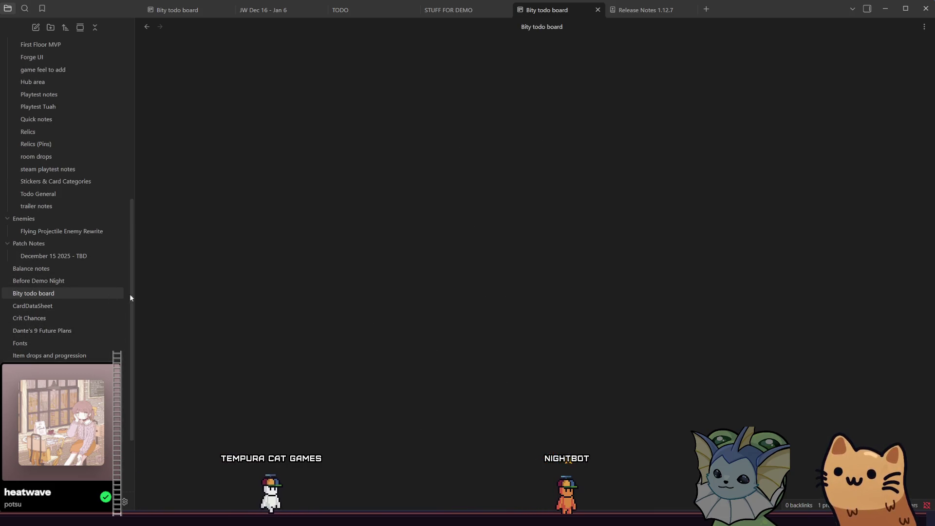
pyautogui.scroll(-20, 597, 299)
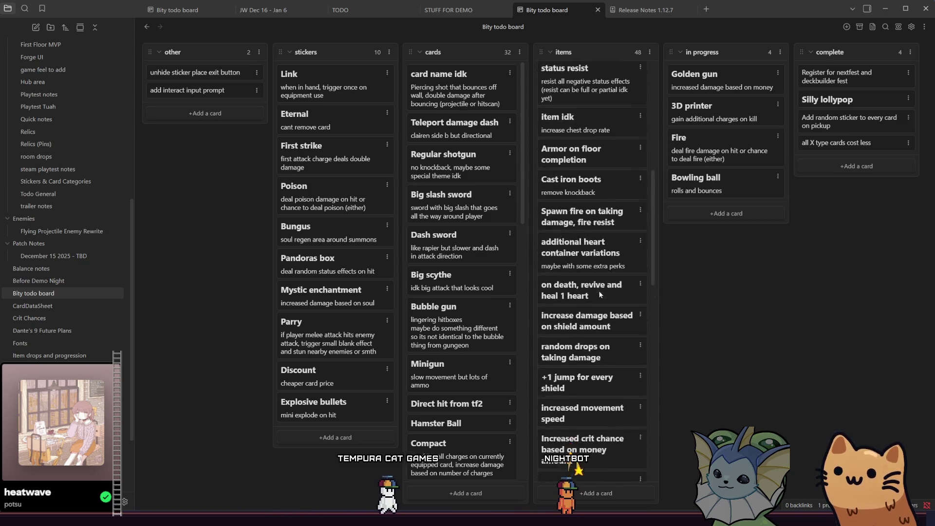
pyautogui.scroll(-1, 598, 298)
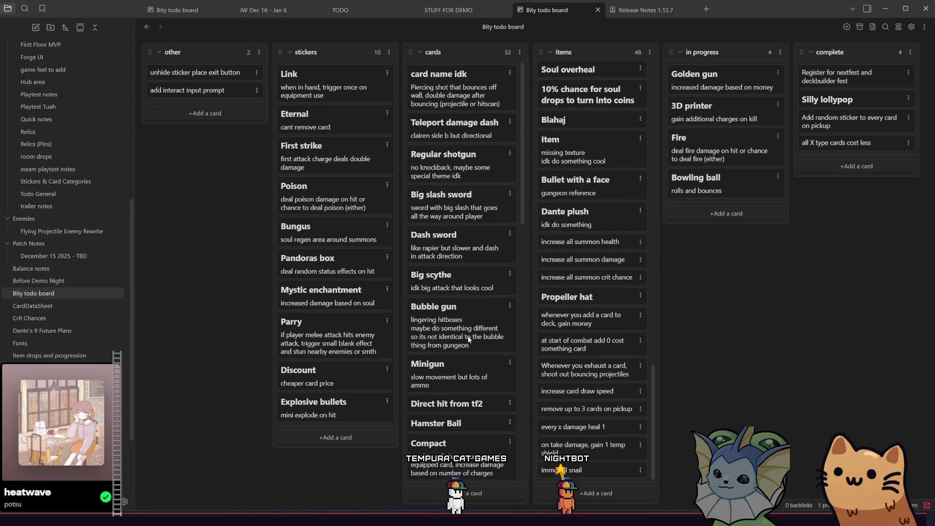
pyautogui.click(280, 509)
pyautogui.scroll(-1, 315, 260)
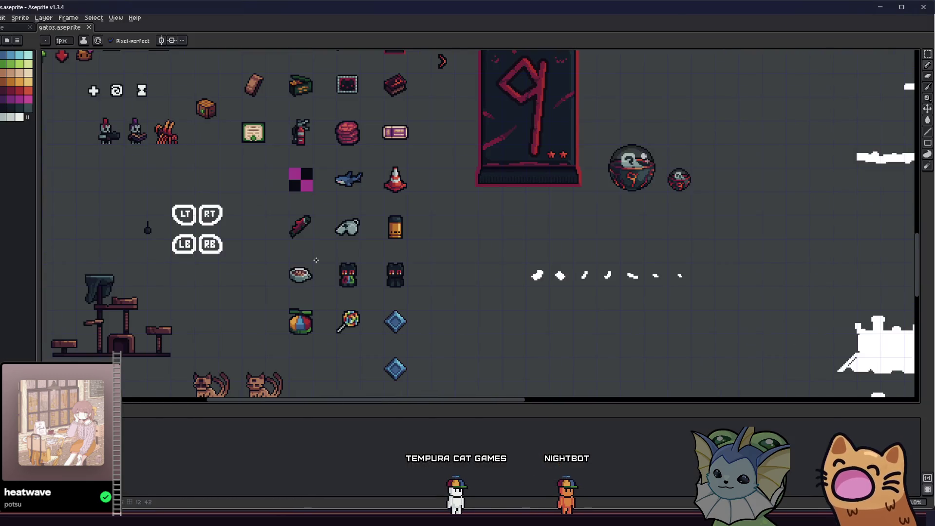
pyautogui.scroll(-3, 310, 294)
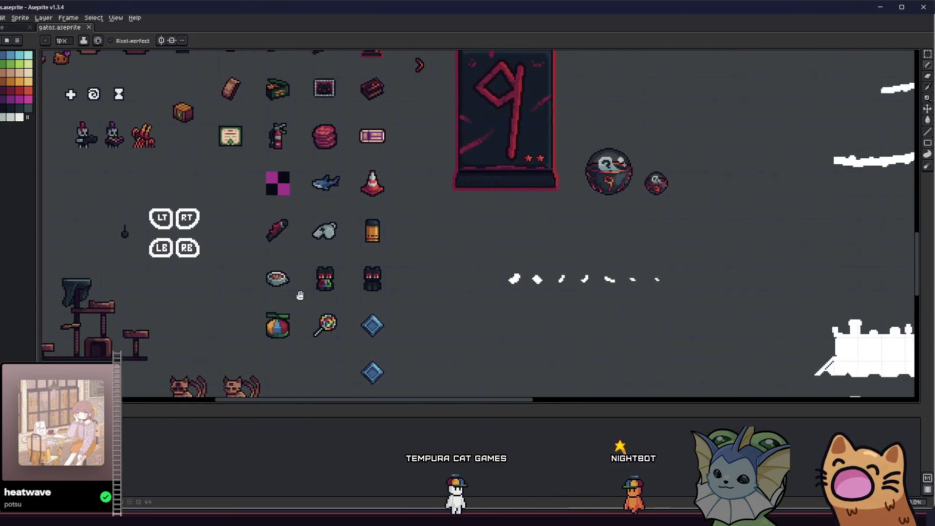
pyautogui.scroll(5, 500, 271)
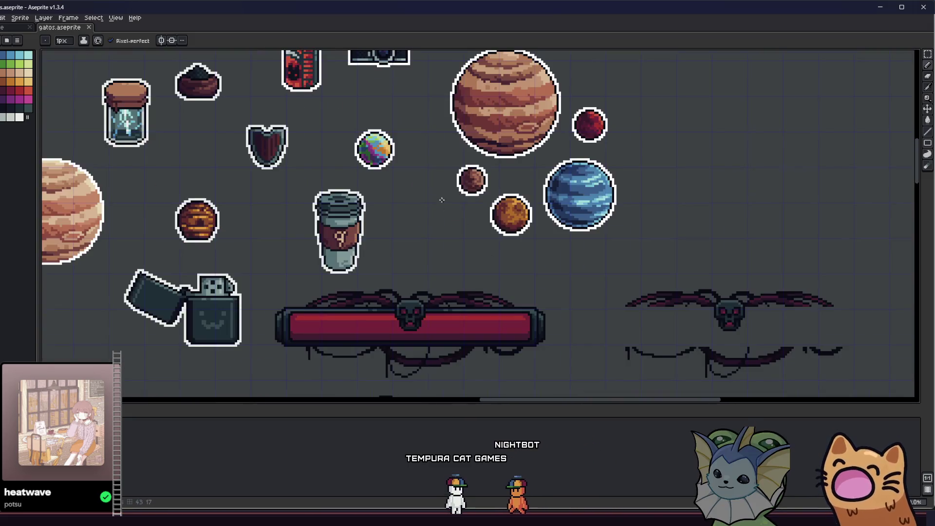
pyautogui.scroll(-1, 500, 270)
pyautogui.hscroll(-5, 502, 270)
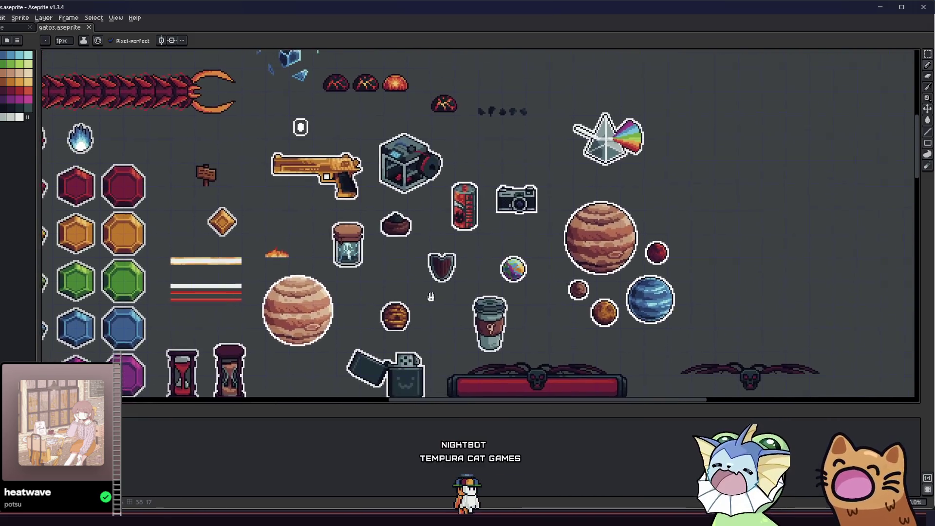
pyautogui.scroll(-3, 503, 270)
pyautogui.scroll(3, 503, 270)
pyautogui.hscroll(-5, 499, 263)
pyautogui.scroll(-3, 497, 261)
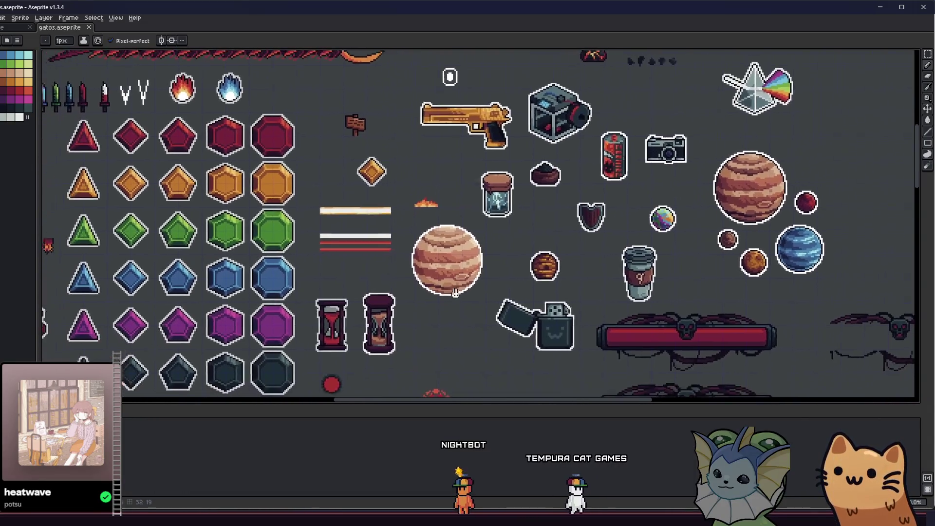
pyautogui.scroll(-2, 494, 258)
pyautogui.hscroll(-4, 490, 267)
pyautogui.scroll(-4, 487, 277)
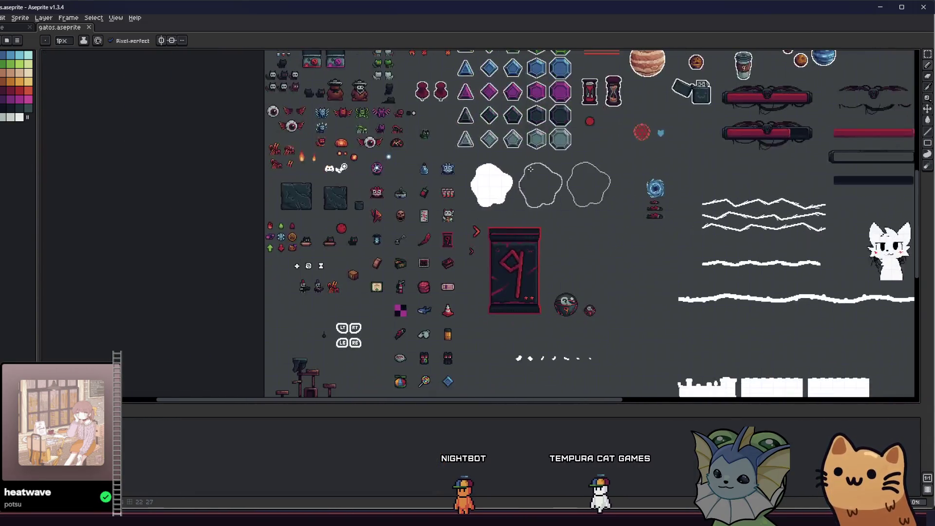
pyautogui.scroll(-2, 482, 289)
pyautogui.scroll(1, 450, 302)
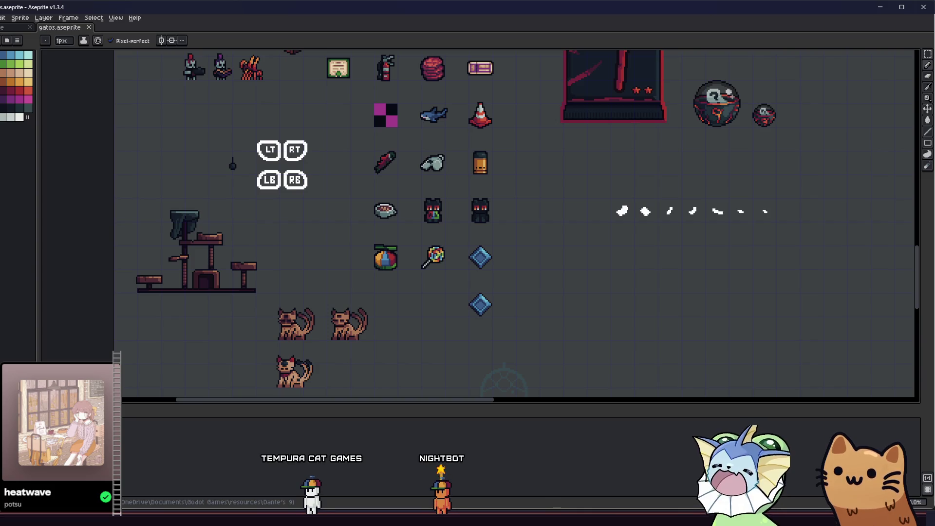
pyautogui.moveTo(239, 167)
pyautogui.mouseDown()
pyautogui.moveTo(147, 158)
pyautogui.moveTo(118, 170)
pyautogui.moveTo(189, 176)
pyautogui.mouseUp()
pyautogui.scroll(-3, 210, 193)
pyautogui.scroll(3, 214, 200)
pyautogui.moveTo(217, 205)
pyautogui.mouseDown()
pyautogui.moveTo(229, 242)
pyautogui.moveTo(197, 240)
pyautogui.moveTo(220, 247)
pyautogui.moveTo(195, 227)
pyautogui.moveTo(196, 210)
pyautogui.moveTo(224, 202)
pyautogui.moveTo(314, 216)
pyautogui.moveTo(237, 175)
pyautogui.mouseUp()
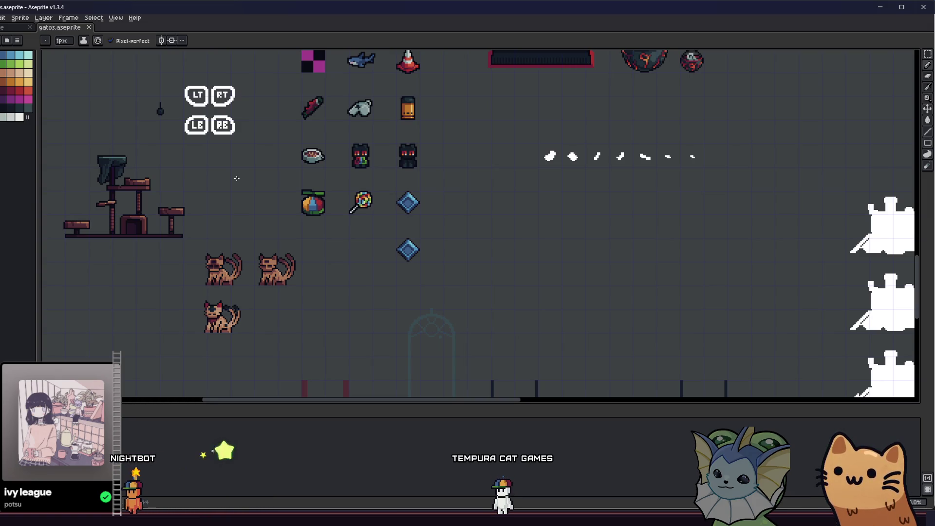
pyautogui.moveTo(237, 179)
pyautogui.mouseDown()
pyautogui.moveTo(237, 203)
pyautogui.moveTo(191, 224)
pyautogui.moveTo(102, 209)
pyautogui.moveTo(212, 248)
pyautogui.moveTo(119, 245)
pyautogui.moveTo(210, 246)
pyautogui.mouseUp()
pyautogui.scroll(2, 204, 232)
pyautogui.scroll(-2, 144, 226)
pyautogui.scroll(2, 151, 235)
pyautogui.scroll(-1, 232, 282)
pyautogui.scroll(1, 369, 232)
pyautogui.moveTo(369, 232); pyautogui.dragTo(267, 246)
pyautogui.scroll(-2, 286, 269)
pyautogui.scroll(2, 286, 269)
pyautogui.scroll(-1, 331, 267)
pyautogui.scroll(-1, 339, 267)
pyautogui.scroll(1, 246, 249)
pyautogui.scroll(1, 246, 249)
pyautogui.moveTo(261, 275); pyautogui.dragTo(236, 229)
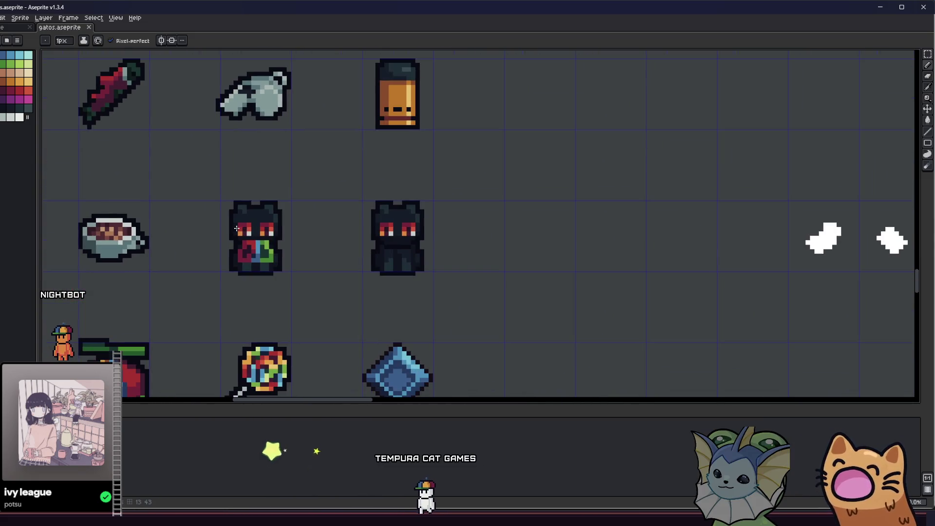
pyautogui.press('m')
pyautogui.moveTo(360, 181)
pyautogui.mouseDown()
pyautogui.moveTo(428, 247)
pyautogui.moveTo(461, 312)
pyautogui.mouseUp()
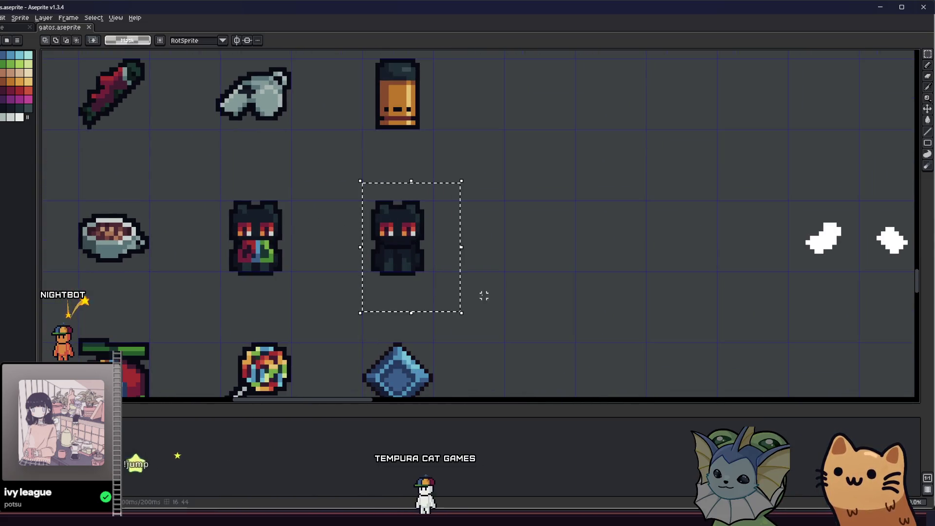
pyautogui.moveTo(309, 183); pyautogui.dragTo(487, 286)
pyautogui.moveTo(355, 194)
pyautogui.mouseDown()
pyautogui.moveTo(454, 295)
pyautogui.moveTo(439, 280)
pyautogui.mouseUp()
pyautogui.scroll(-1, 542, 265)
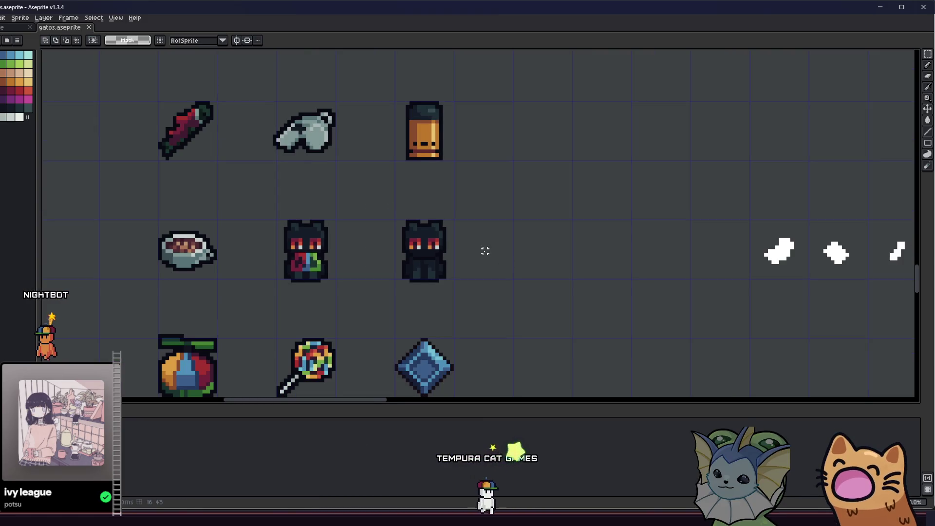
pyautogui.moveTo(484, 251); pyautogui.dragTo(370, 236)
pyautogui.moveTo(435, 224); pyautogui.dragTo(381, 195)
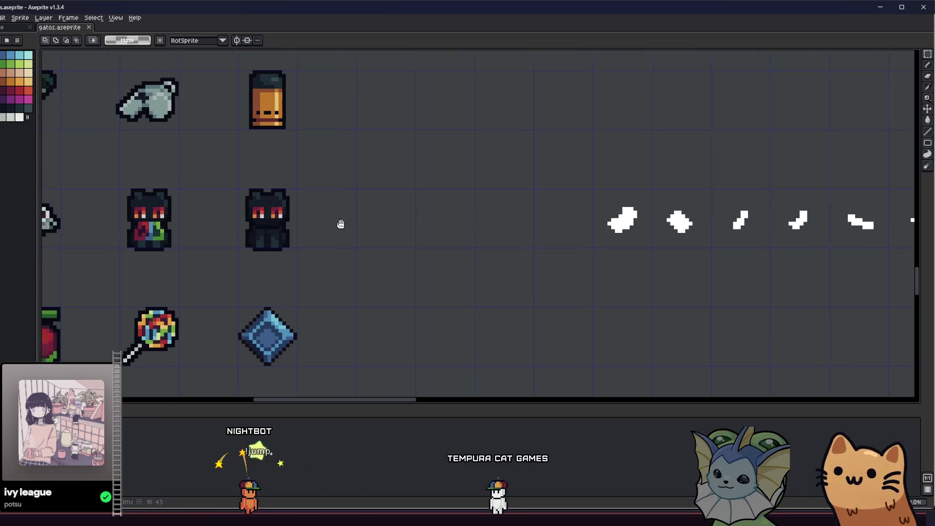
pyautogui.scroll(-1, 449, 248)
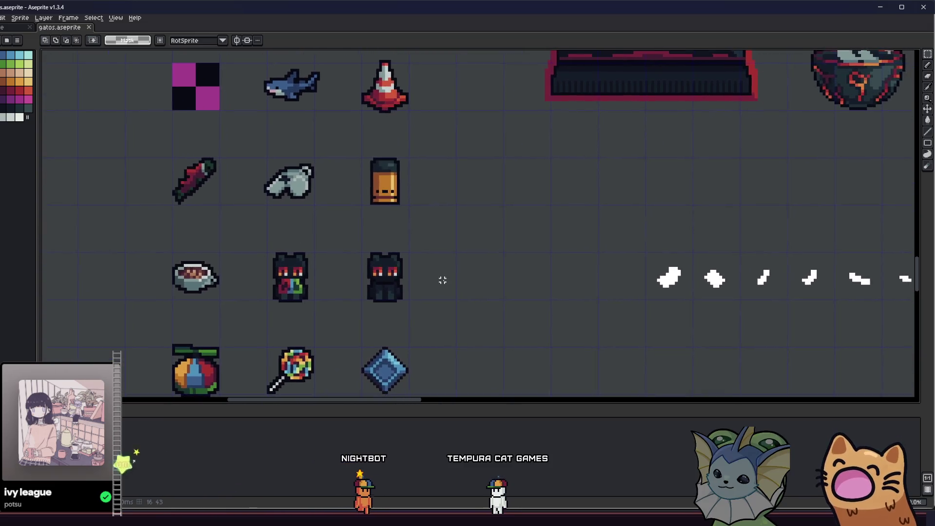
pyautogui.scroll(-1, 440, 259)
pyautogui.moveTo(440, 259)
pyautogui.mouseDown()
pyautogui.moveTo(291, 219)
pyautogui.moveTo(253, 244)
pyautogui.moveTo(299, 254)
pyautogui.mouseUp()
pyautogui.scroll(1, 359, 242)
pyautogui.scroll(2, 320, 244)
pyautogui.scroll(-1, 370, 261)
pyautogui.scroll(1, 378, 257)
pyautogui.moveTo(377, 257); pyautogui.dragTo(355, 263)
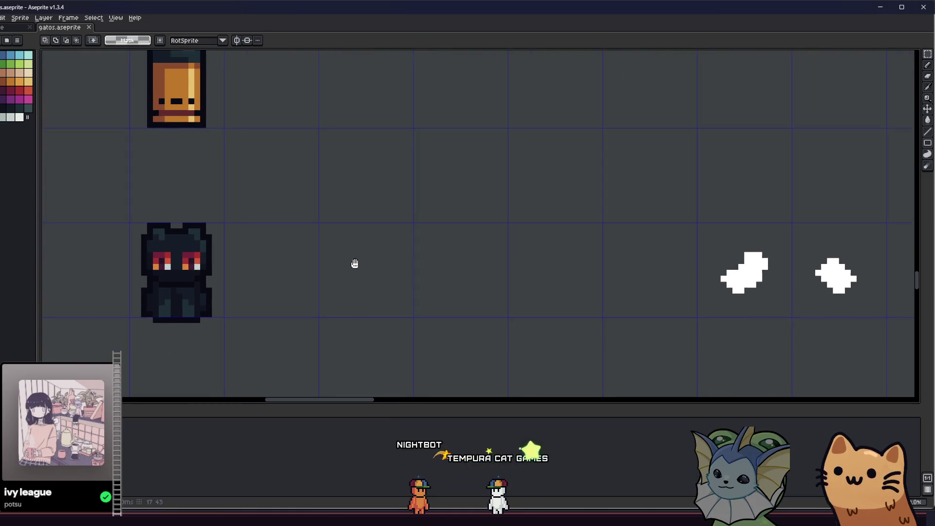
pyautogui.scroll(3, 346, 257)
pyautogui.scroll(-2, 346, 257)
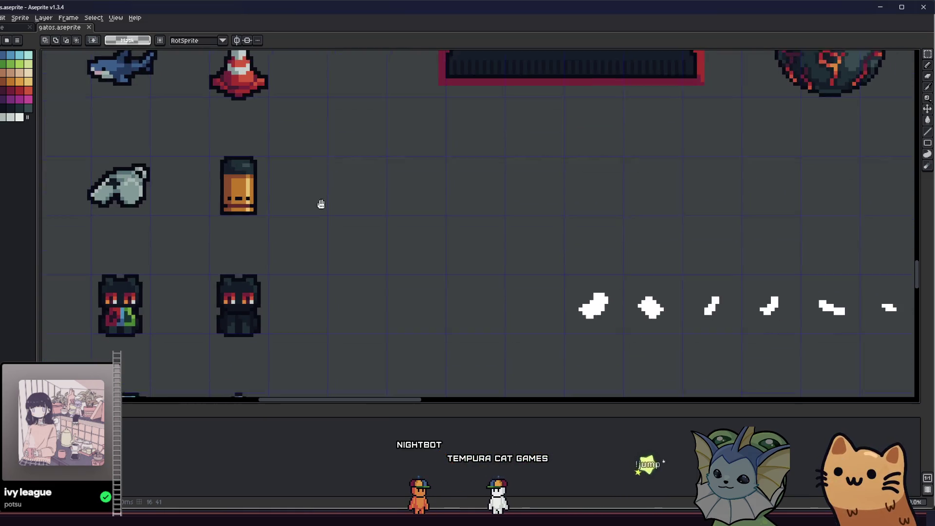
pyautogui.moveTo(411, 289); pyautogui.dragTo(379, 271)
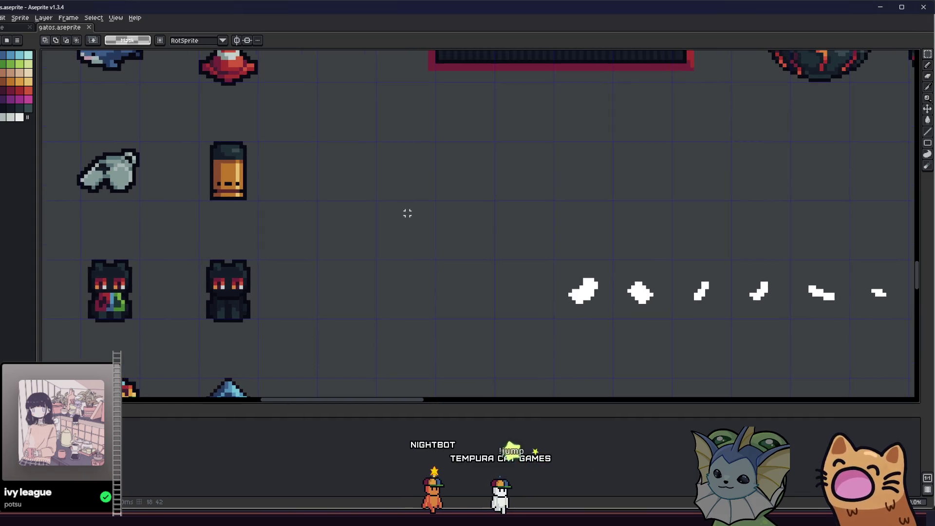
pyautogui.scroll(-2, 344, 232)
pyautogui.moveTo(371, 273)
pyautogui.mouseDown()
pyautogui.moveTo(402, 336)
pyautogui.moveTo(392, 367)
pyautogui.moveTo(388, 320)
pyautogui.moveTo(345, 231)
pyautogui.moveTo(367, 144)
pyautogui.moveTo(392, 129)
pyautogui.mouseUp()
pyautogui.moveTo(461, 209); pyautogui.dragTo(466, 212)
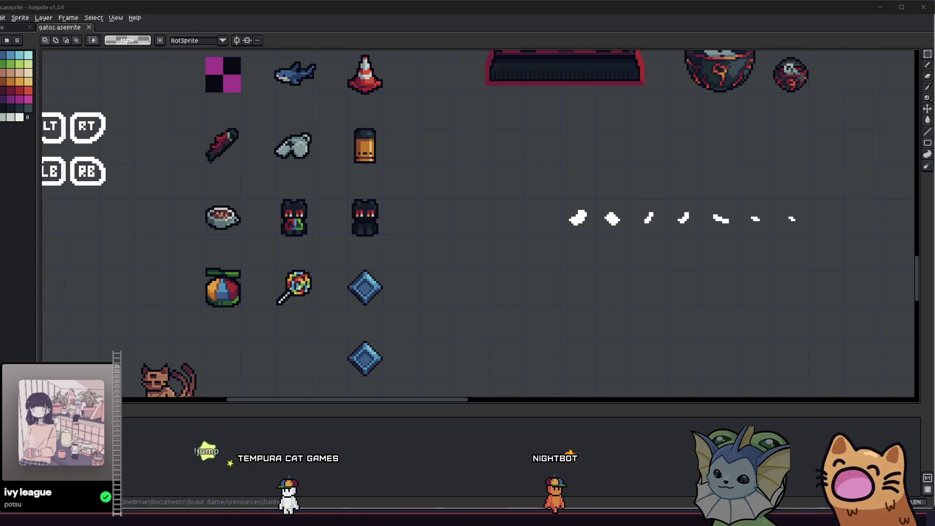
pyautogui.moveTo(196, 215); pyautogui.dragTo(239, 213)
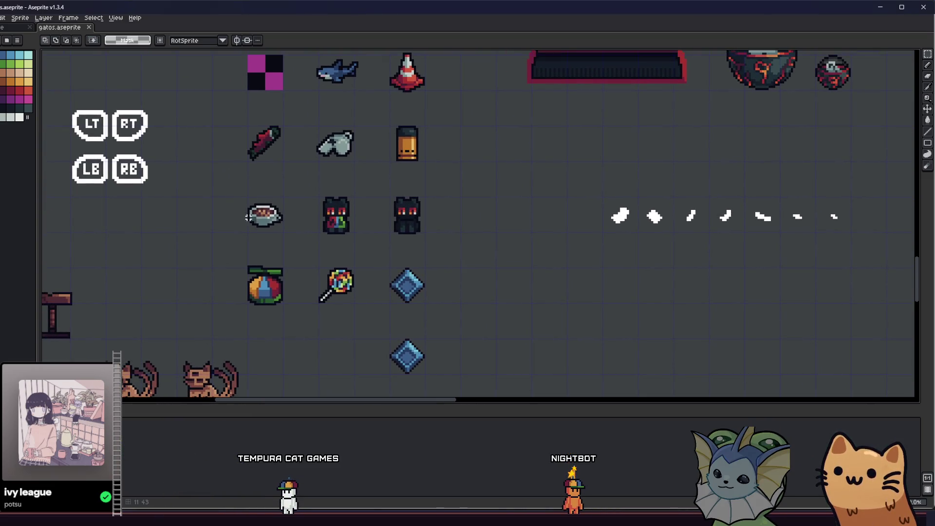
pyautogui.scroll(3, 246, 217)
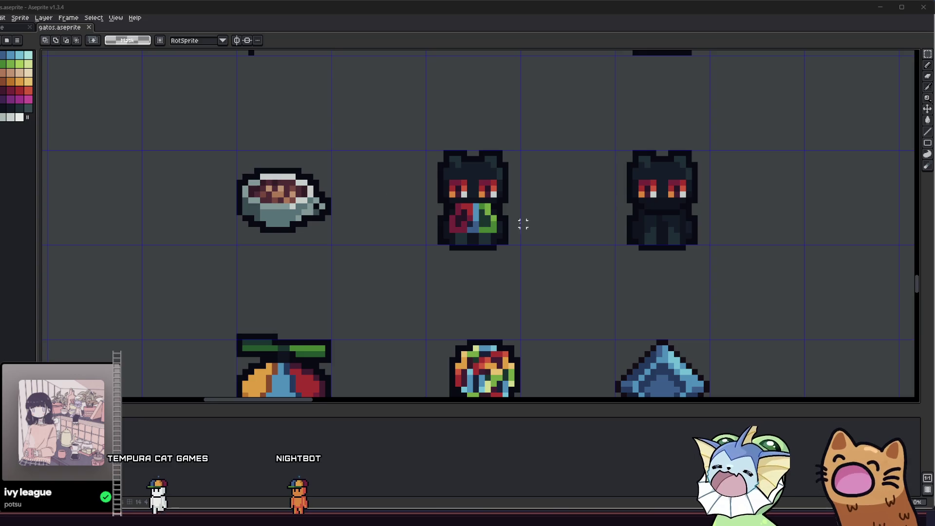
pyautogui.scroll(-2, 447, 192)
pyautogui.hscroll(2, 447, 192)
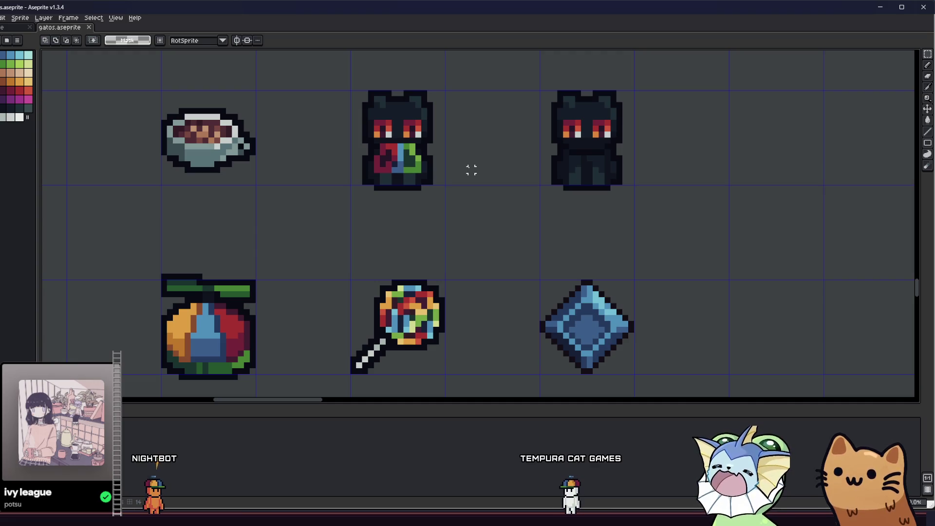
pyautogui.scroll(-2, 465, 200)
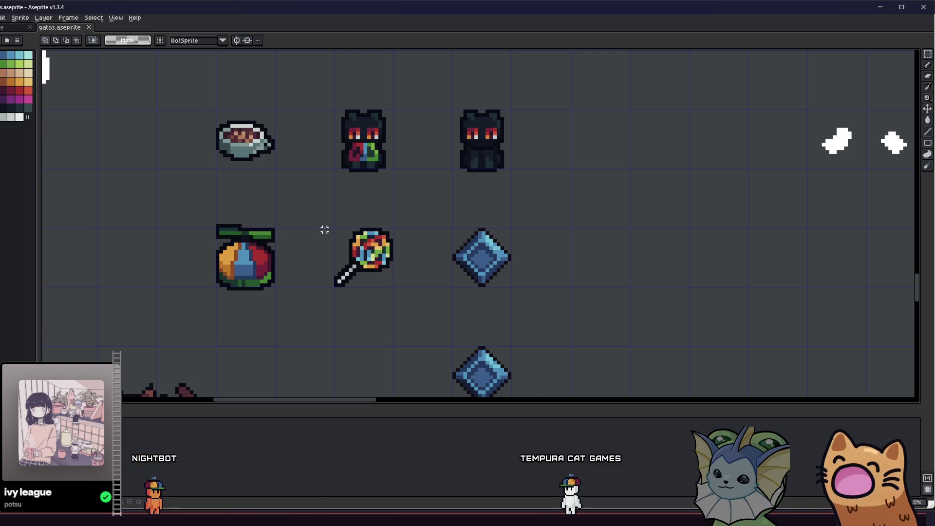
pyautogui.scroll(1, 324, 229)
pyautogui.moveTo(332, 226)
pyautogui.mouseDown()
pyautogui.moveTo(425, 311)
pyautogui.moveTo(408, 302)
pyautogui.mouseUp()
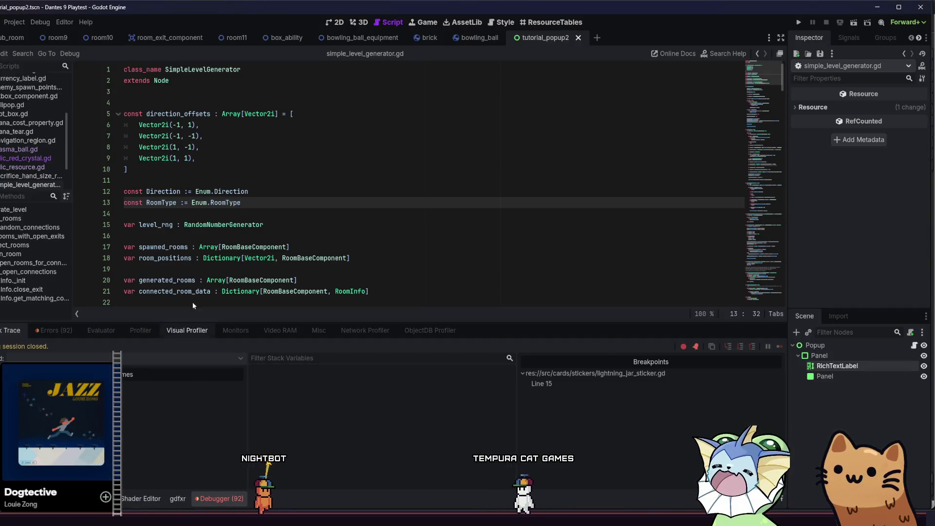
# Open the project FileSystem dock and inspect relic_lollipop.tres in the Inspector.
pyautogui.click(317, 191)
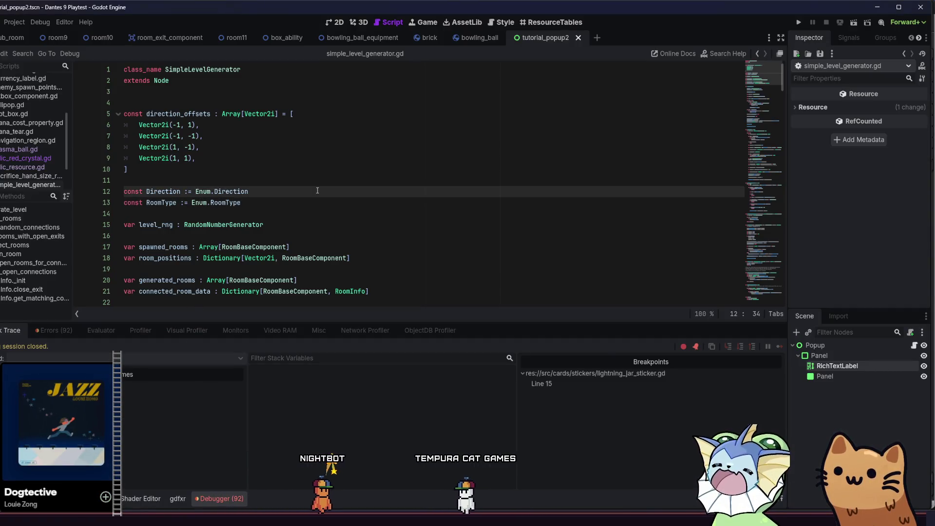
pyautogui.scroll(-2, 28, 154)
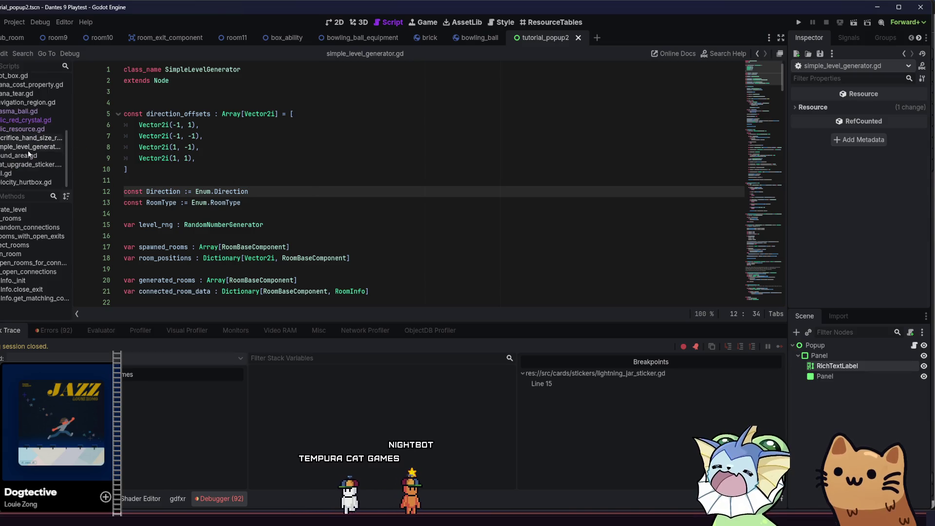
pyautogui.scroll(4, 29, 154)
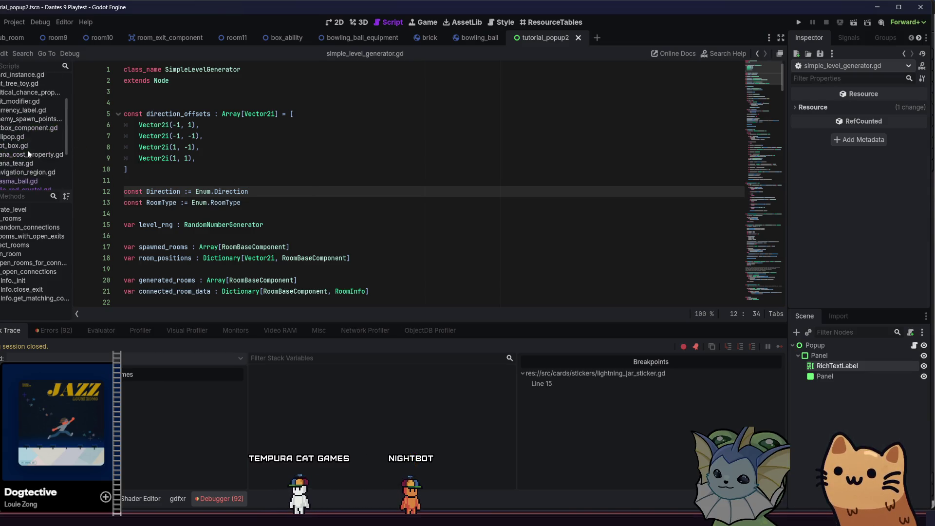
pyautogui.scroll(3, 28, 154)
pyautogui.hotkey('alt', 'f')
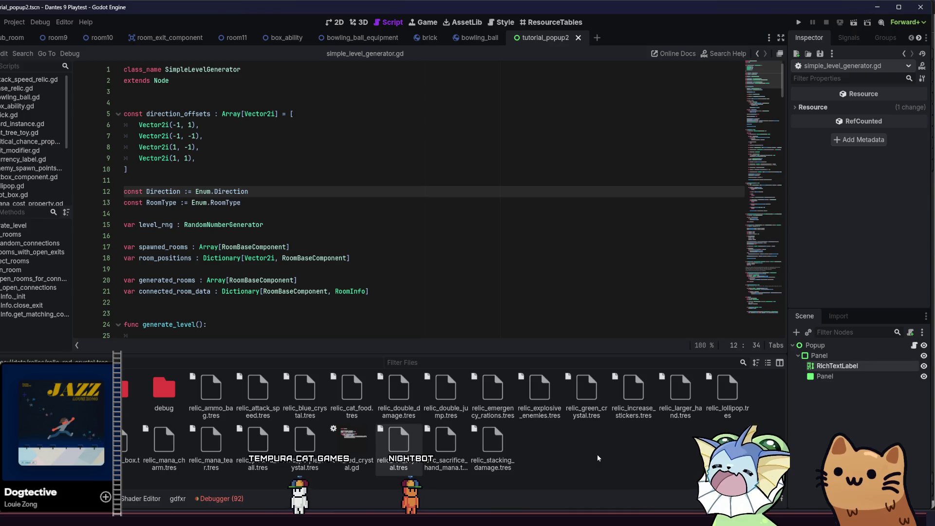
pyautogui.click(738, 409)
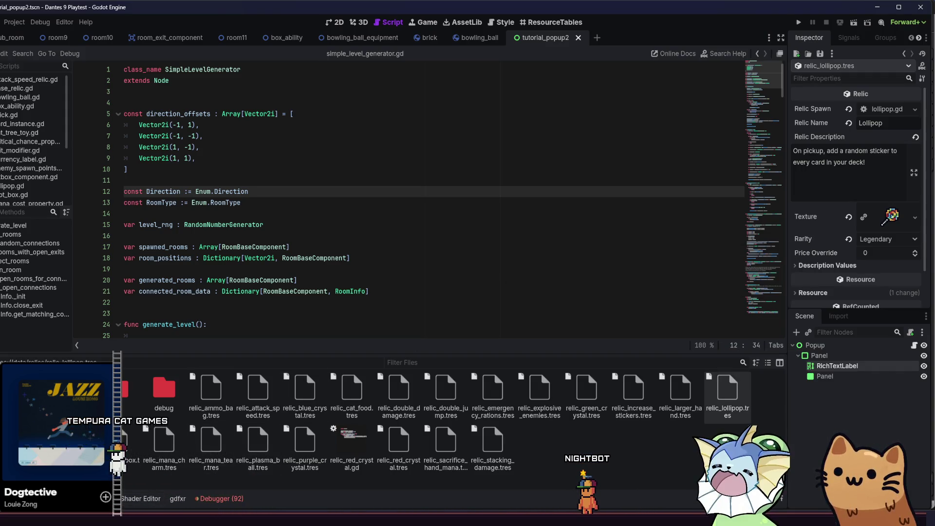
# Check the todo board in Obsidian, return to Godot, then switch to the gatos sprite sheet.
pyautogui.moveTo(401, 511)
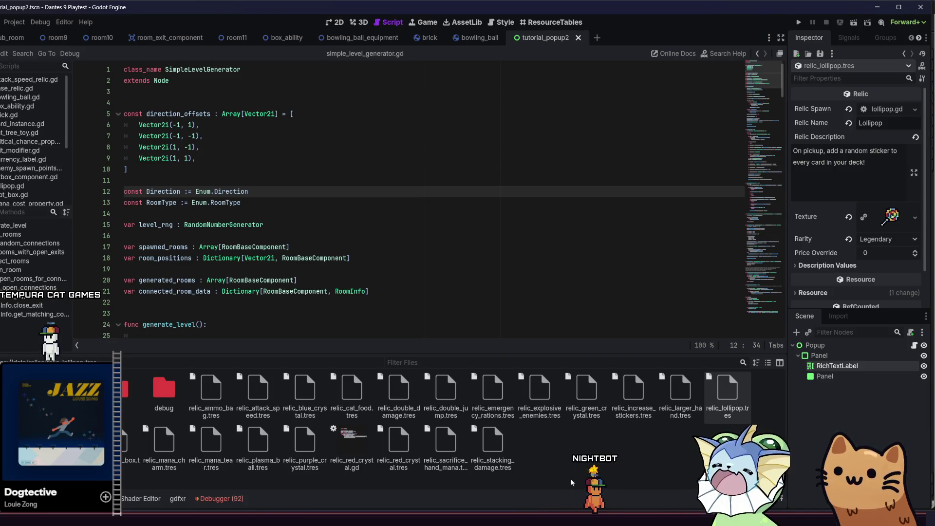
pyautogui.hotkey('alt', 'Tab')
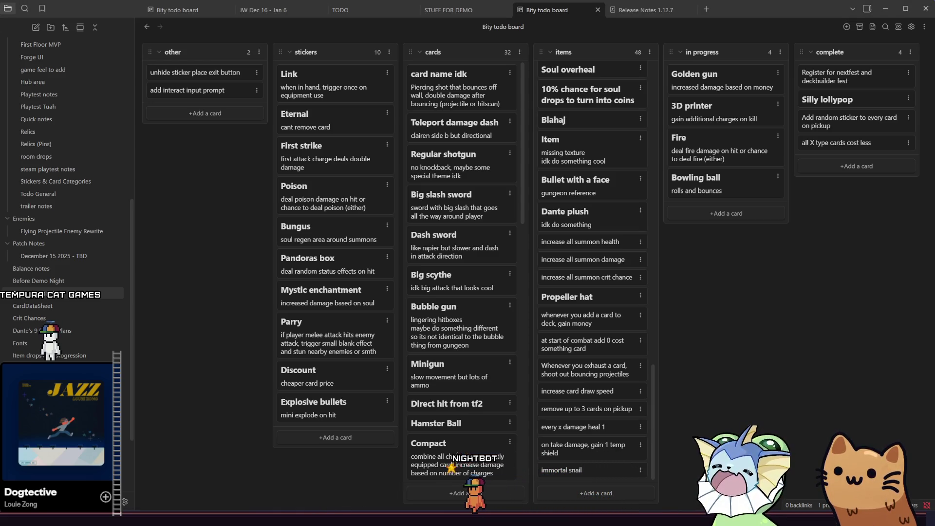
pyautogui.click(382, 518)
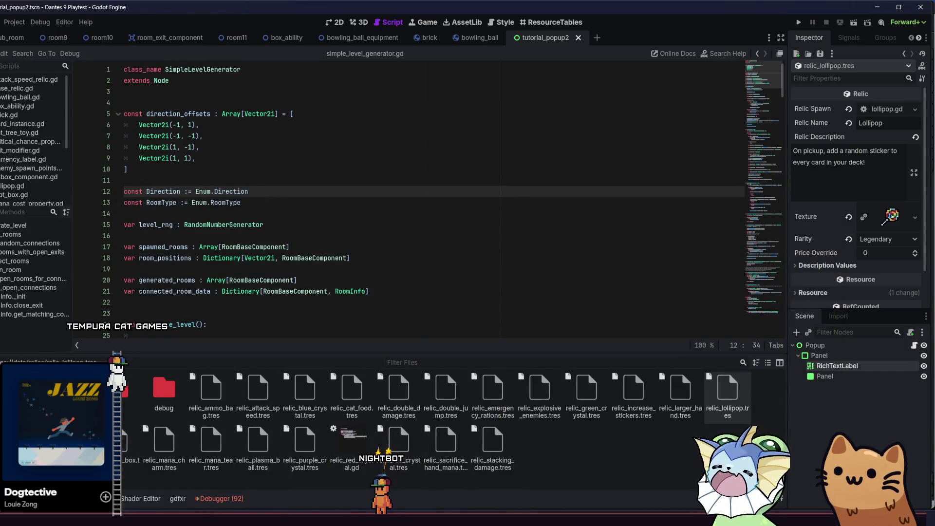
pyautogui.moveTo(300, 518)
pyautogui.moveTo(381, 518)
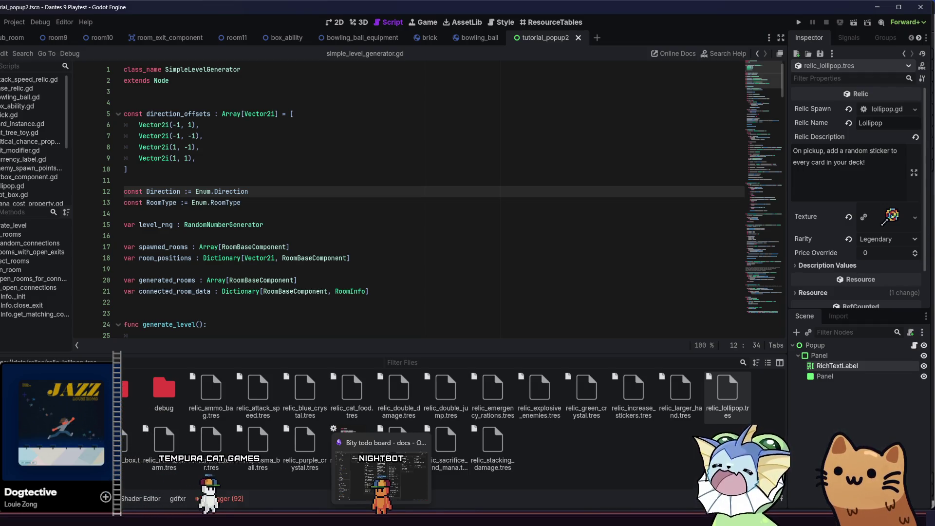
pyautogui.click(300, 518)
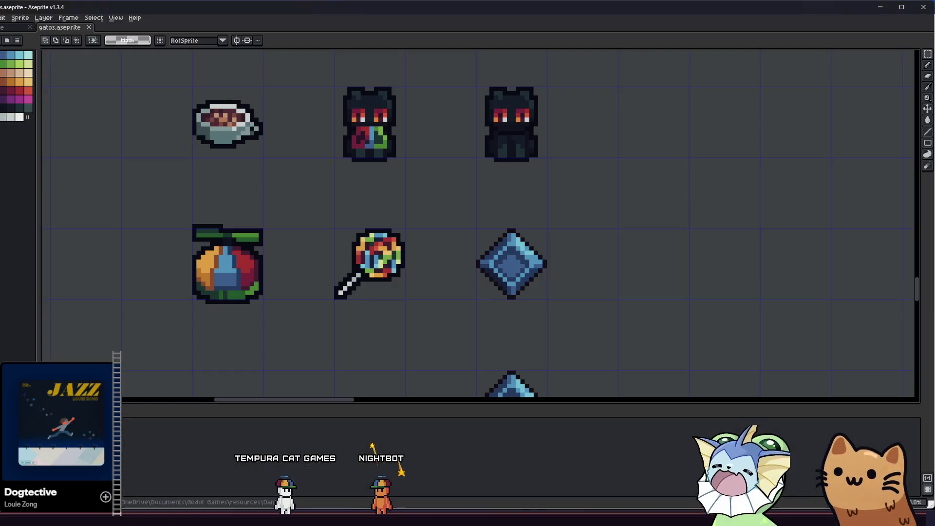
pyautogui.moveTo(305, 265)
pyautogui.mouseDown()
pyautogui.moveTo(378, 259)
pyautogui.moveTo(391, 278)
pyautogui.mouseUp()
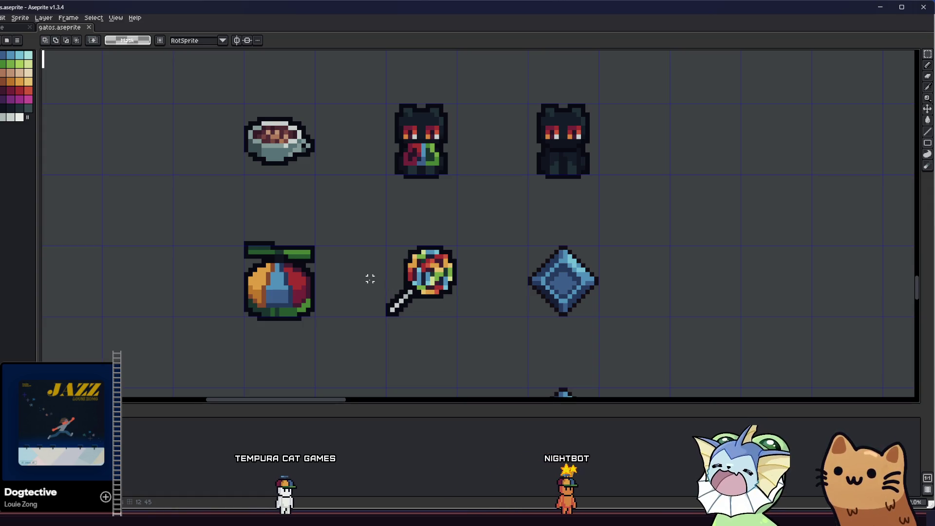
pyautogui.moveTo(371, 279); pyautogui.dragTo(406, 259)
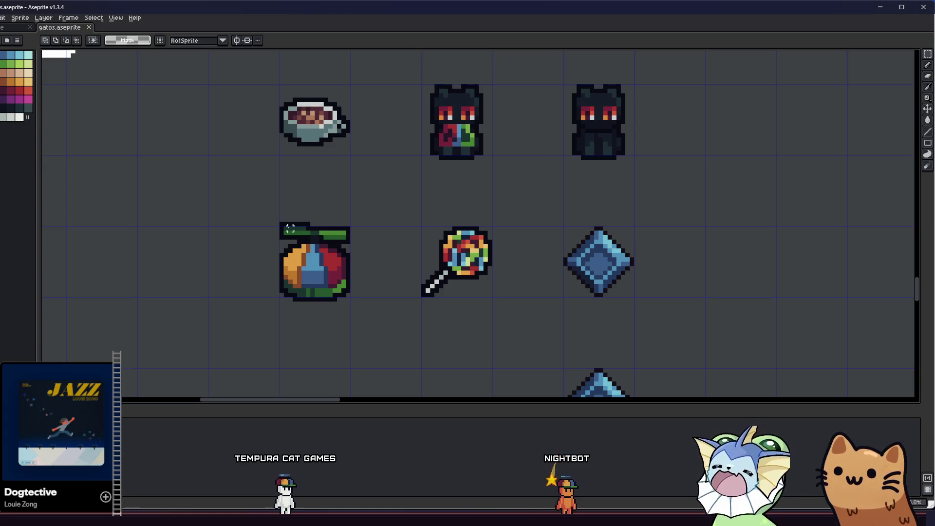
pyautogui.hotkey('alt', 'Tab')
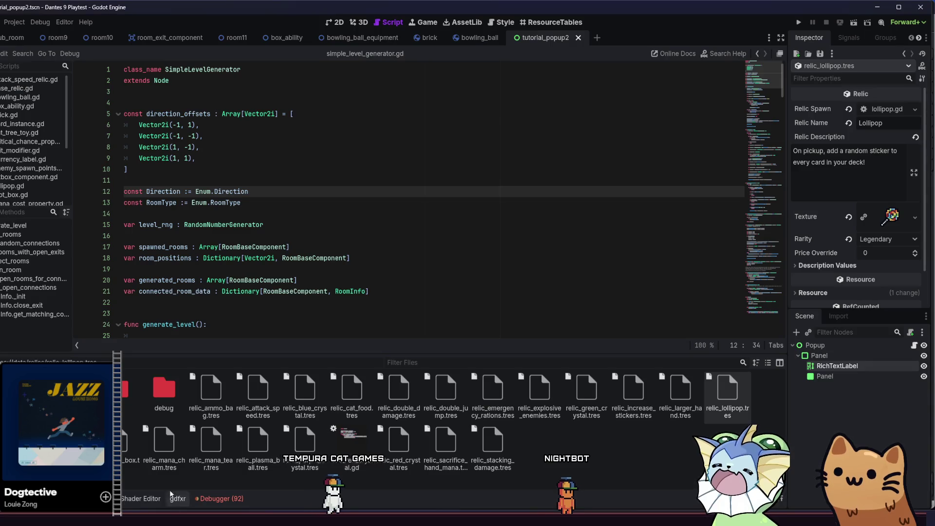
# Duplicate relic_lollipop.tres as a new resource named relic_propellor_hat.tres.
pyautogui.rightClick(727, 408)
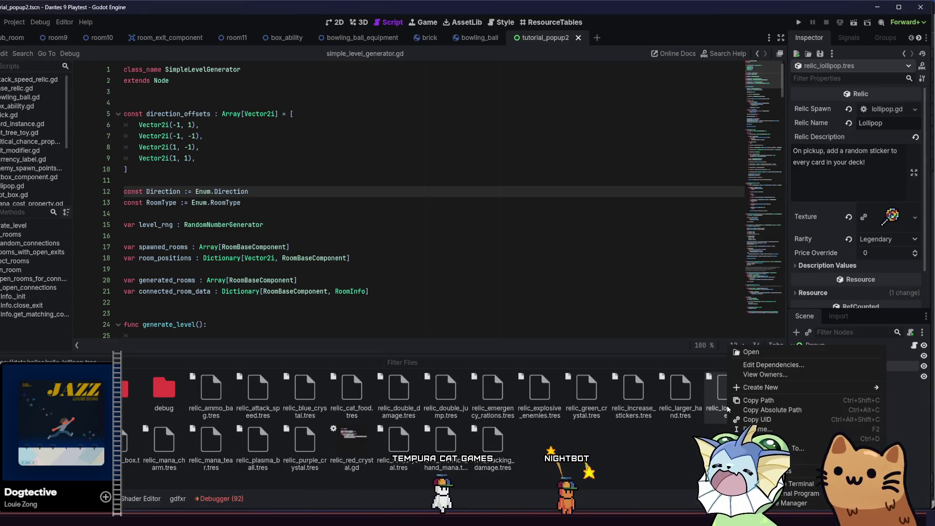
pyautogui.click(779, 438)
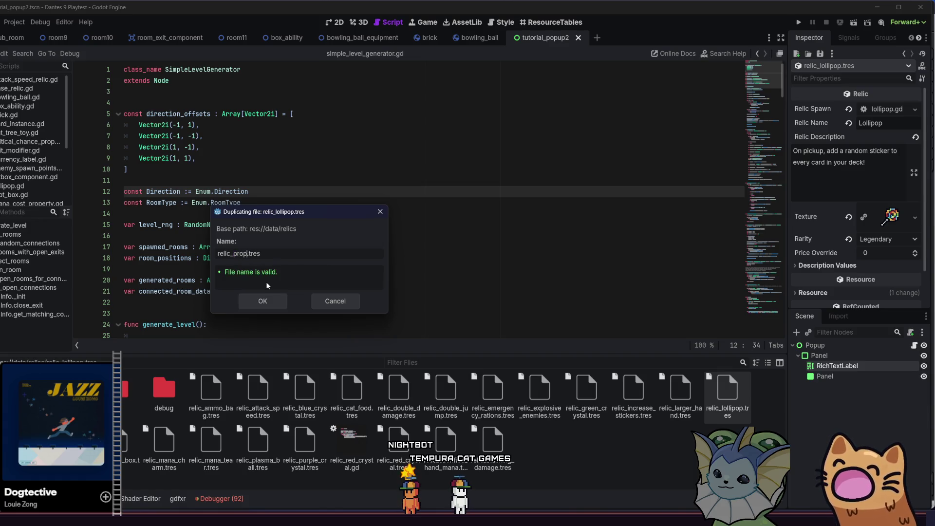
pyautogui.press('BackSpace')
pyautogui.press('BackSpace')
pyautogui.press('BackSpace')
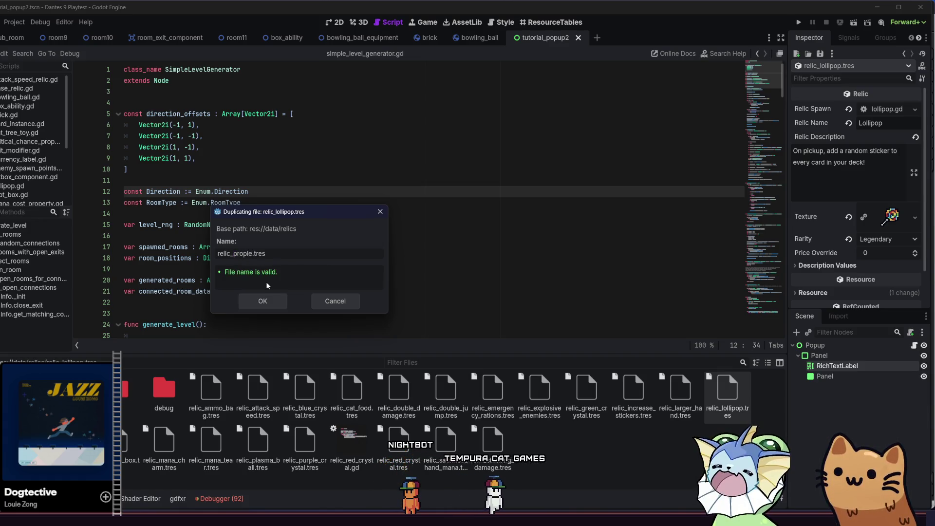
pyautogui.write('ope')
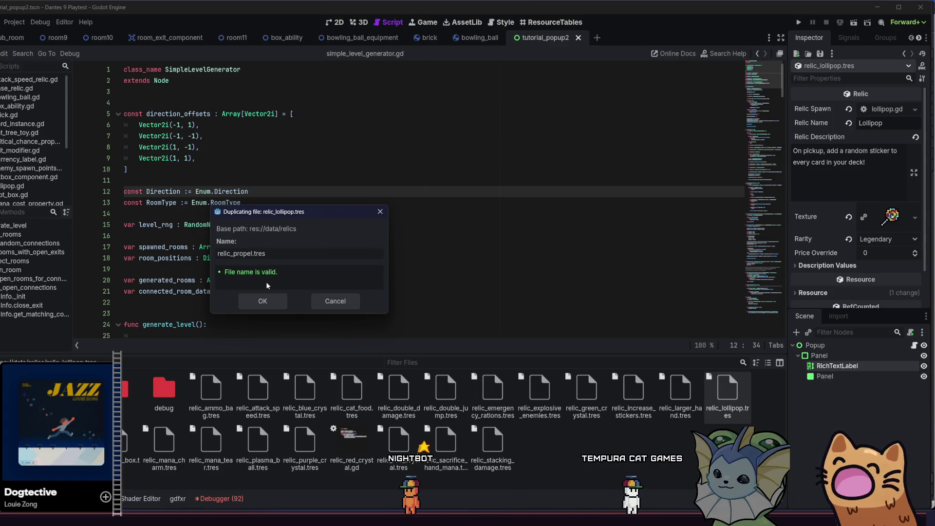
pyautogui.press('BackSpace')
pyautogui.press('BackSpace')
pyautogui.press('BackSpace')
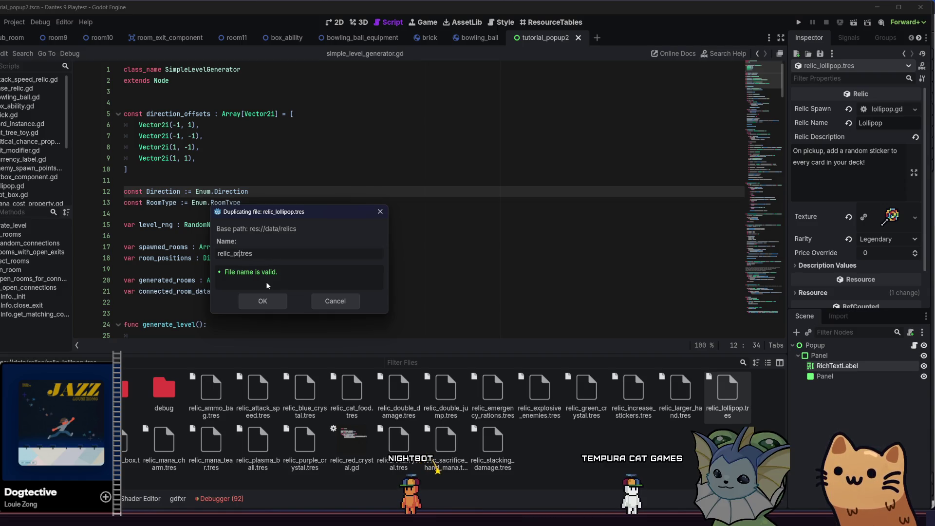
pyautogui.write('e')
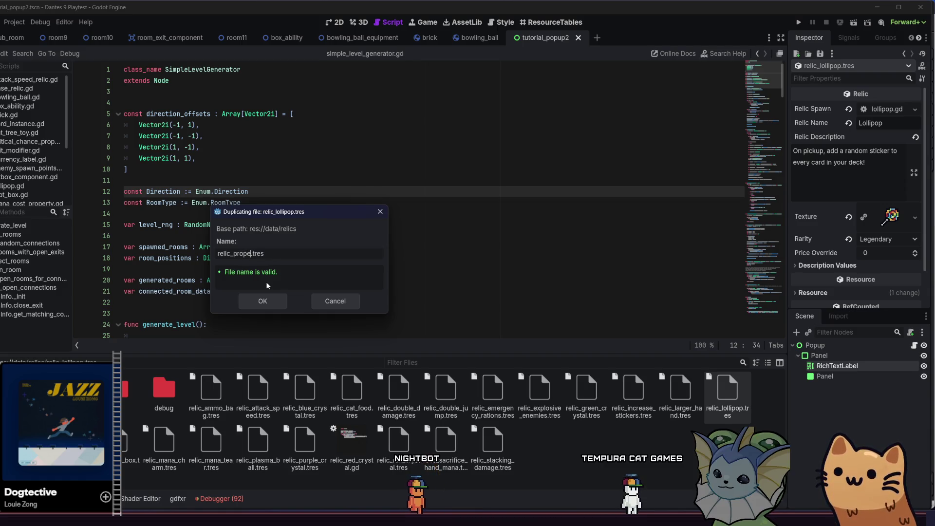
pyautogui.write('ller')
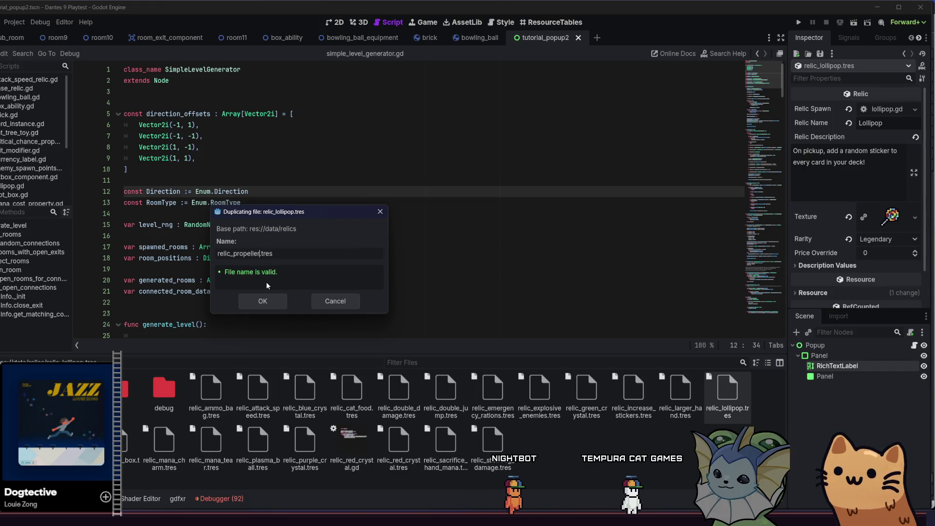
pyautogui.press('BackSpace')
pyautogui.press('BackSpace')
pyautogui.write('or_hat')
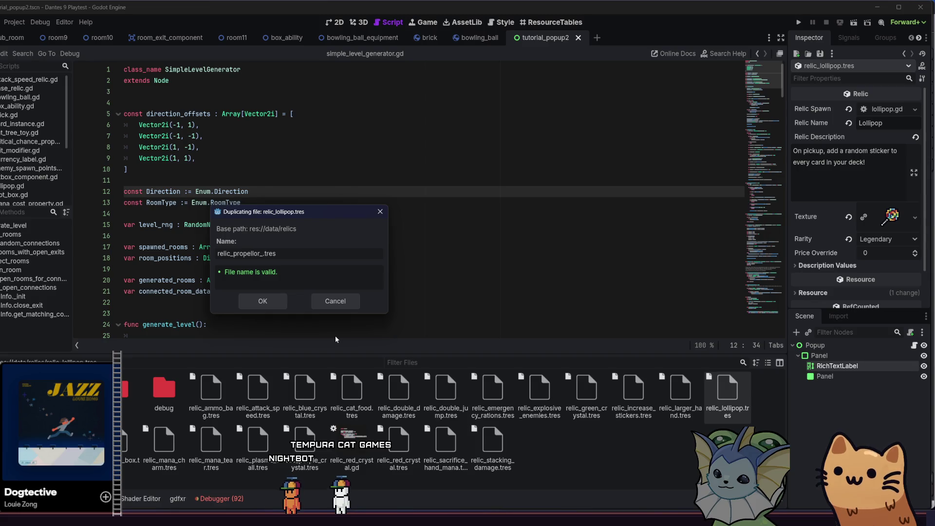
pyautogui.click(262, 301)
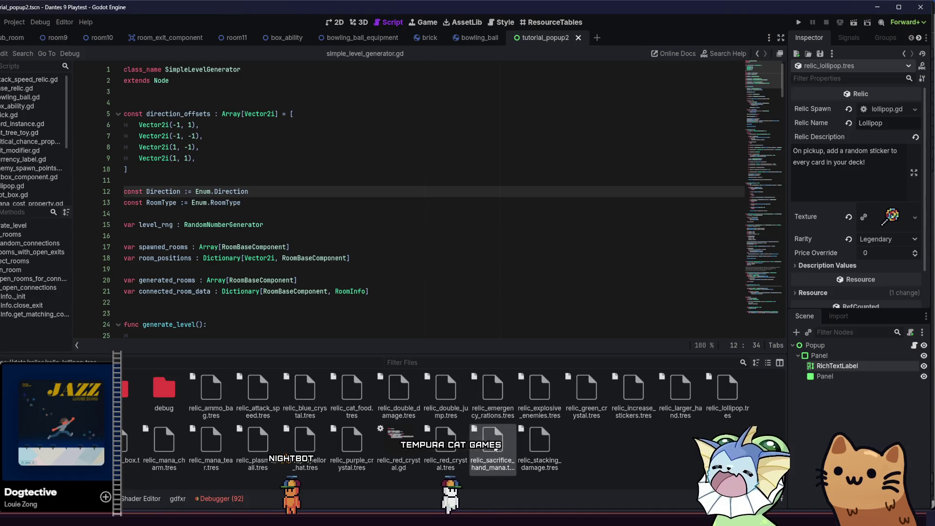
# Name relic_propellor_hat.tres 'Propeller Hat' and describe it as adding 3 random cards to your deck.
pyautogui.click(305, 441)
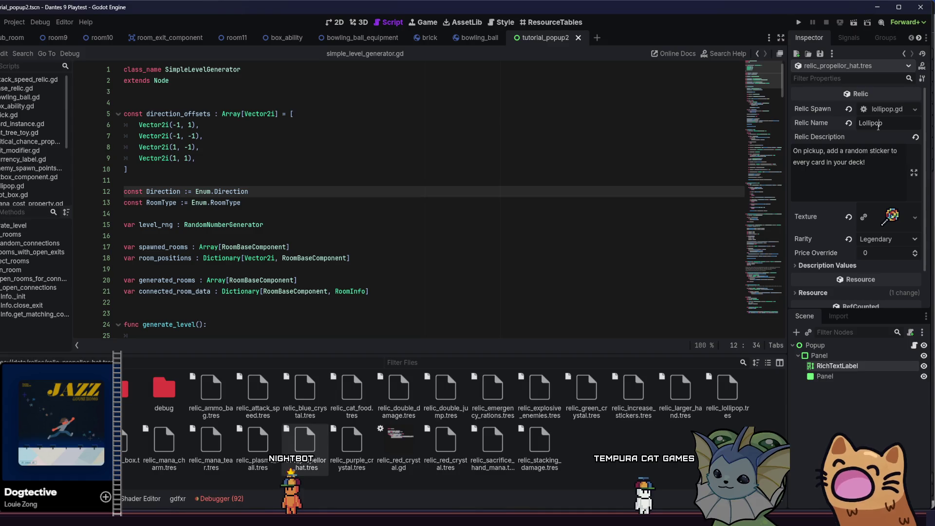
pyautogui.write('Propelle')
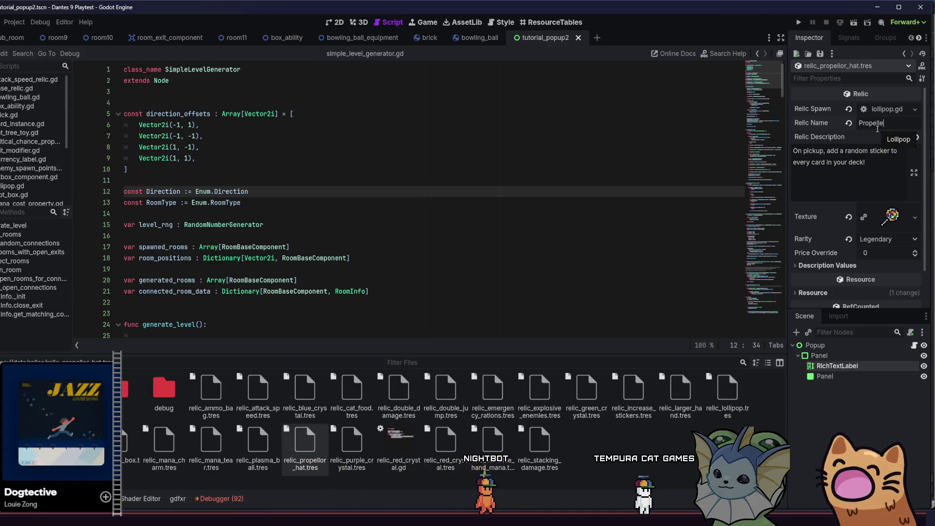
pyautogui.write('Hat')
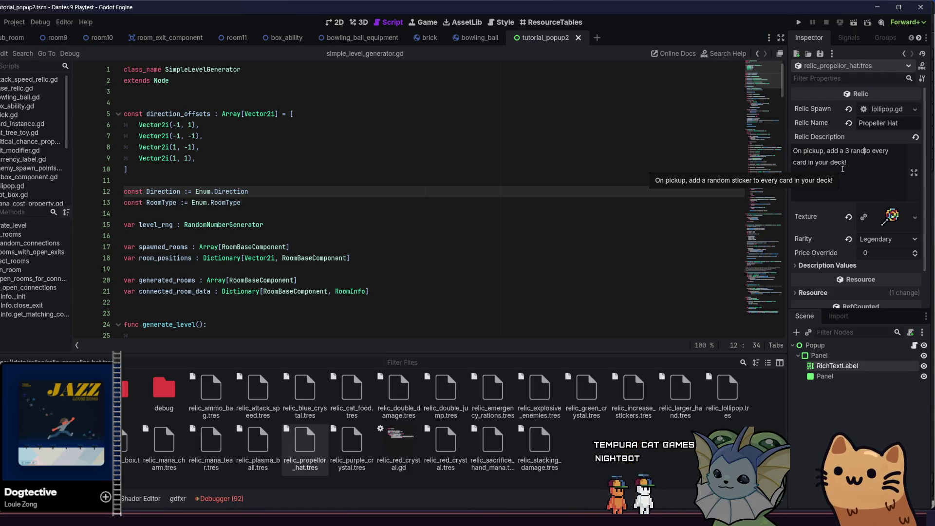
pyautogui.write('rdst')
pyautogui.moveTo(825, 163)
pyautogui.mouseDown()
pyautogui.moveTo(793, 162)
pyautogui.moveTo(892, 151)
pyautogui.mouseUp()
pyautogui.press('BackSpace')
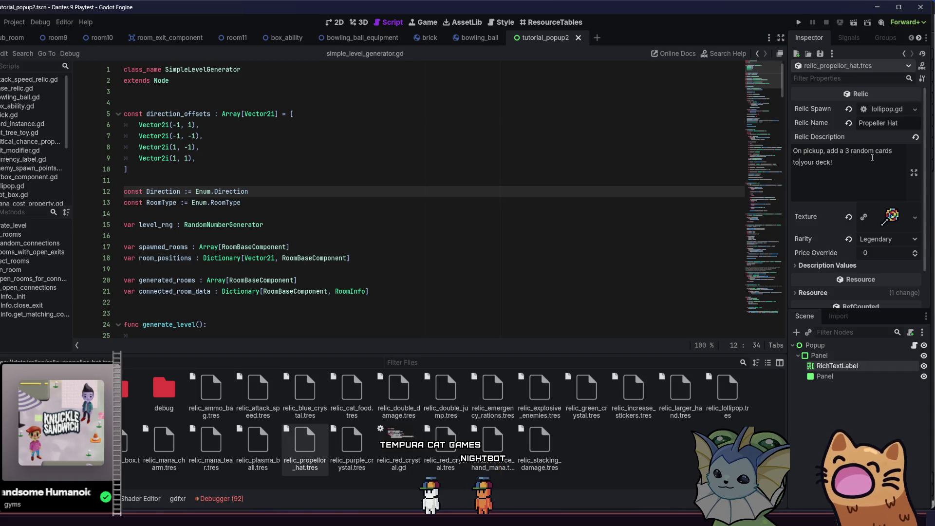
pyautogui.scroll(-2, 849, 171)
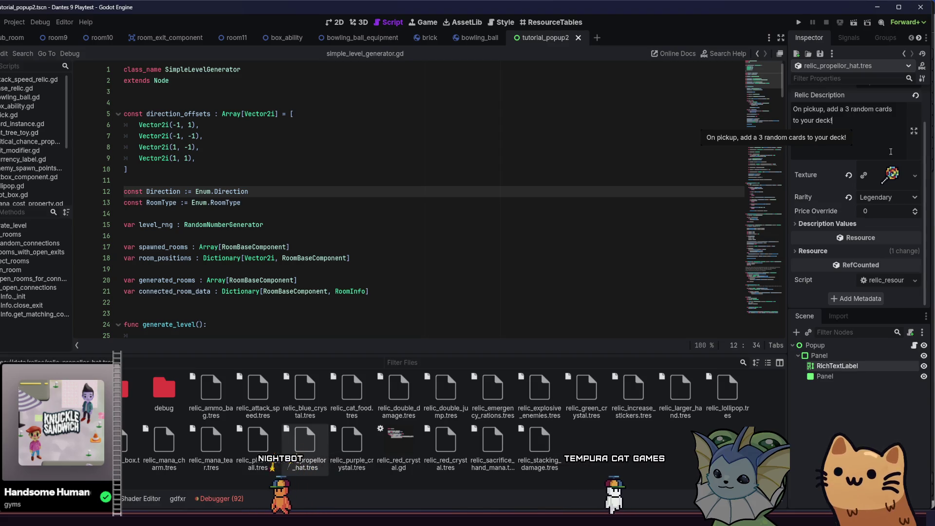
# Quick-load the propellor hat image as the relic's texture and set its rarity to Rare.
pyautogui.click(915, 176)
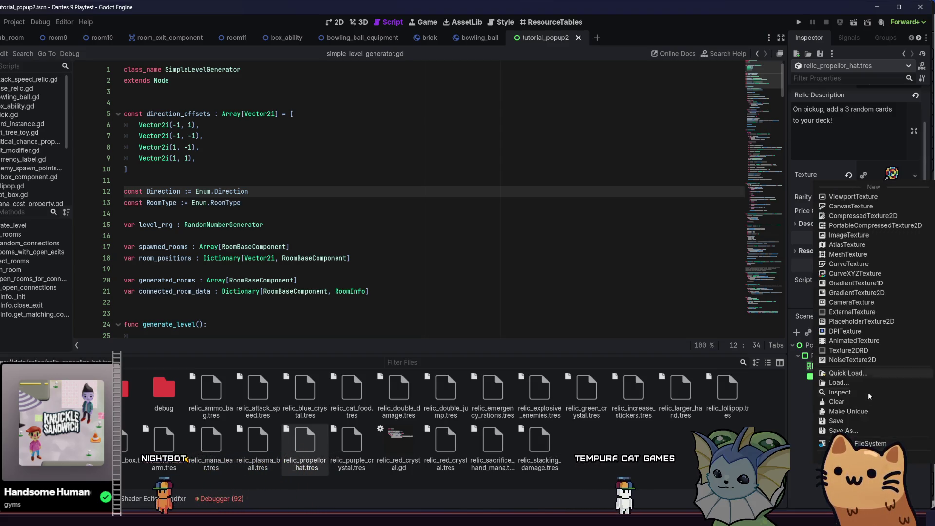
pyautogui.click(860, 373)
pyautogui.write('p')
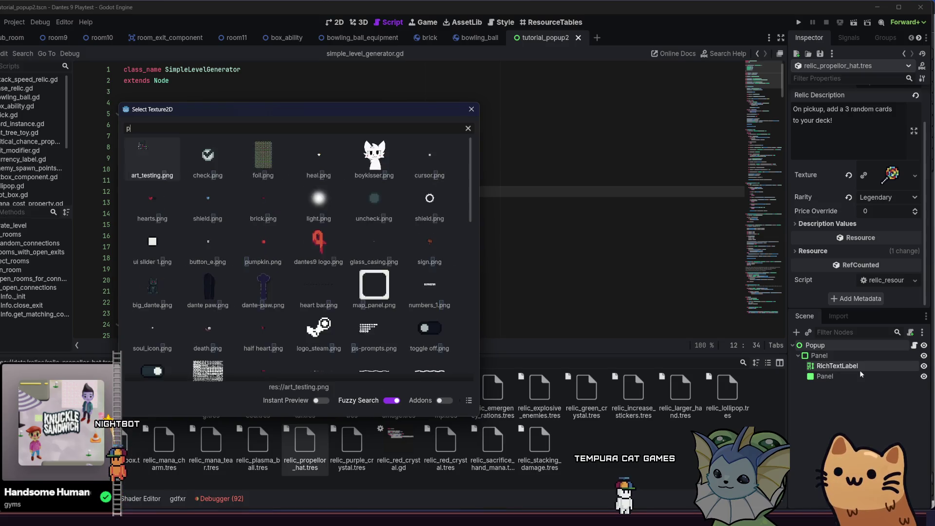
pyautogui.write('ropellor')
pyautogui.doubleClick(204, 158)
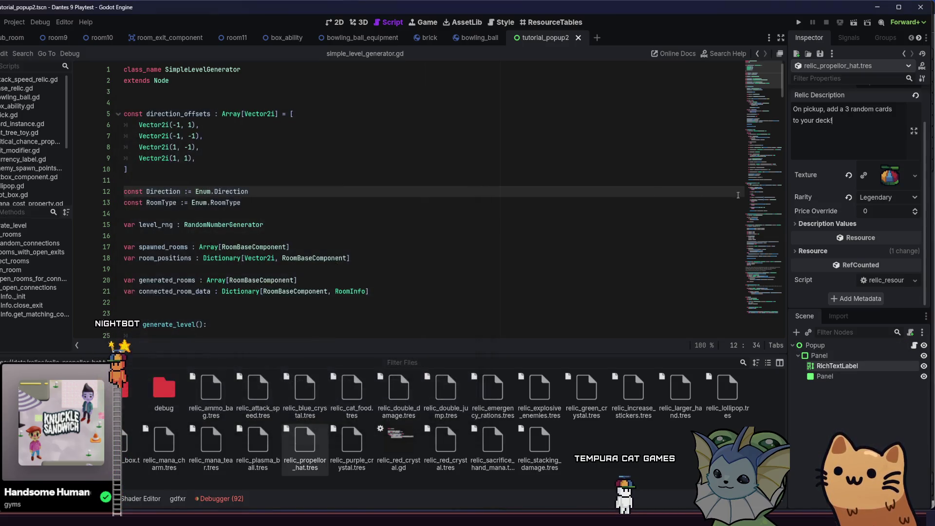
pyautogui.click(886, 197)
pyautogui.click(869, 220)
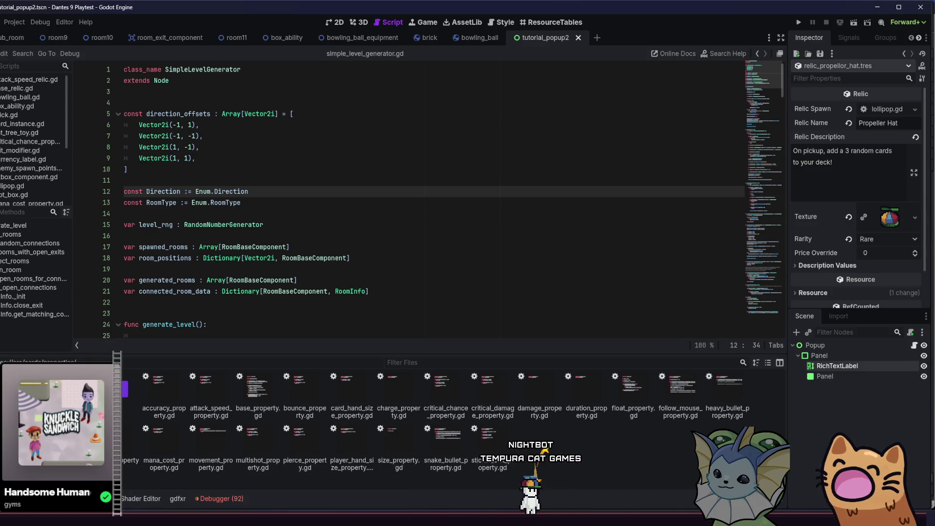
# Create res://src/relics/propeller_hat.gd as a new script in the relics folder.
pyautogui.scroll(-2, 312, 424)
pyautogui.rightClick(309, 455)
pyautogui.click(268, 469)
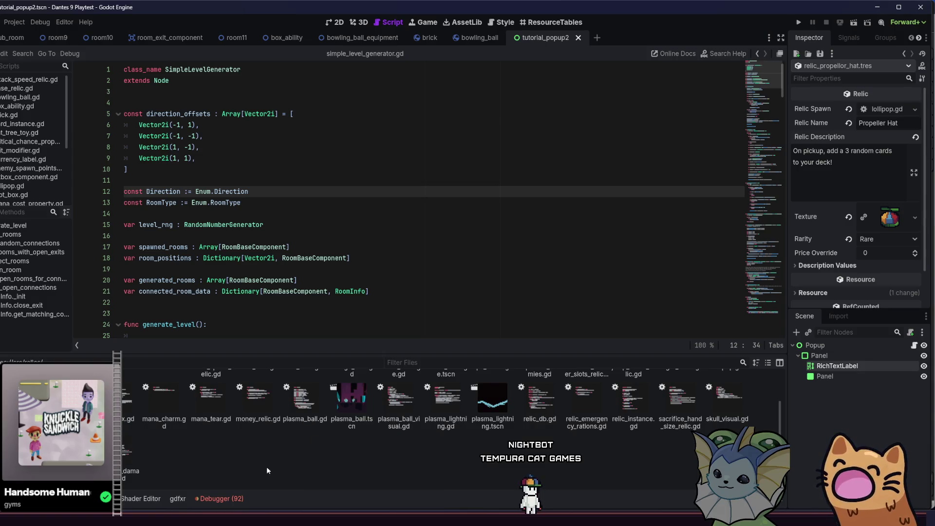
pyautogui.rightClick(307, 438)
pyautogui.click(404, 443)
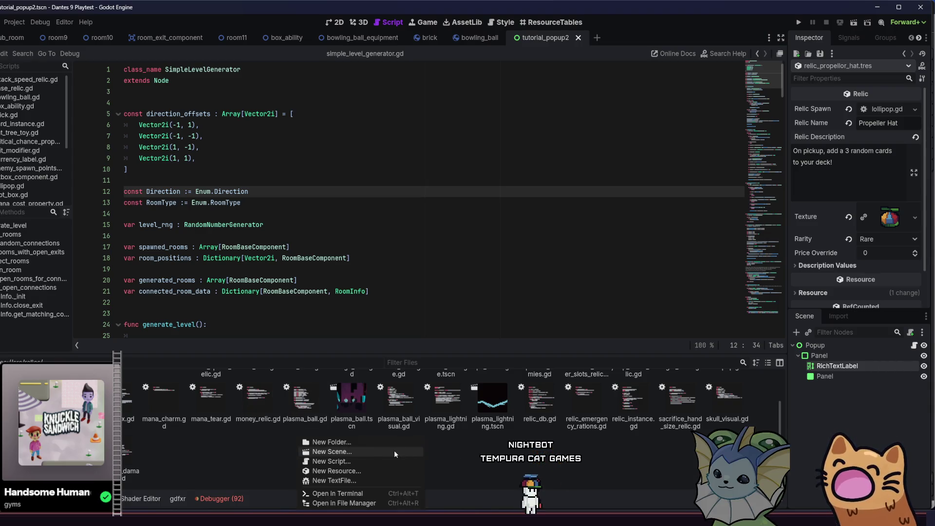
pyautogui.click(343, 460)
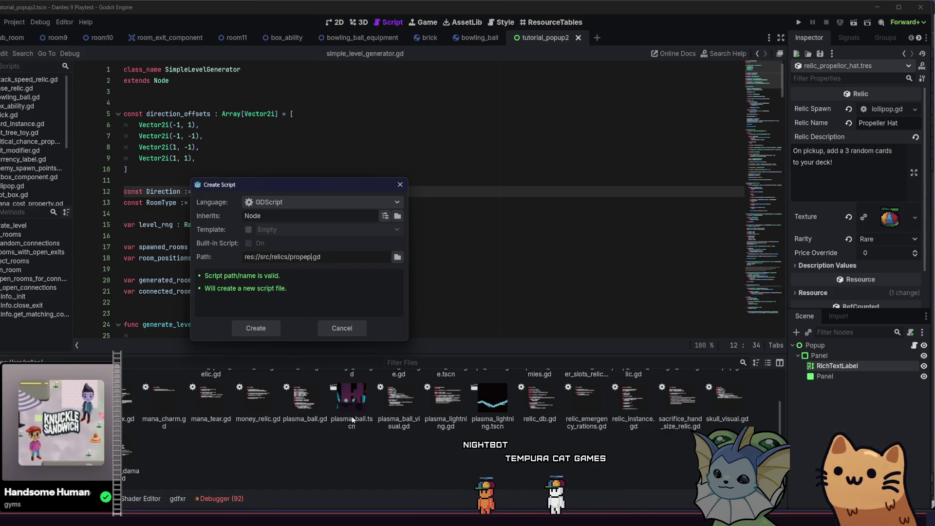
pyautogui.write('ler_ha')
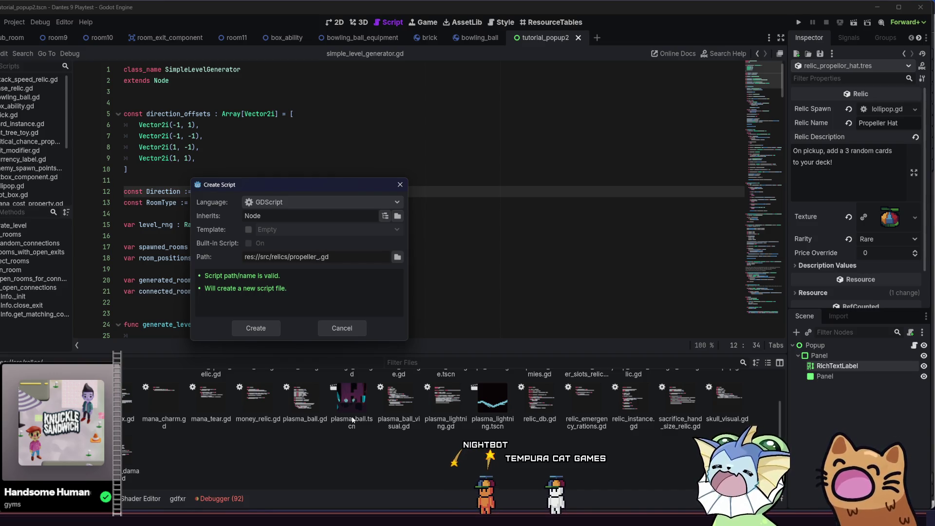
pyautogui.write('t')
pyautogui.press('Return')
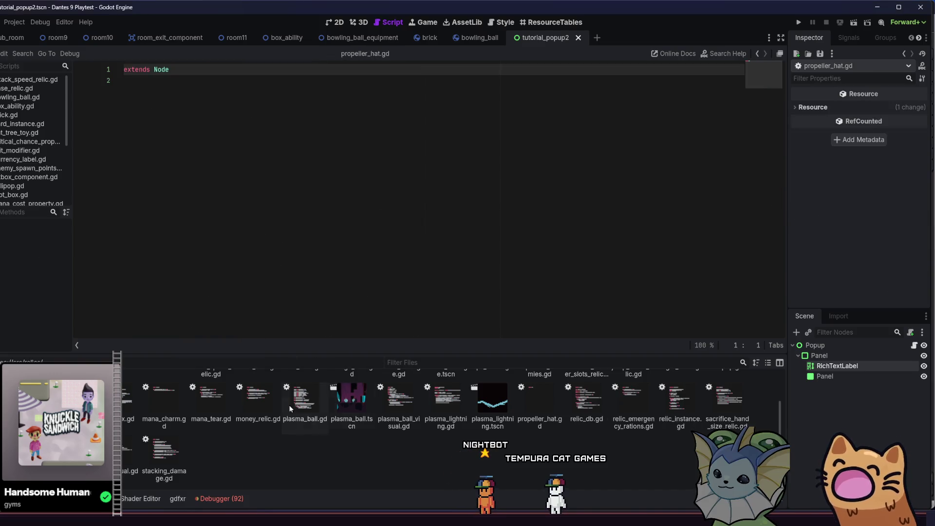
# Make propeller_hat.gd extend BaseRelic instead of Node.
pyautogui.click(190, 69)
pyautogui.press('BackSpace')
pyautogui.press('BackSpace')
pyautogui.press('BackSpace')
pyautogui.write('N')
pyautogui.press('BackSpace')
pyautogui.write('Base')
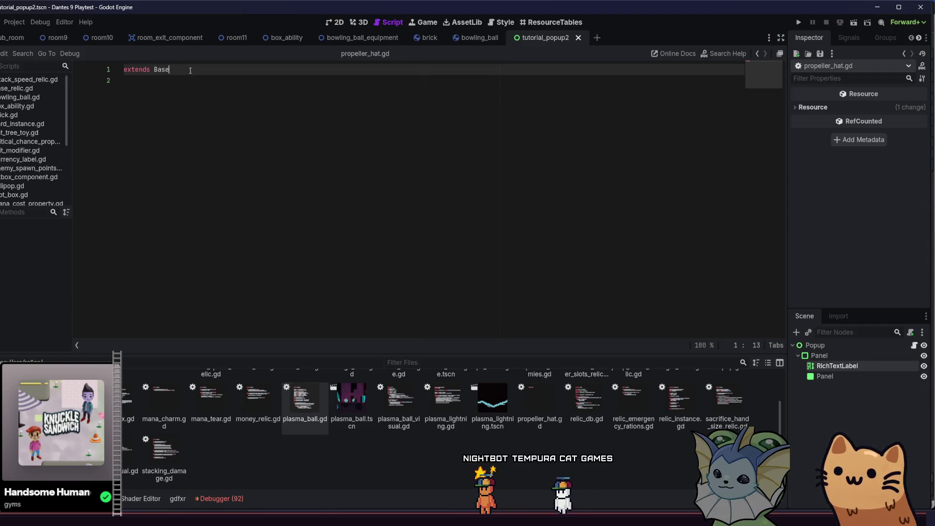
pyautogui.write('R')
pyautogui.press('Return')
pyautogui.press('Return')
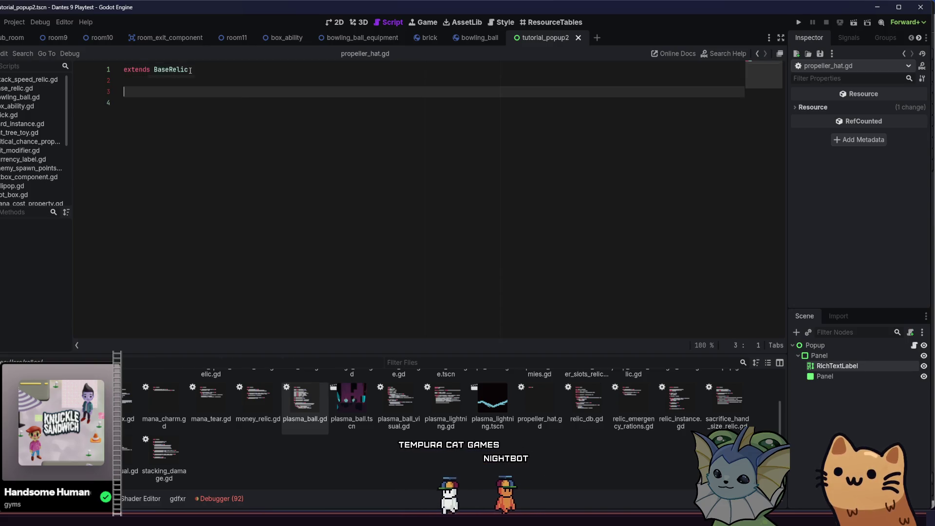
pyautogui.press('Return')
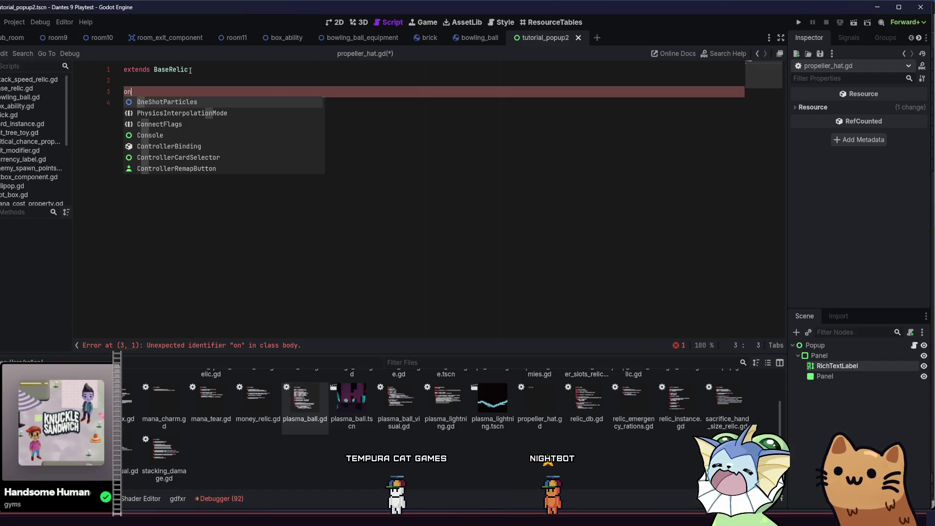
# Add an on_level_changed function using autocomplete.
pyautogui.press('BackSpace')
pyautogui.press('BackSpace')
pyautogui.write('func _')
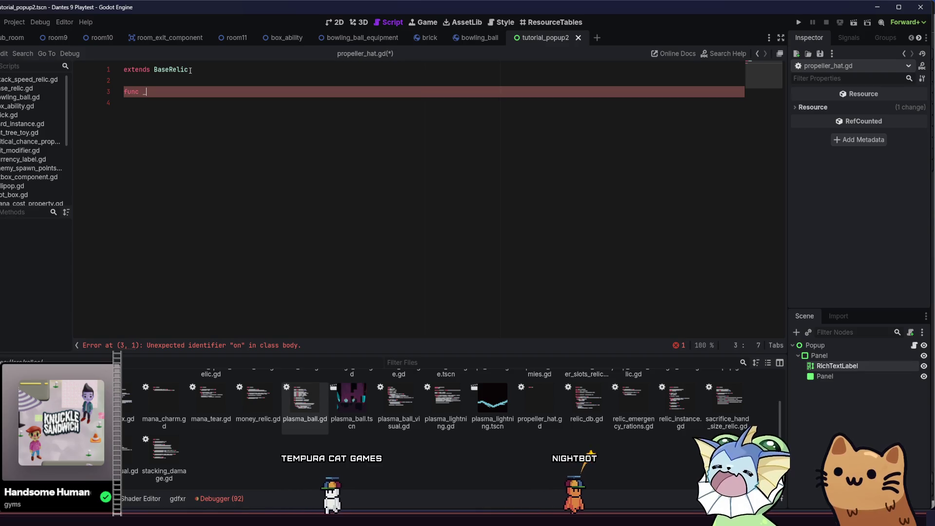
pyautogui.press('BackSpace')
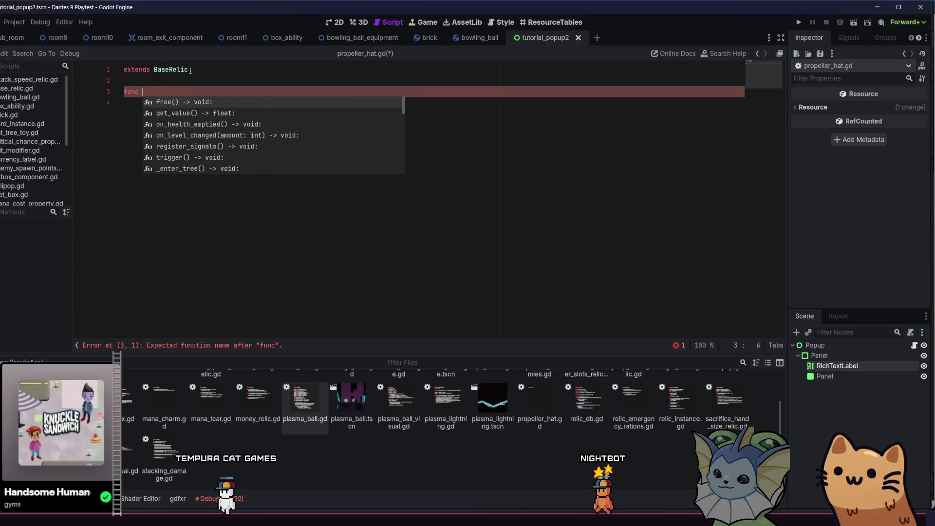
pyautogui.write('on')
pyautogui.press('Return')
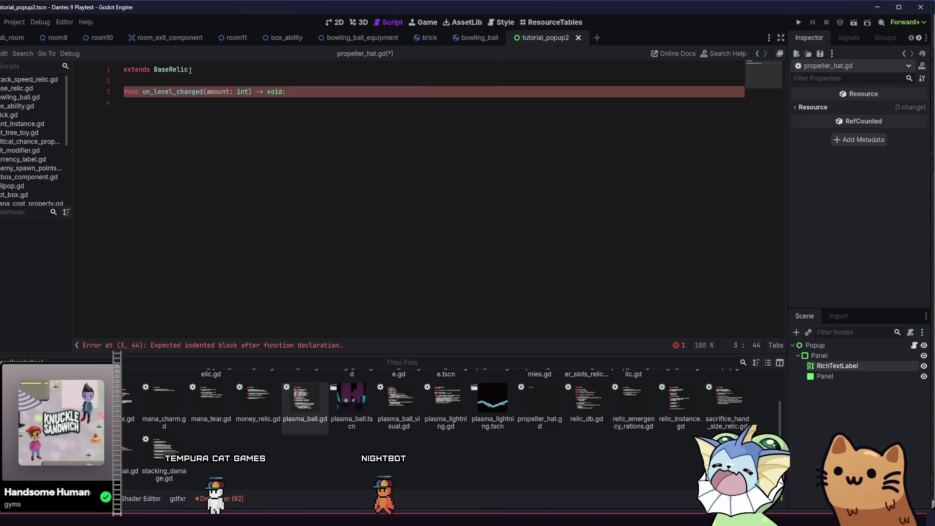
# Copy all of lollipop.gd's code and clear propeller_hat.gd to receive it.
pyautogui.scroll(-5, 47, 165)
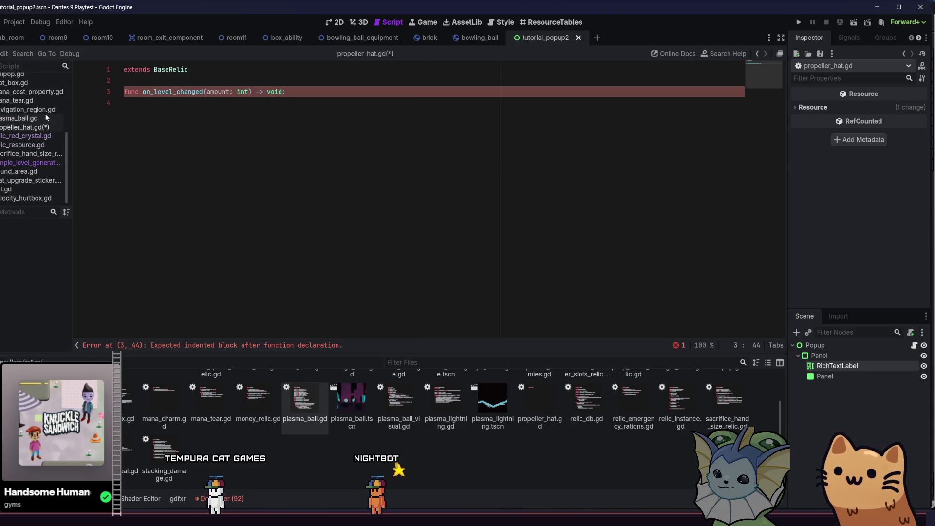
pyautogui.scroll(1, 44, 132)
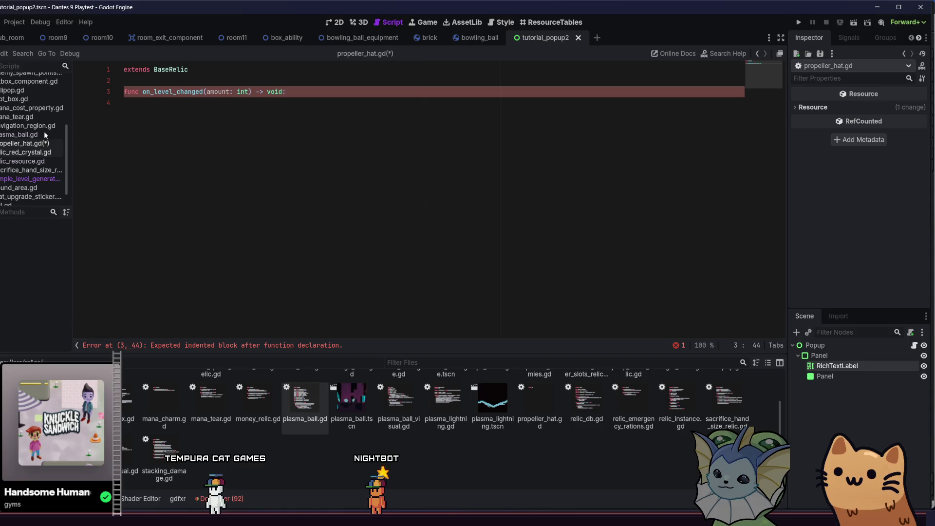
pyautogui.scroll(4, 44, 134)
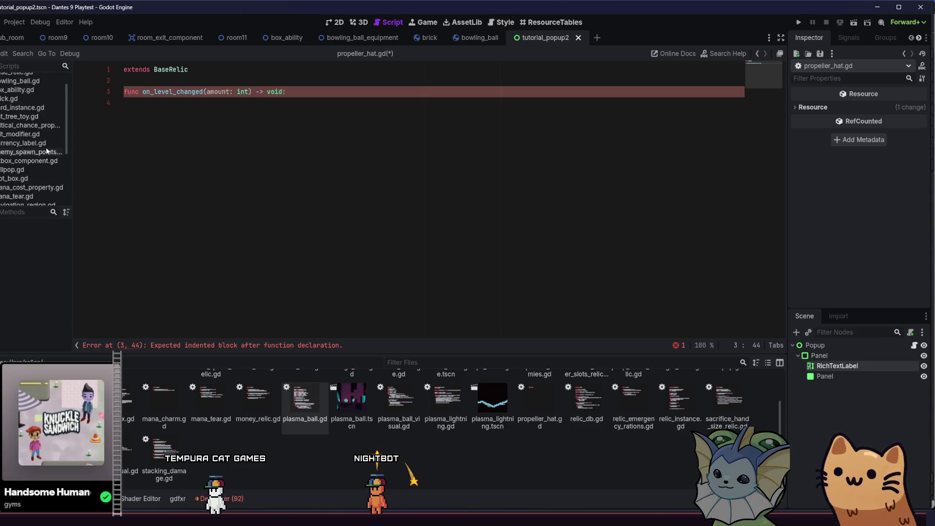
pyautogui.click(41, 170)
pyautogui.hotkey('ctrl', 'a')
pyautogui.hotkey('ctrl', 'c')
pyautogui.click(238, 169)
pyautogui.scroll(-4, 32, 180)
pyautogui.click(24, 127)
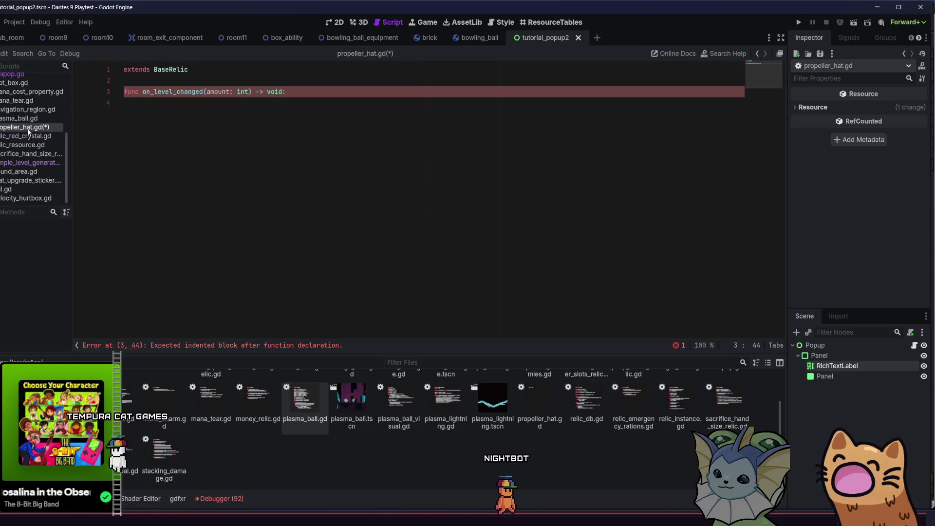
pyautogui.press('BackSpace')
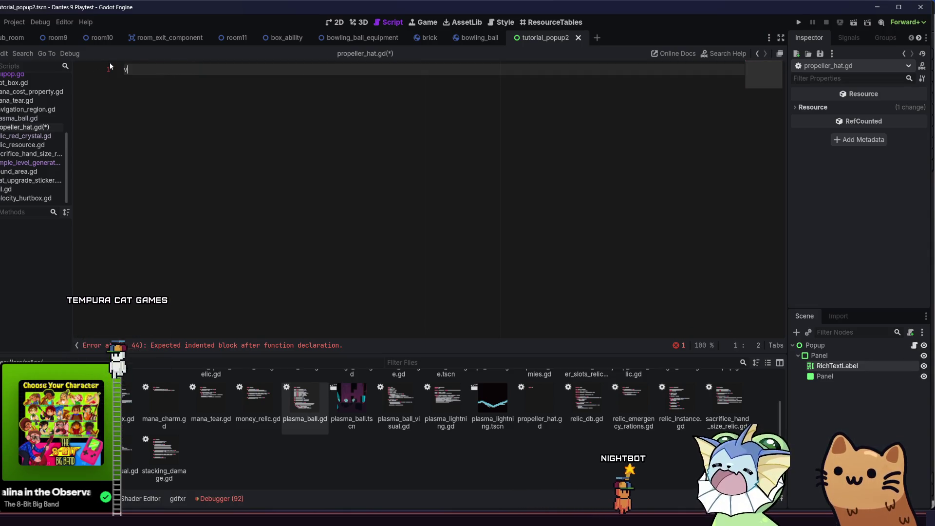
# Paste the lollipop code and replace the sticker loop with 'for i in 3:'.
pyautogui.write('v')
pyautogui.press('BackSpace')
pyautogui.hotkey('ctrl', 'v')
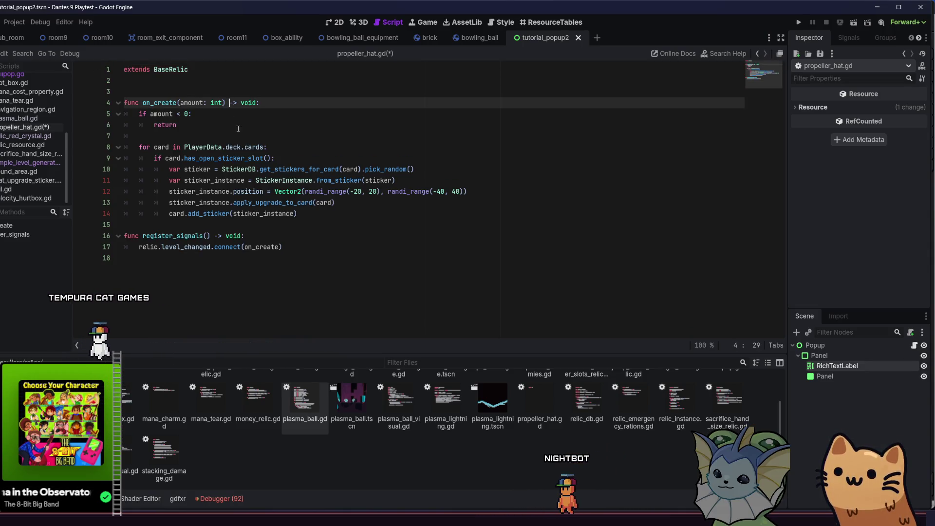
pyautogui.click(242, 135)
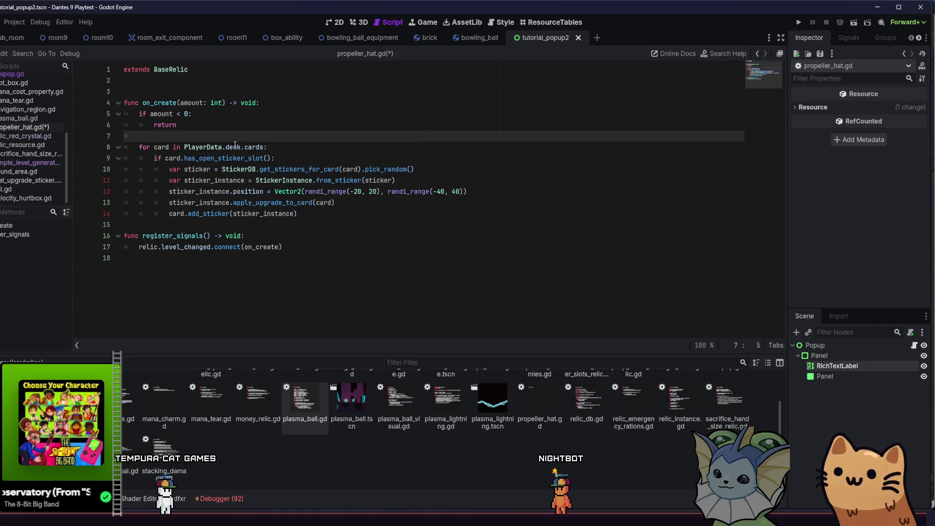
pyautogui.moveTo(328, 217)
pyautogui.mouseDown()
pyautogui.moveTo(141, 191)
pyautogui.moveTo(155, 147)
pyautogui.mouseUp()
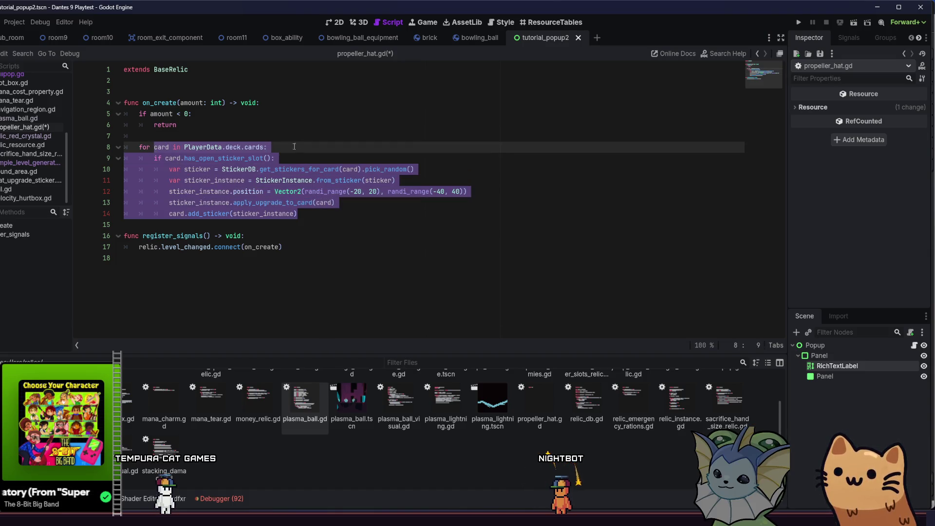
pyautogui.write('i')
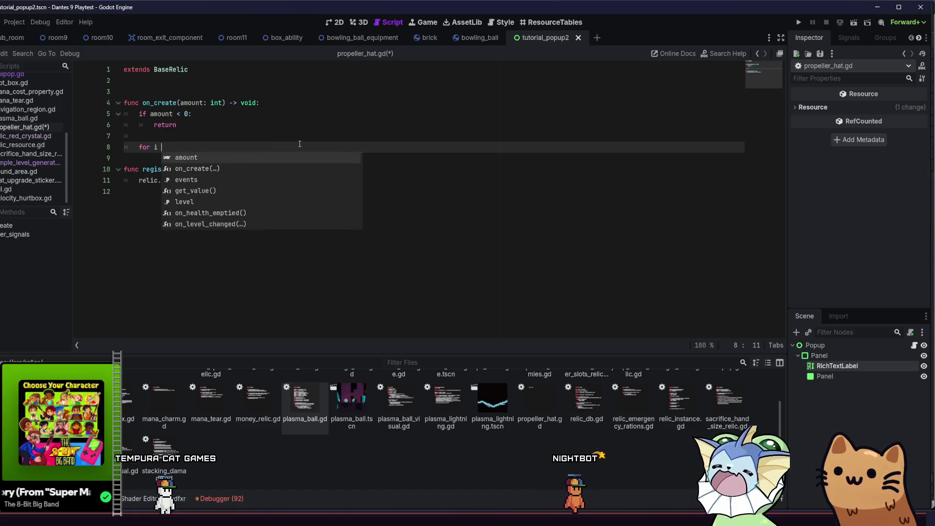
pyautogui.write(' in 3:')
pyautogui.press('Return')
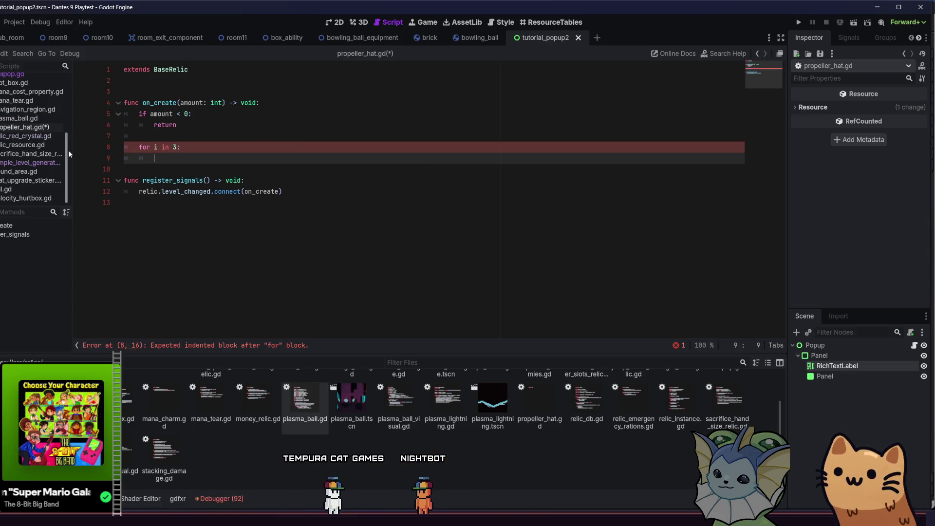
# Open relic_loot_box.tres through the quick resource search for 'relic_loot'.
pyautogui.scroll(5, 68, 157)
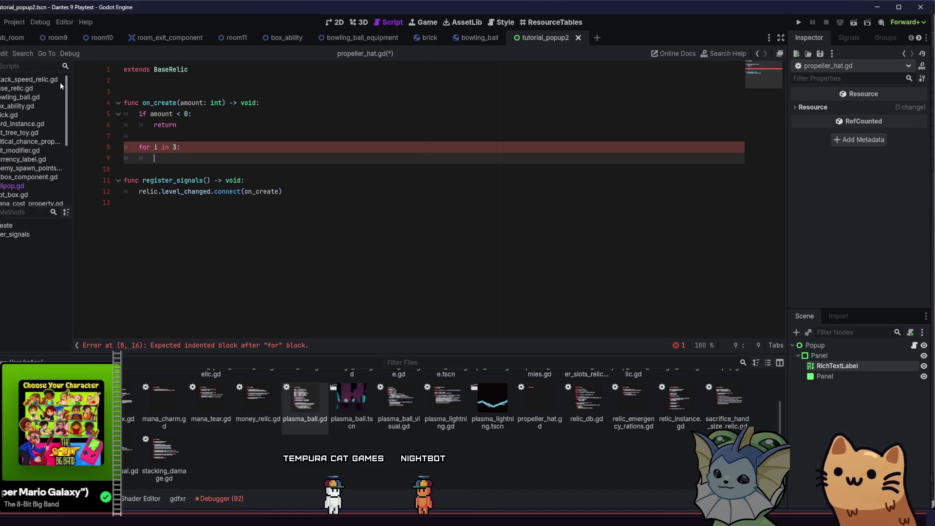
pyautogui.hotkey('shift', 'alt', 'o')
pyautogui.write('relic_loot')
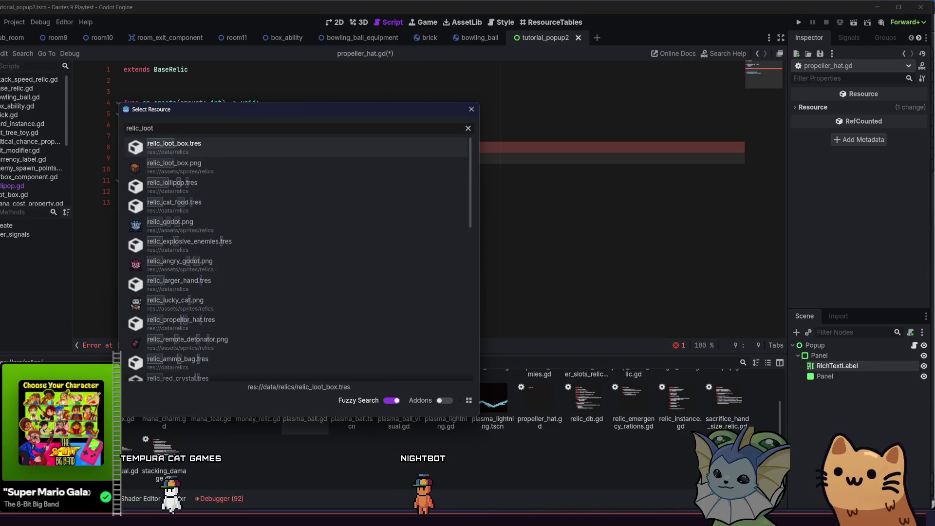
pyautogui.press('Return')
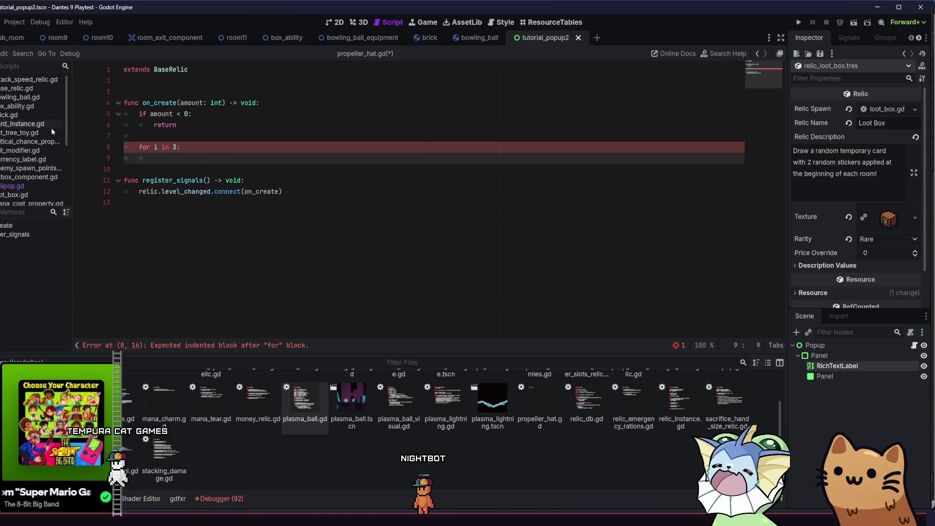
# Copy the card-drawing code on lines 9–15 of loot_box.gd, then return to propeller_hat.gd.
pyautogui.click(885, 110)
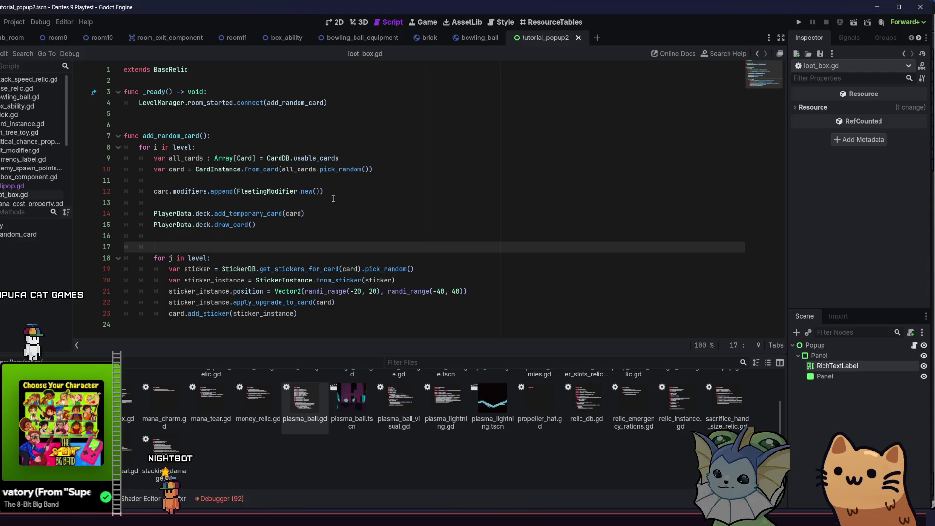
pyautogui.moveTo(394, 169); pyautogui.dragTo(154, 159)
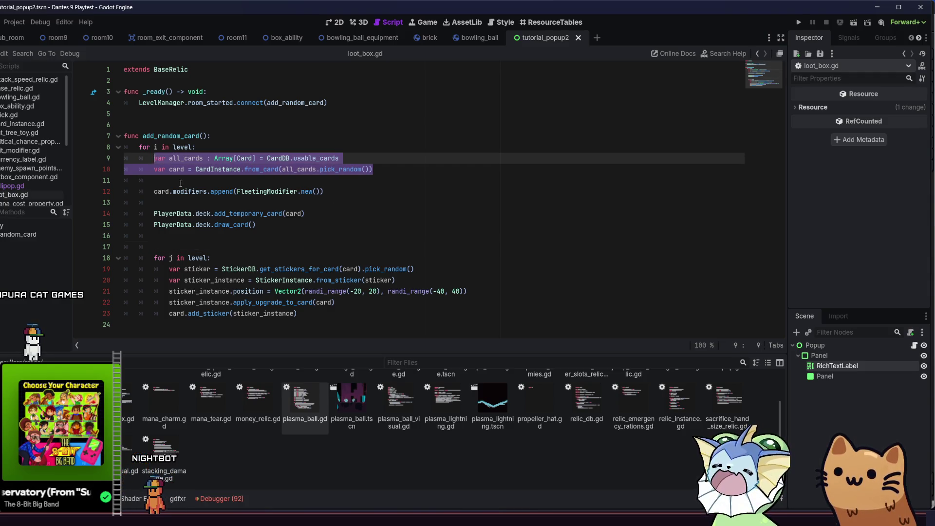
pyautogui.click(219, 202)
pyautogui.click(269, 232)
pyautogui.moveTo(271, 228)
pyautogui.mouseDown()
pyautogui.moveTo(161, 191)
pyautogui.moveTo(157, 158)
pyautogui.mouseUp()
pyautogui.hotkey('ctrl', 'c')
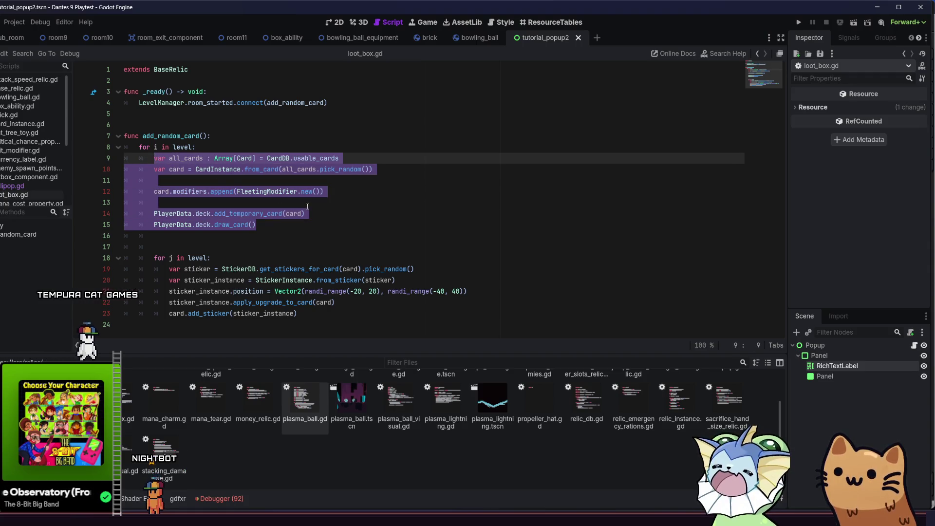
pyautogui.click(357, 214)
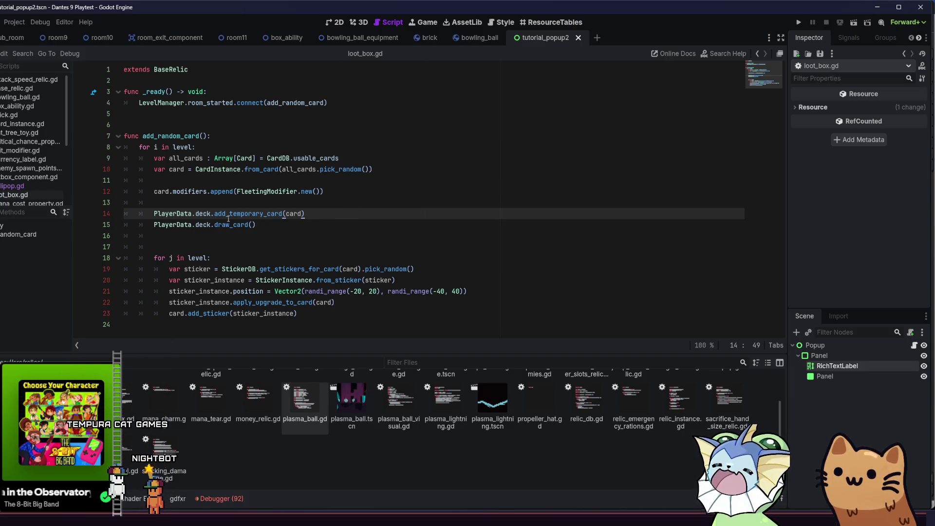
pyautogui.scroll(-5, 34, 146)
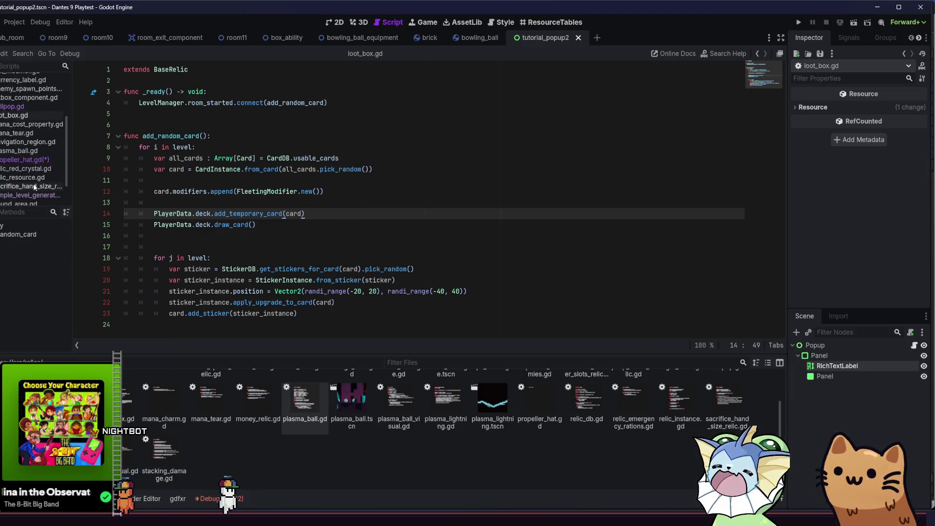
pyautogui.click(27, 126)
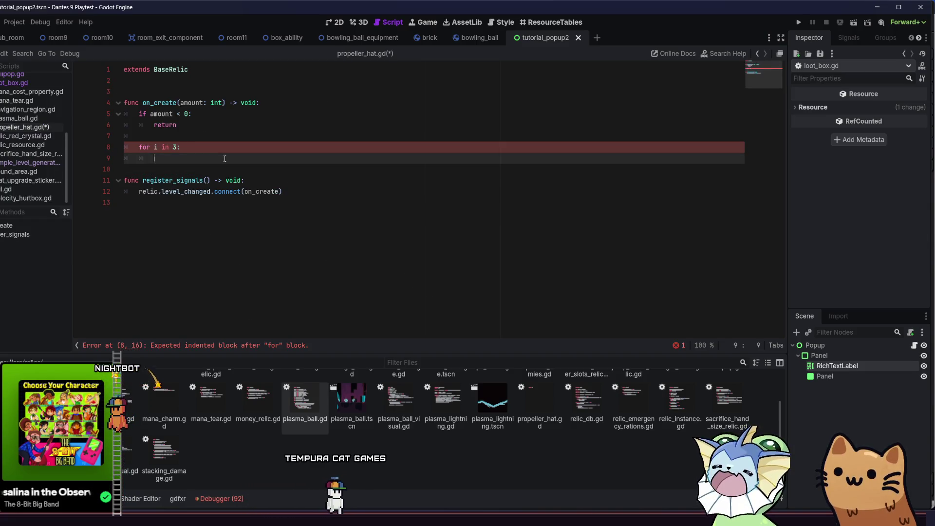
# Paste the card-drawing code into the 'for i in 3:' loop and delete the FleetingModifier lines.
pyautogui.hotkey('ctrl', 'v')
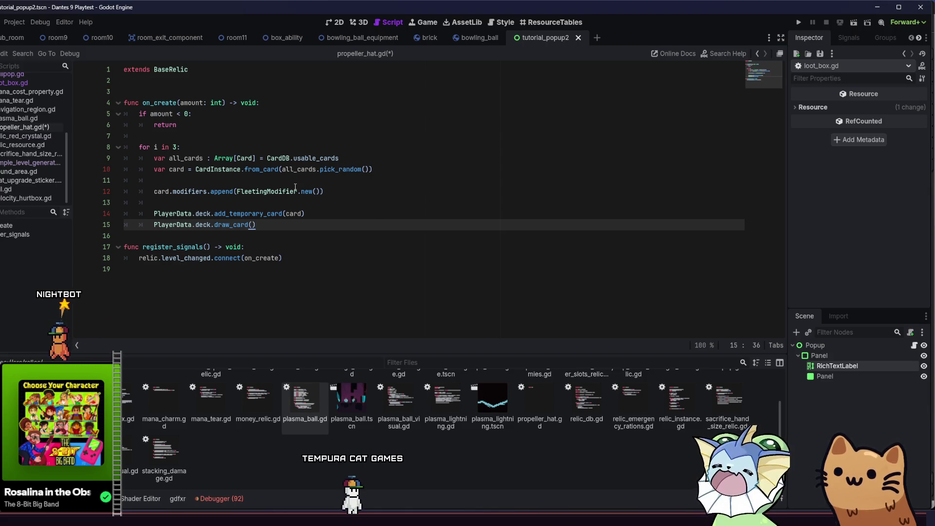
pyautogui.click(337, 194)
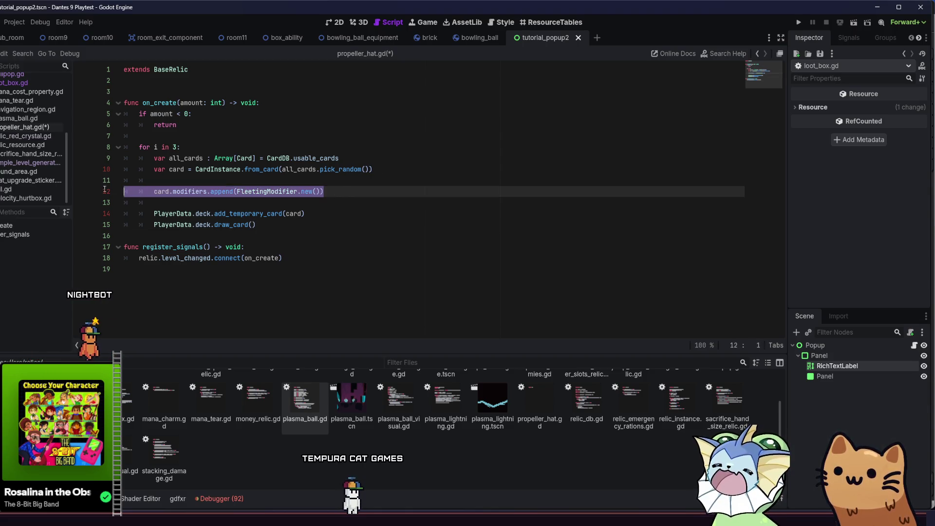
pyautogui.moveTo(105, 189); pyautogui.dragTo(102, 183)
pyautogui.press('BackSpace')
pyautogui.press('BackSpace')
pyautogui.press('Down')
# Change add_temporary_card to add_card, remove the draw_card line, and run the game with F5.
pyautogui.press('BackSpace')
pyautogui.click(226, 180)
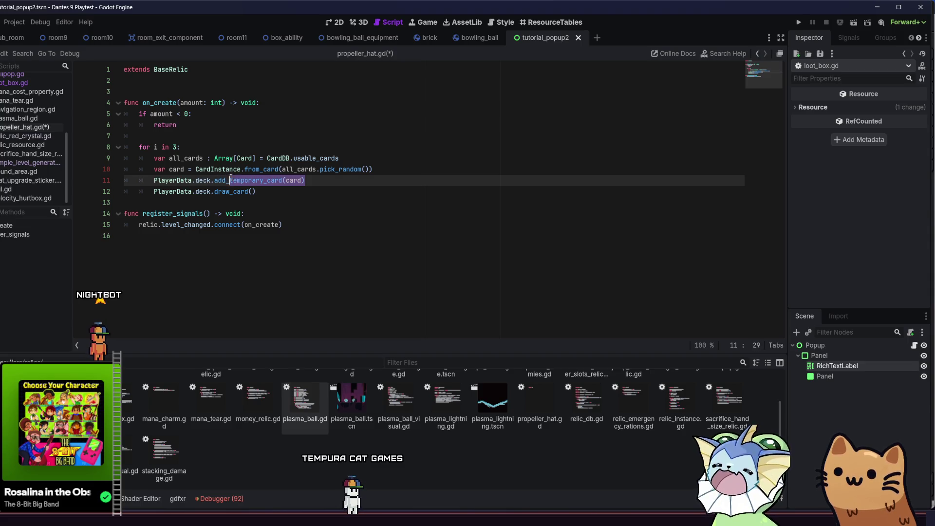
pyautogui.write('card')
pyautogui.click(104, 192)
pyautogui.press('BackSpace')
pyautogui.press('BackSpace')
pyautogui.press('F5')
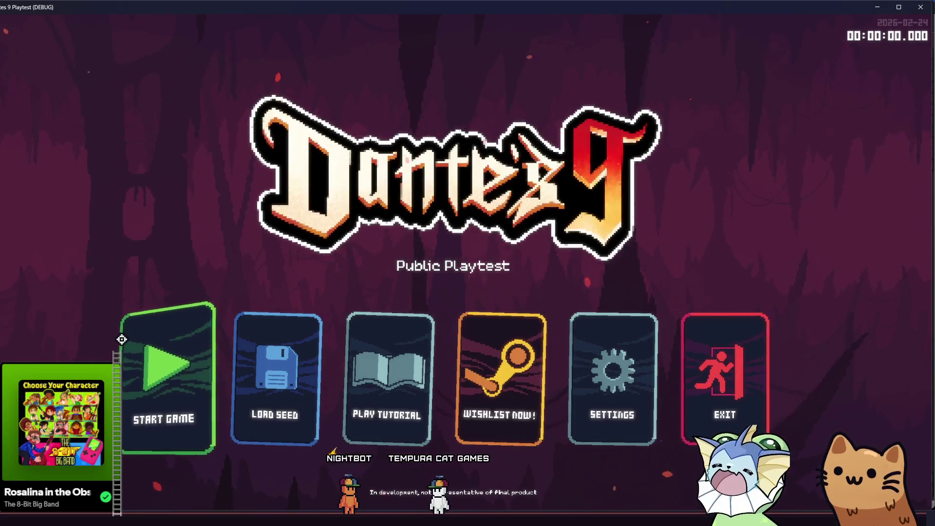
# Start a new game and add the Propeller Hat relic through the Player debug options.
pyautogui.click(156, 370)
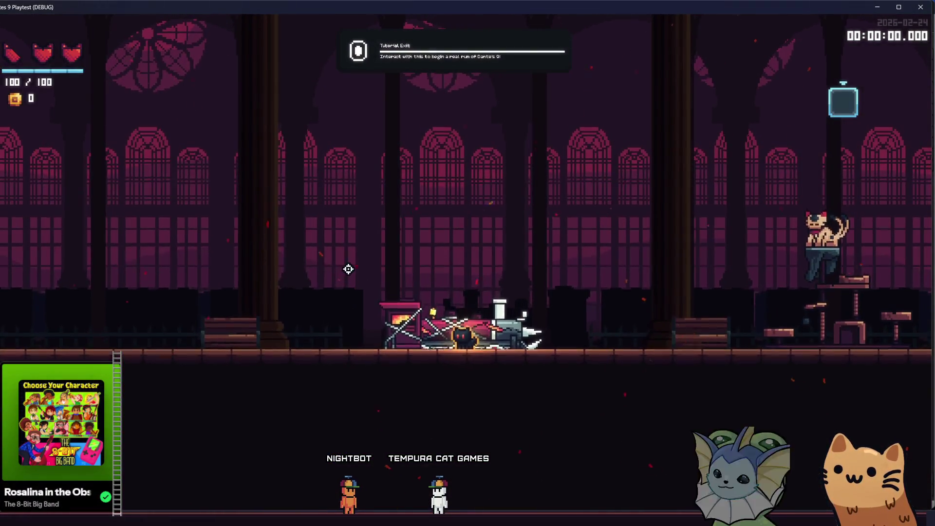
pyautogui.press('F1')
pyautogui.click(78, 129)
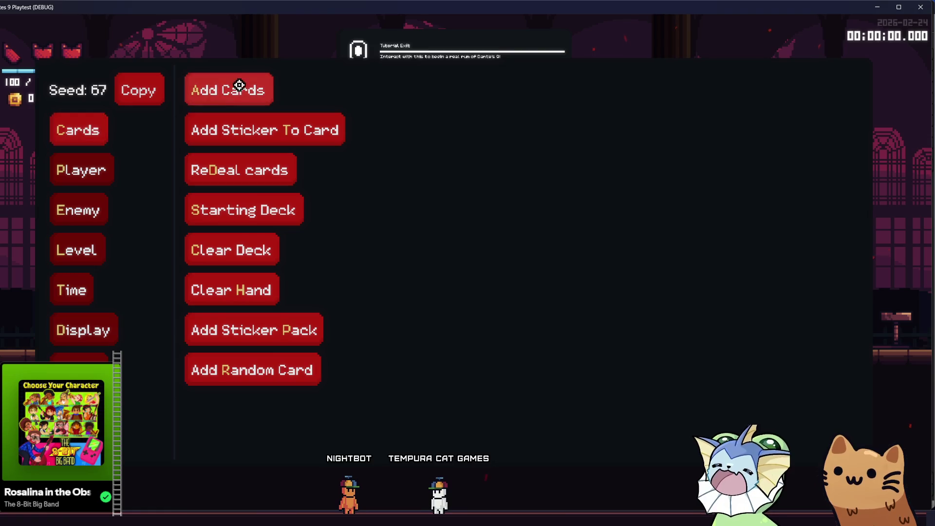
pyautogui.click(229, 89)
pyautogui.click(105, 163)
pyautogui.click(192, 135)
pyautogui.scroll(-11, 396, 190)
pyautogui.scroll(2, 460, 317)
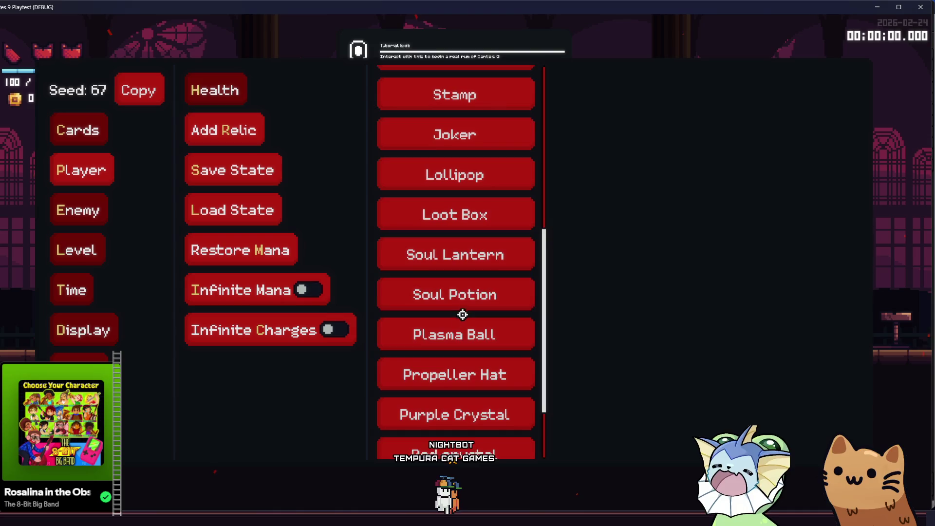
pyautogui.scroll(1, 474, 297)
pyautogui.scroll(-2, 490, 306)
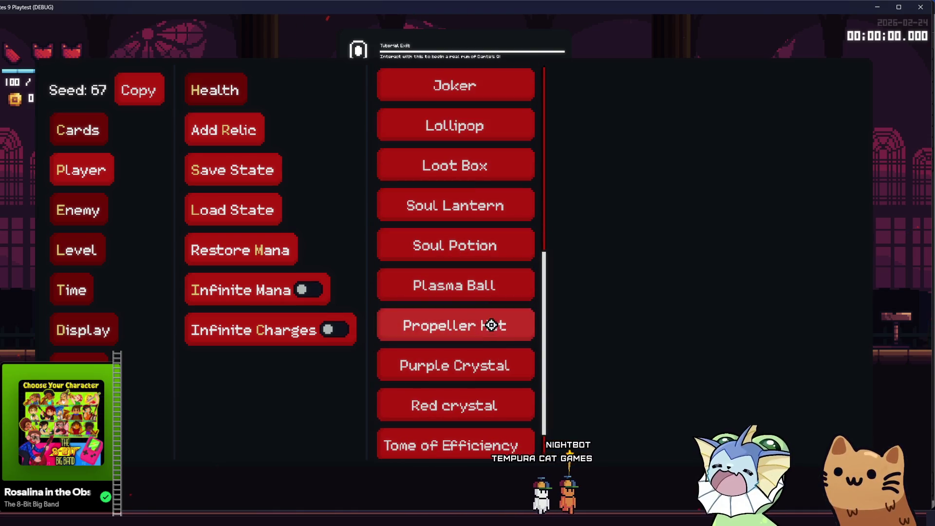
pyautogui.click(491, 325)
pyautogui.press('Escape')
# Check the deck, then redeal the hand three times from the Cards debug options.
pyautogui.moveTo(22, 138)
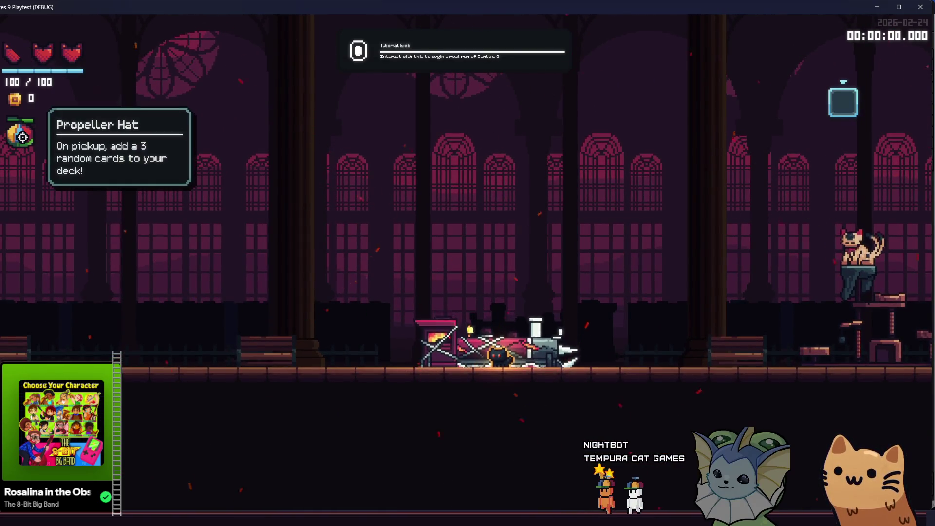
pyautogui.press('Tab')
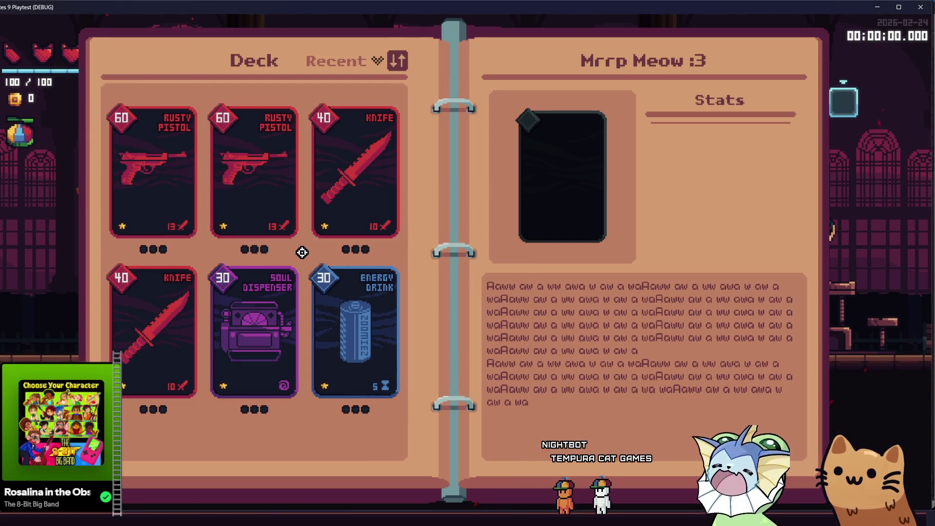
pyautogui.press('Tab')
pyautogui.press('F1')
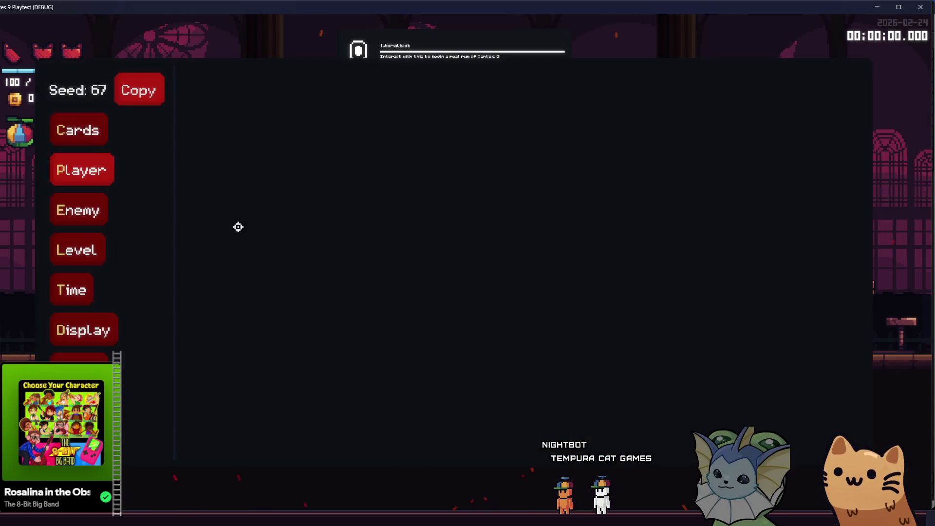
pyautogui.click(78, 129)
pyautogui.click(240, 167)
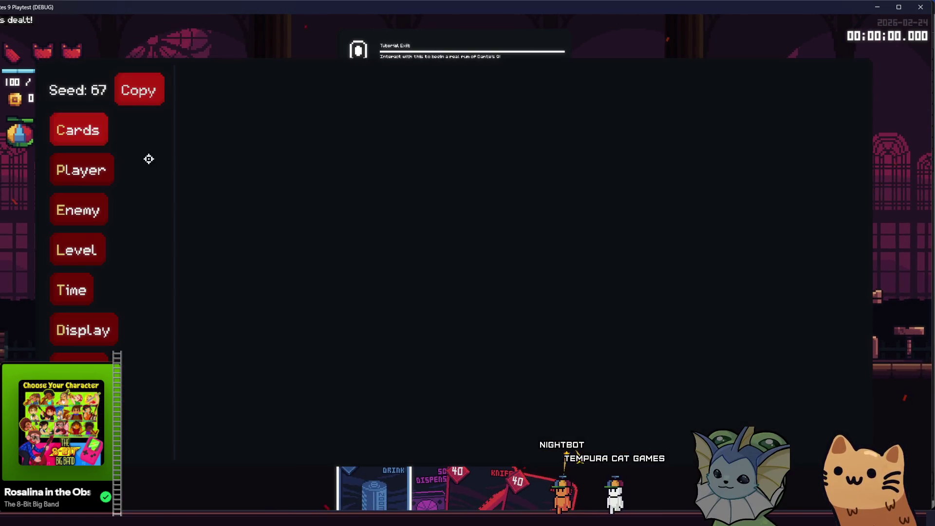
pyautogui.click(195, 169)
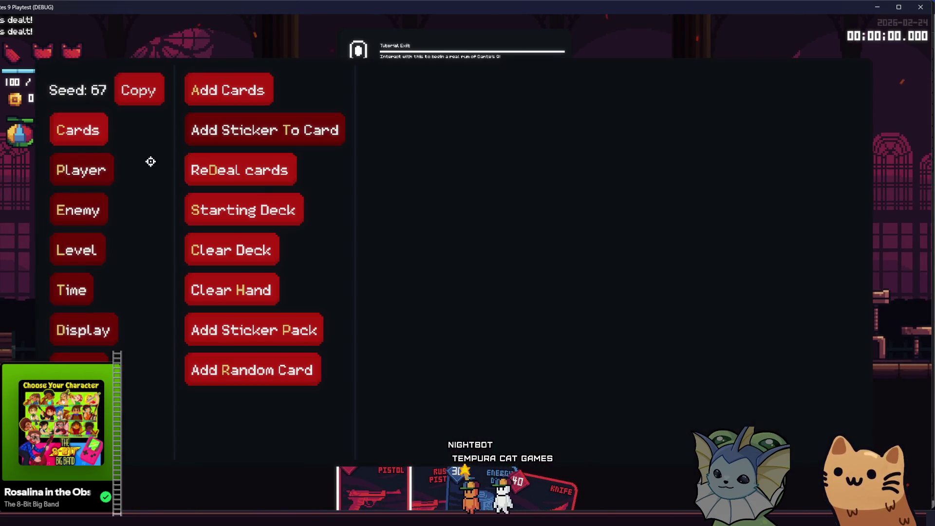
pyautogui.click(195, 169)
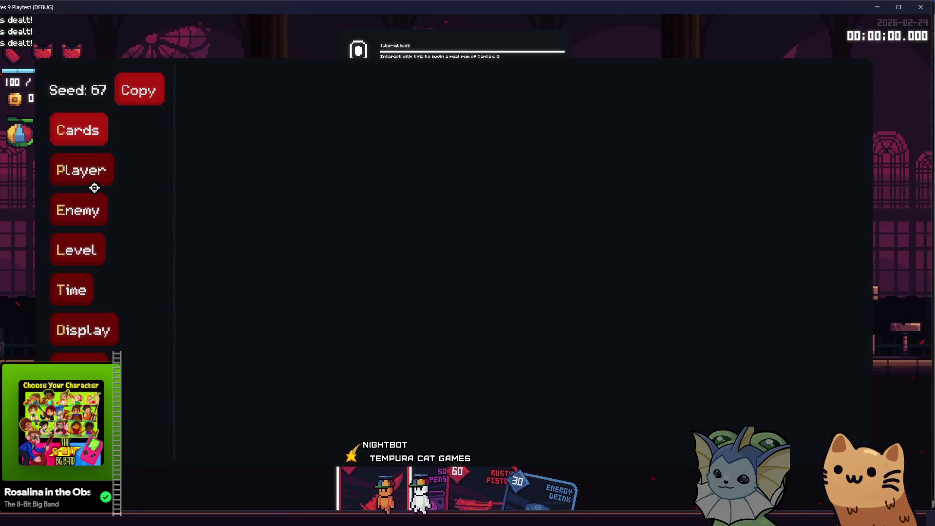
# Add a second Propeller Hat relic, inspect the deck, and switch back to propeller_hat.gd.
pyautogui.click(93, 179)
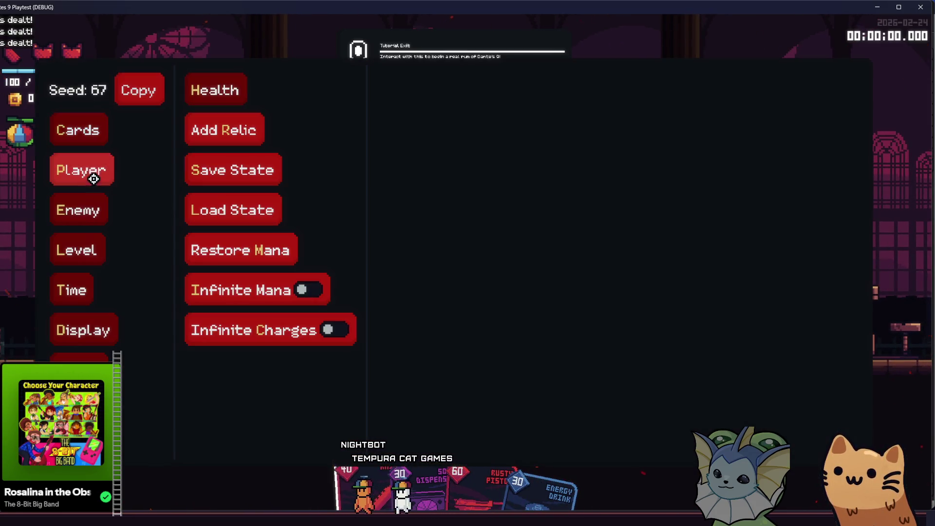
pyautogui.click(224, 130)
pyautogui.click(467, 326)
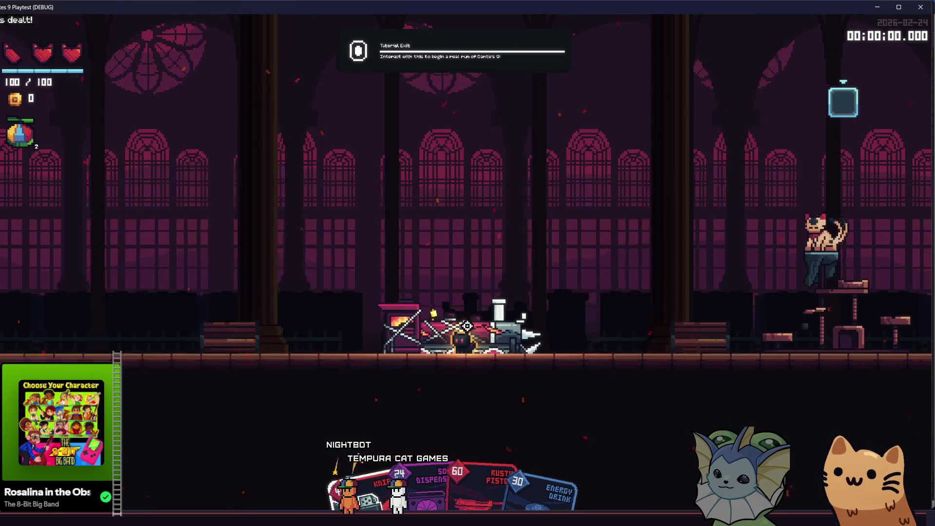
pyautogui.press('Tab')
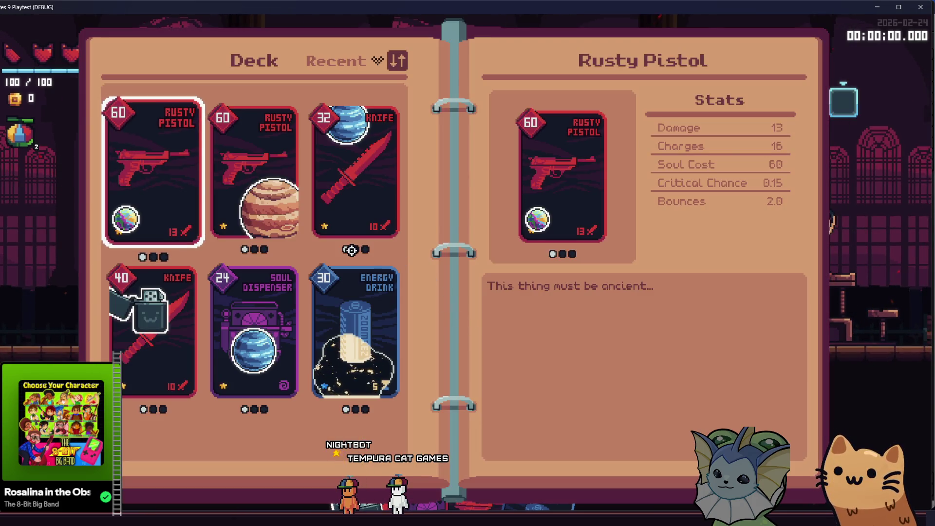
pyautogui.press('Tab')
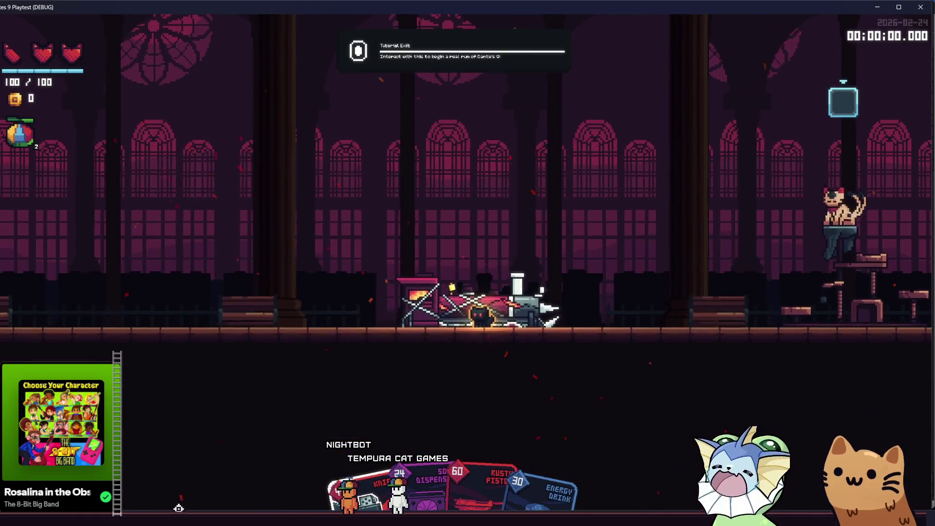
pyautogui.press('Tab')
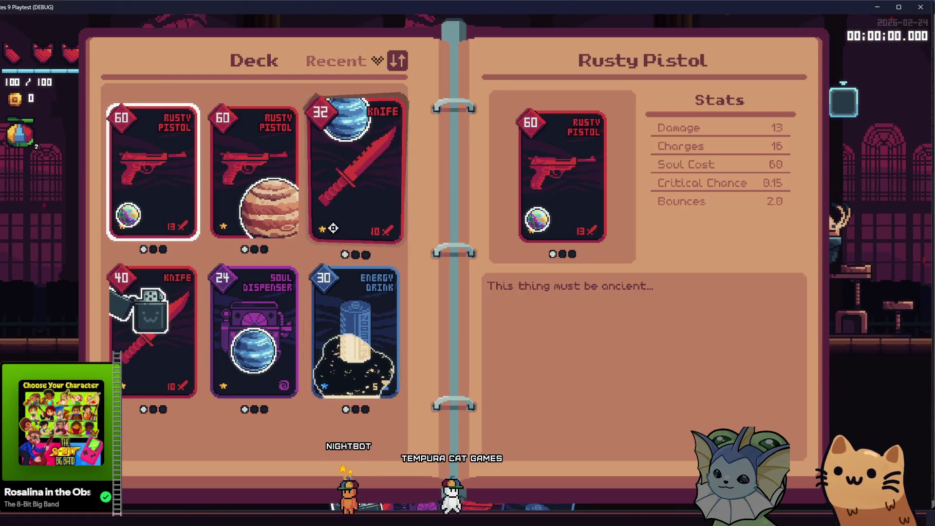
pyautogui.press('Tab')
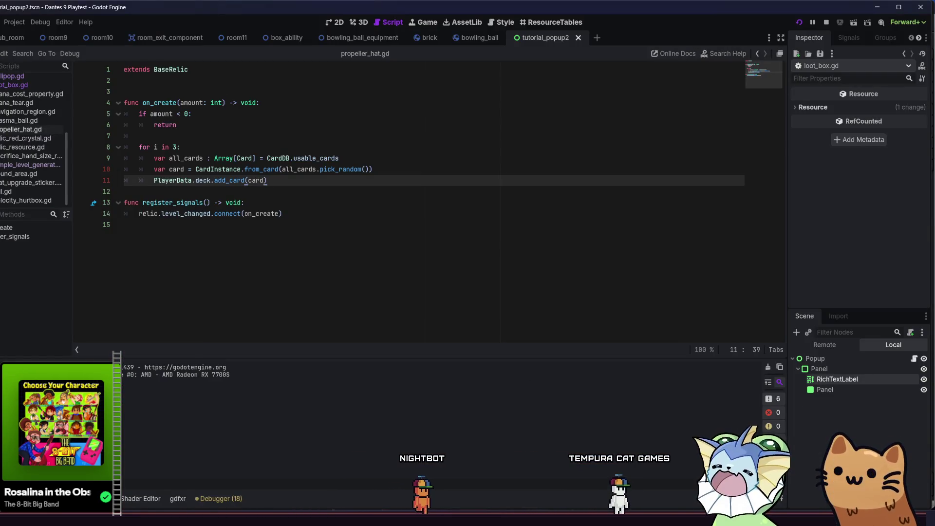
# Load relic_propellor_hat.tres into the Inspector with Quick Open to review its description and rarity.
pyautogui.hotkey('alt', 'f')
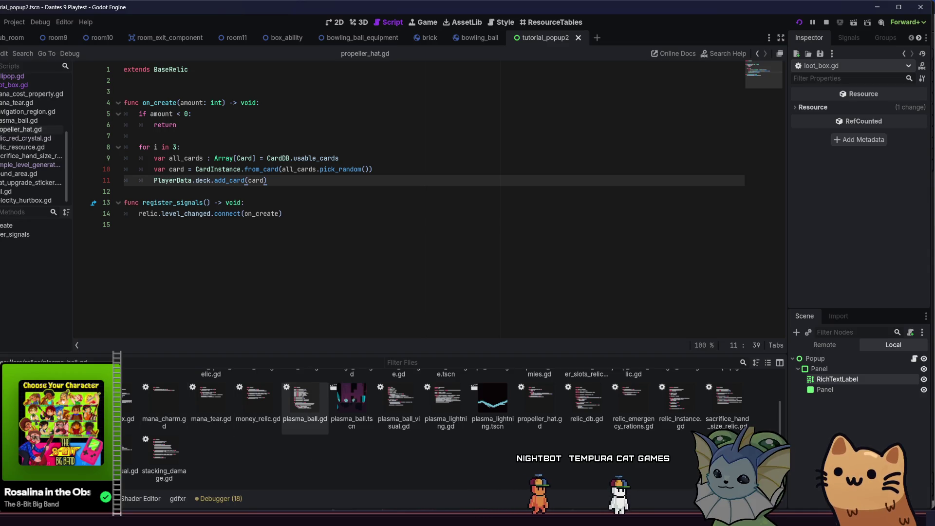
pyautogui.hotkey('shift', 'alt', 'o')
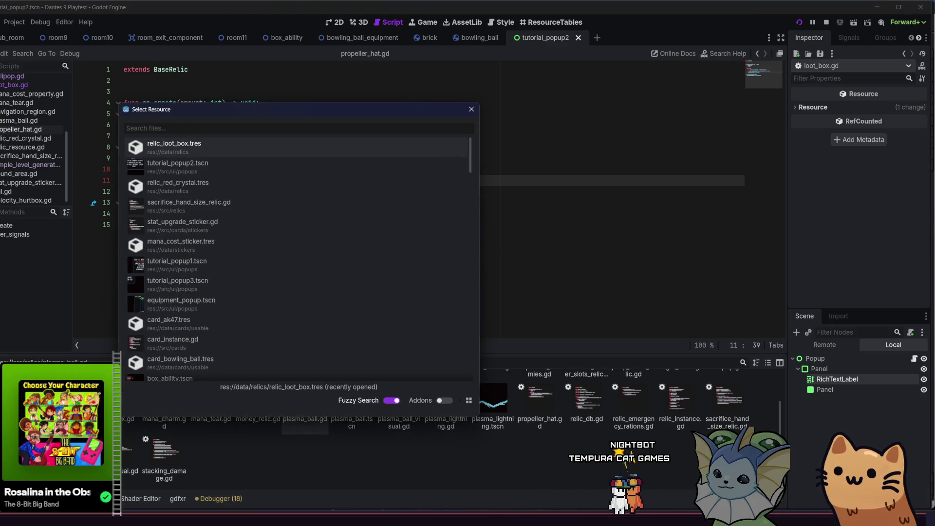
pyautogui.write('relic_prop')
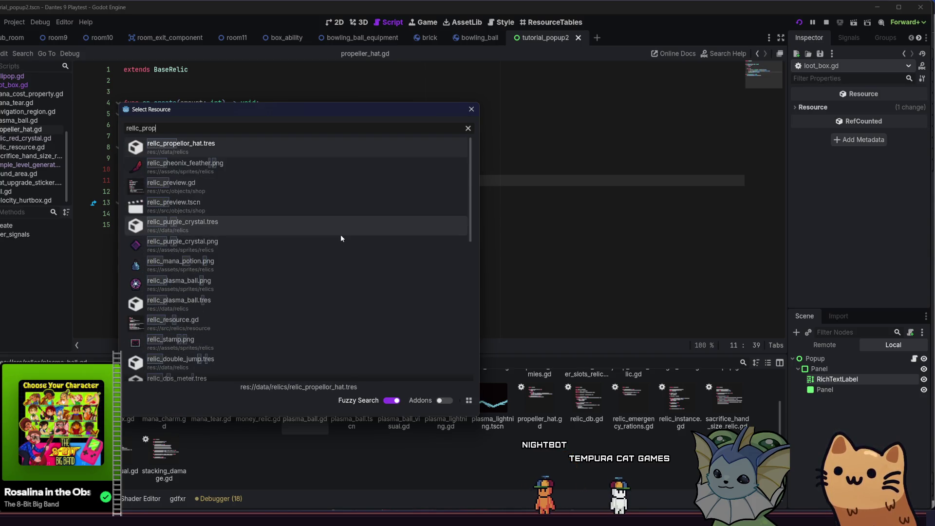
pyautogui.click(306, 138)
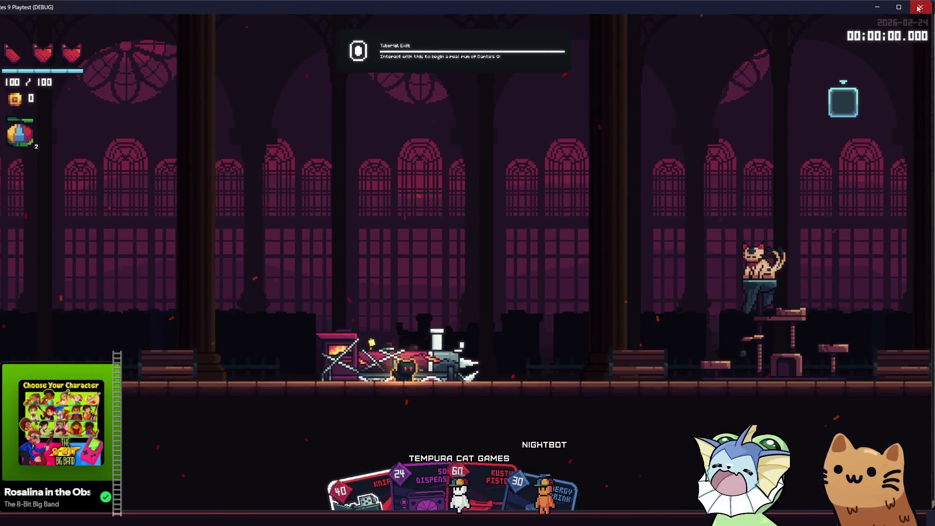
# Close the playtest, remove the trailing empty line, and save propeller_hat.gd.
pyautogui.click(918, 8)
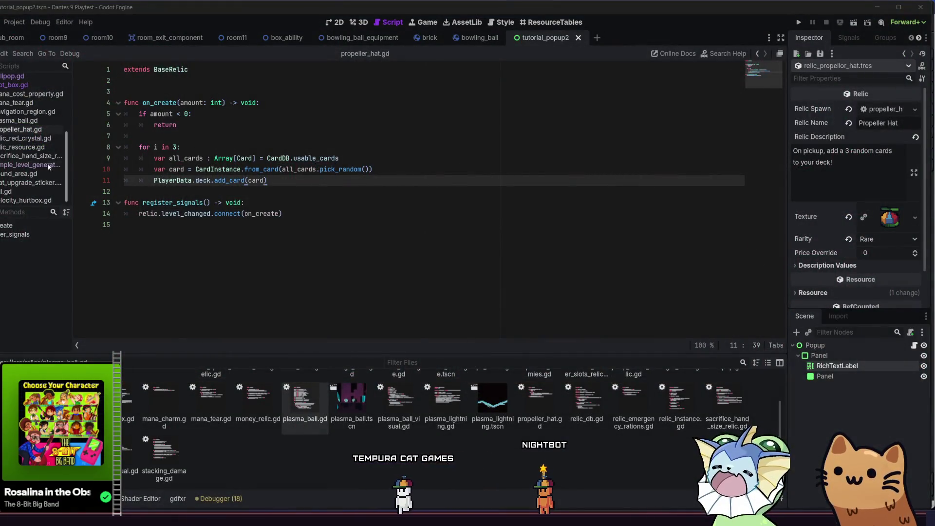
pyautogui.press('Down')
pyautogui.press('Down')
pyautogui.press('Down')
pyautogui.press('Down')
pyautogui.press('Up')
pyautogui.press('Down')
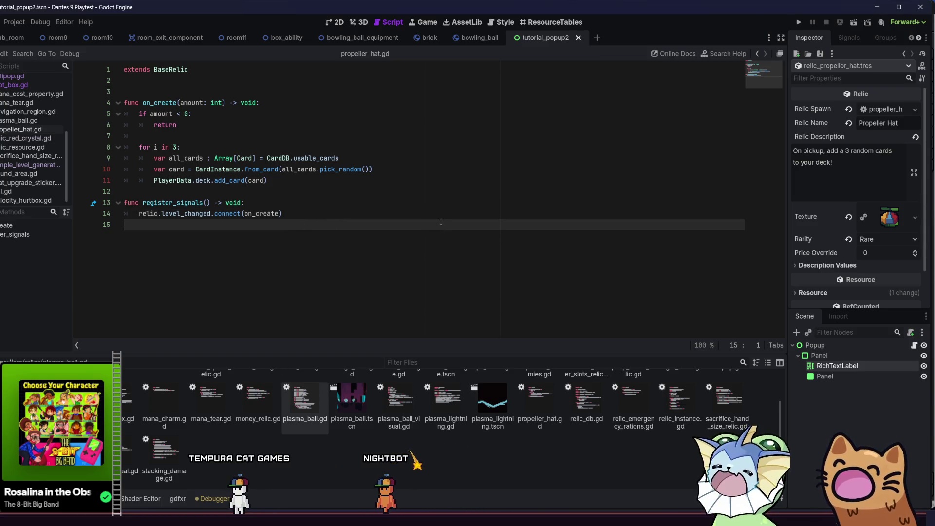
pyautogui.press('BackSpace')
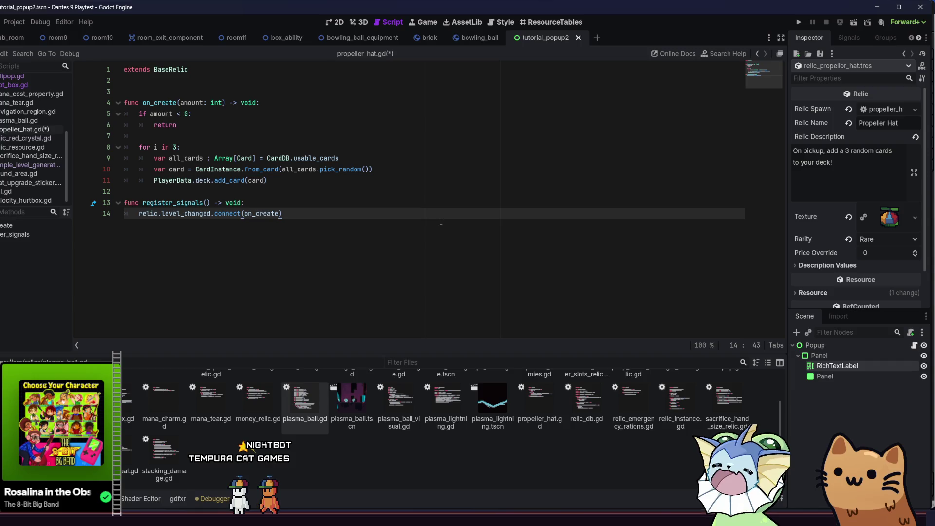
pyautogui.hotkey('ctrl', 's')
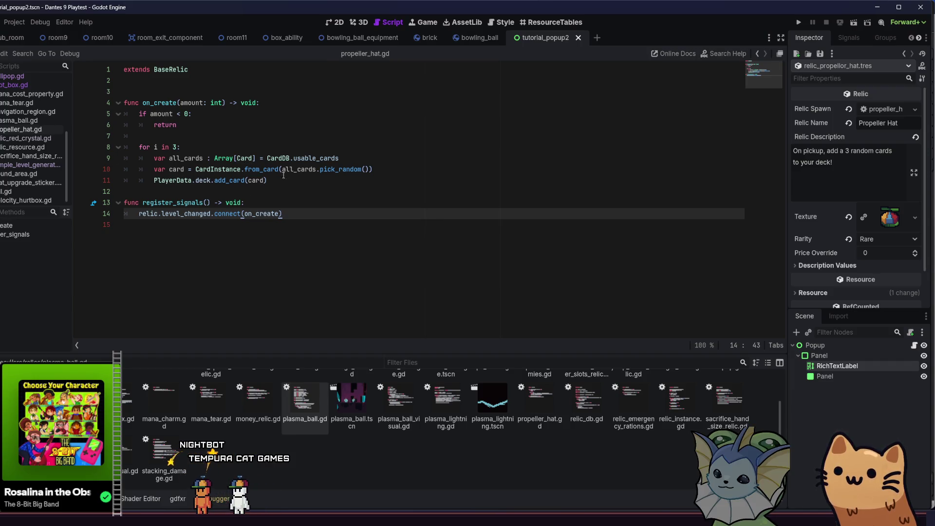
pyautogui.press('Down')
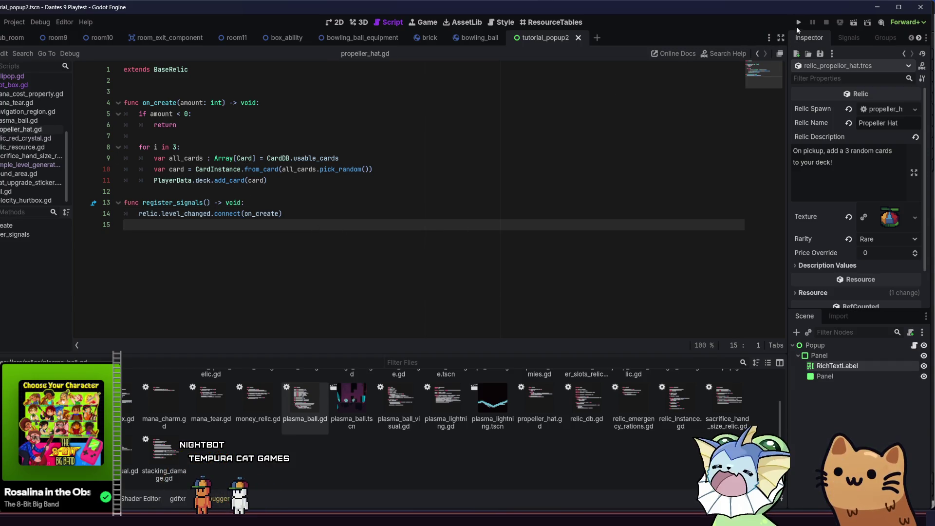
# Relaunch the playtest, review the three-card loop in the script, and return to the game.
pyautogui.click(798, 23)
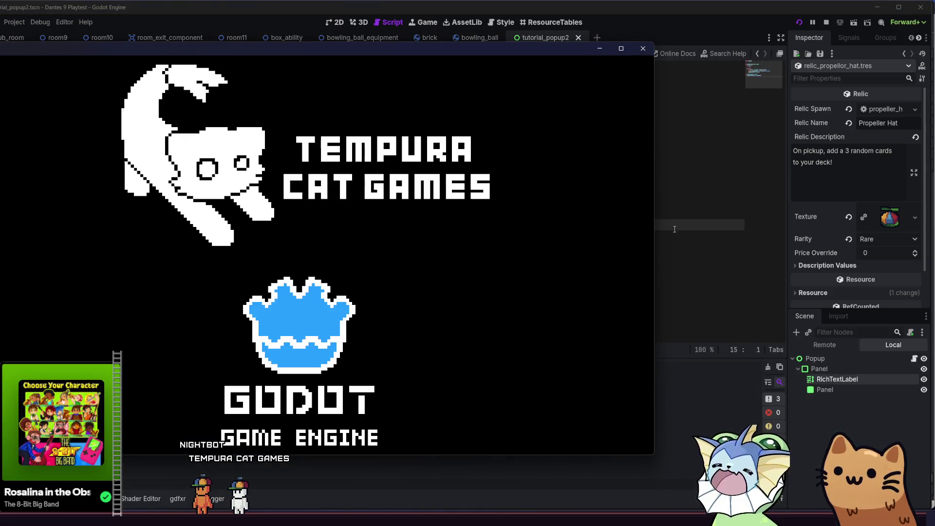
pyautogui.click(674, 229)
pyautogui.moveTo(272, 191)
pyautogui.mouseDown()
pyautogui.moveTo(185, 180)
pyautogui.moveTo(194, 151)
pyautogui.mouseUp()
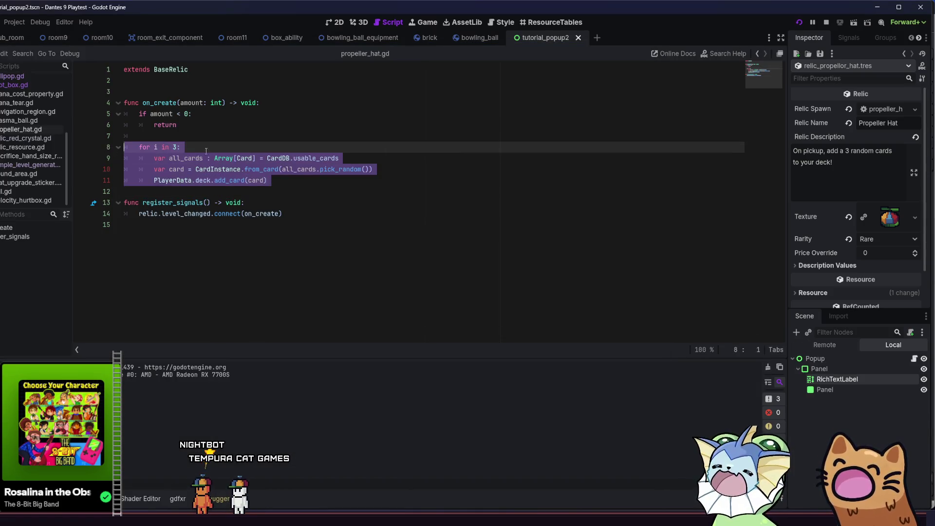
pyautogui.click(195, 150)
pyautogui.hotkey('alt', 'Tab')
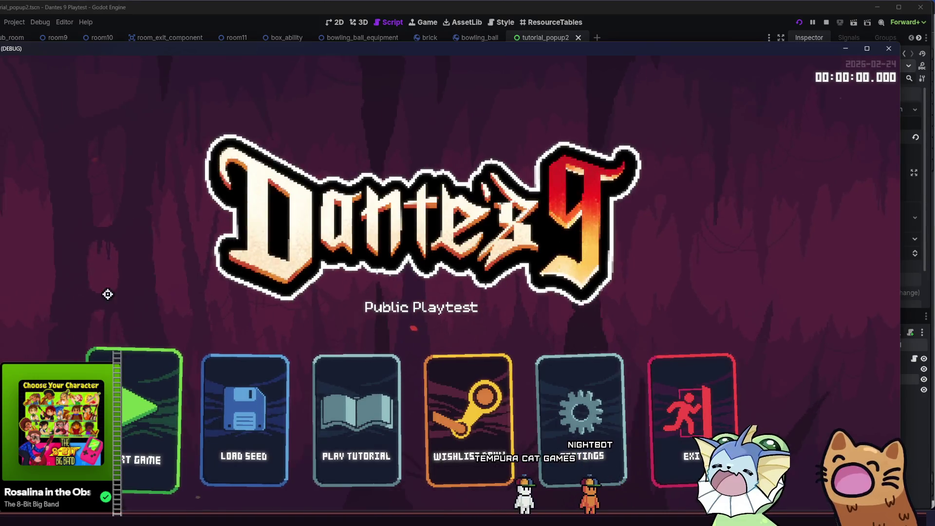
pyautogui.moveTo(342, 49)
pyautogui.mouseDown()
pyautogui.moveTo(378, 32)
pyautogui.moveTo(372, 1)
pyautogui.mouseUp()
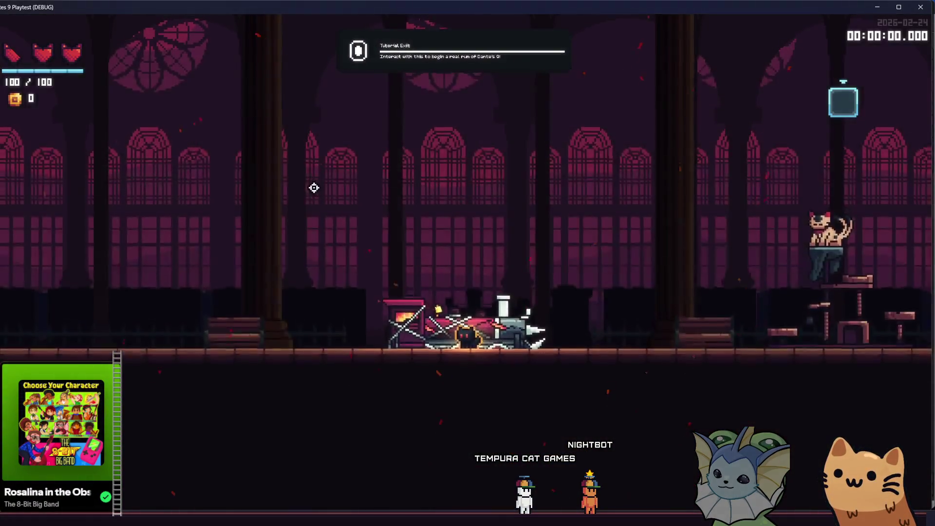
# Add a Propeller Hat relic from the Player debug options and open the deck.
pyautogui.press('F1')
pyautogui.click(71, 131)
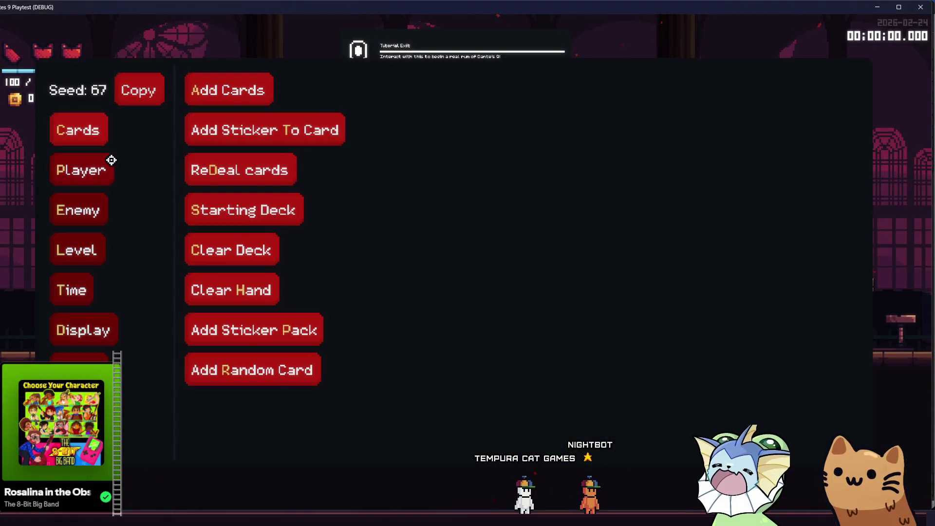
pyautogui.click(106, 162)
pyautogui.click(191, 134)
pyautogui.scroll(-10, 409, 188)
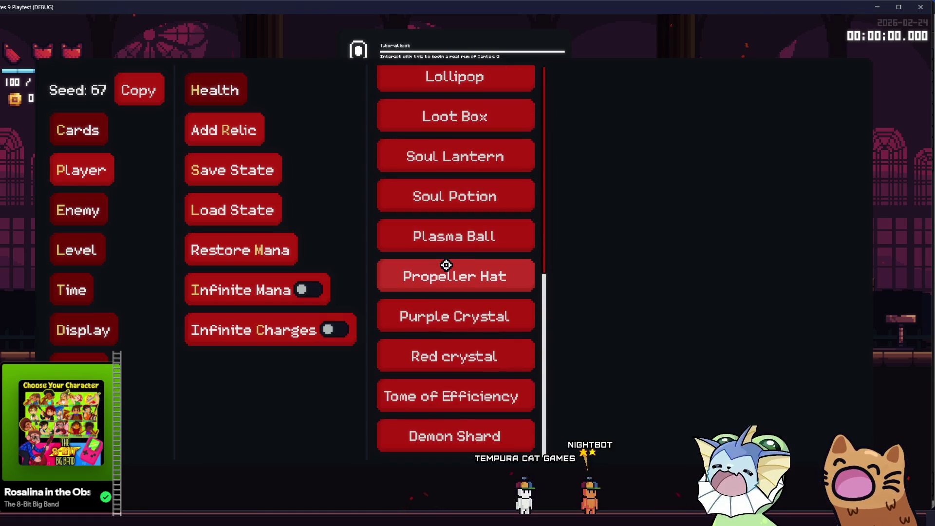
pyautogui.click(467, 287)
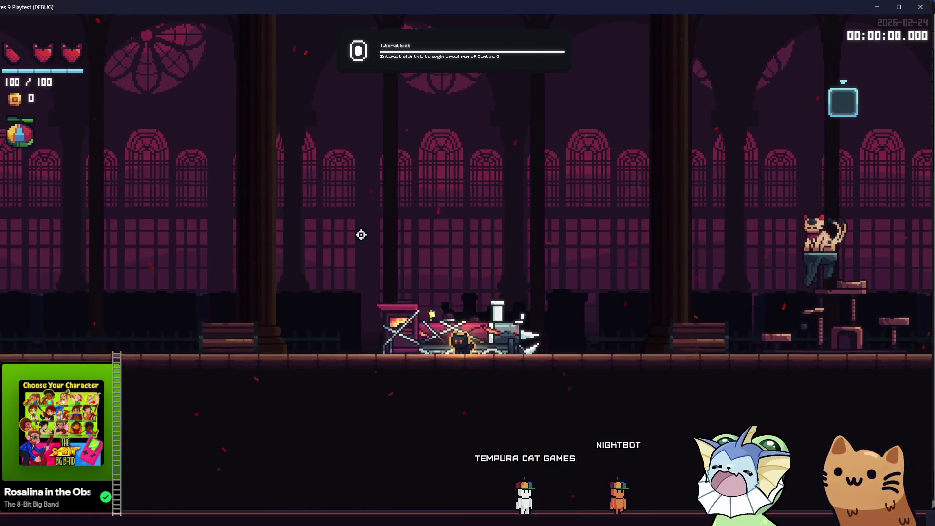
pyautogui.press('Tab')
# Add another Propeller Hat and scroll through the deck to see the new cards.
pyautogui.press('F1')
pyautogui.click(81, 170)
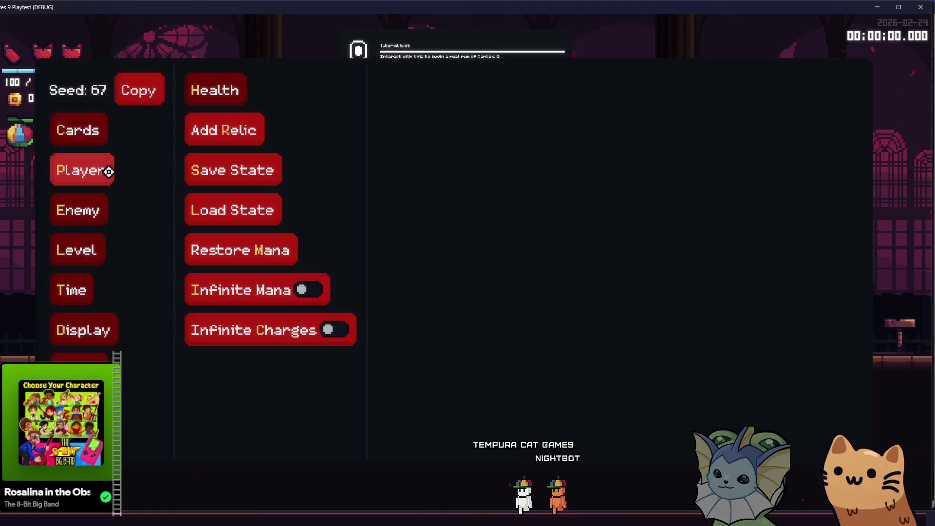
pyautogui.click(249, 139)
pyautogui.click(477, 285)
pyautogui.press('Tab')
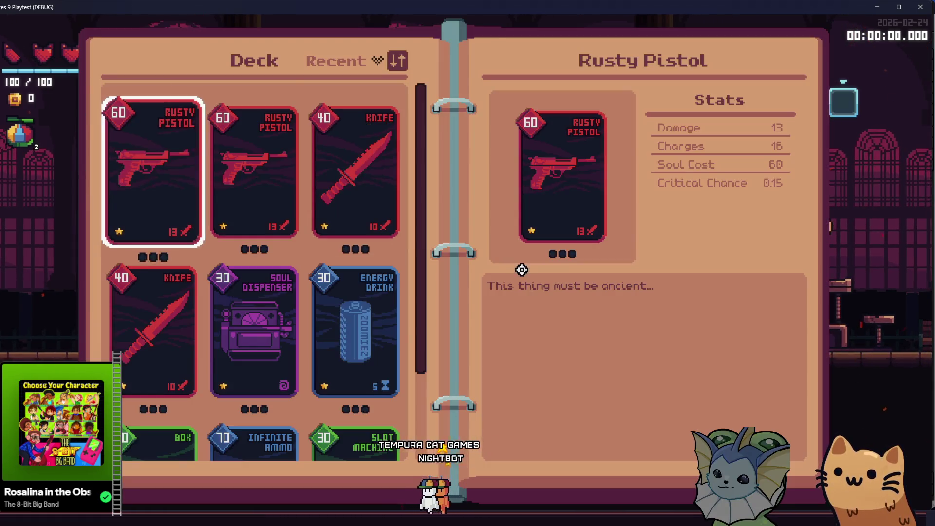
pyautogui.scroll(-2, 351, 283)
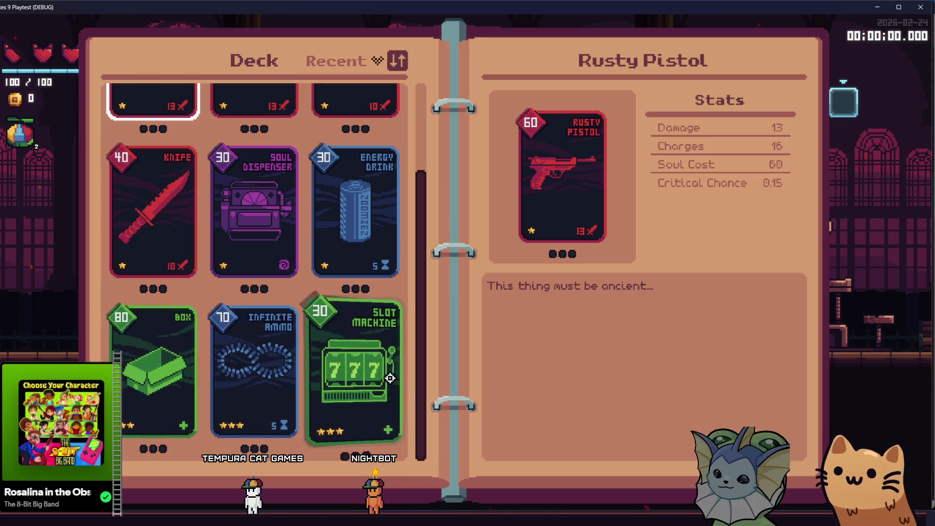
pyautogui.press('Tab')
# Add one more Propeller Hat, check the deck, move and jump the character, then reopen the debug panel.
pyautogui.press('F1')
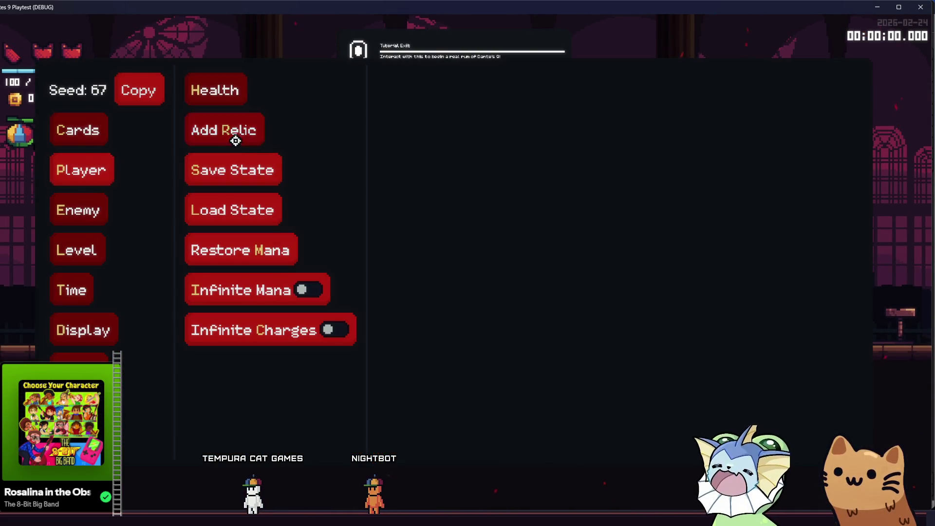
pyautogui.click(236, 140)
pyautogui.click(452, 271)
pyautogui.press('Tab')
pyautogui.scroll(-2, 355, 283)
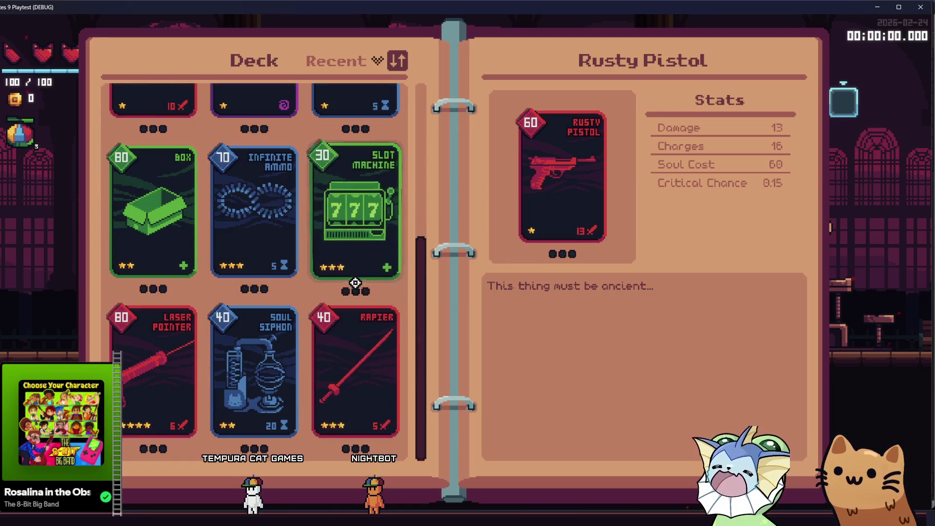
pyautogui.press('Tab')
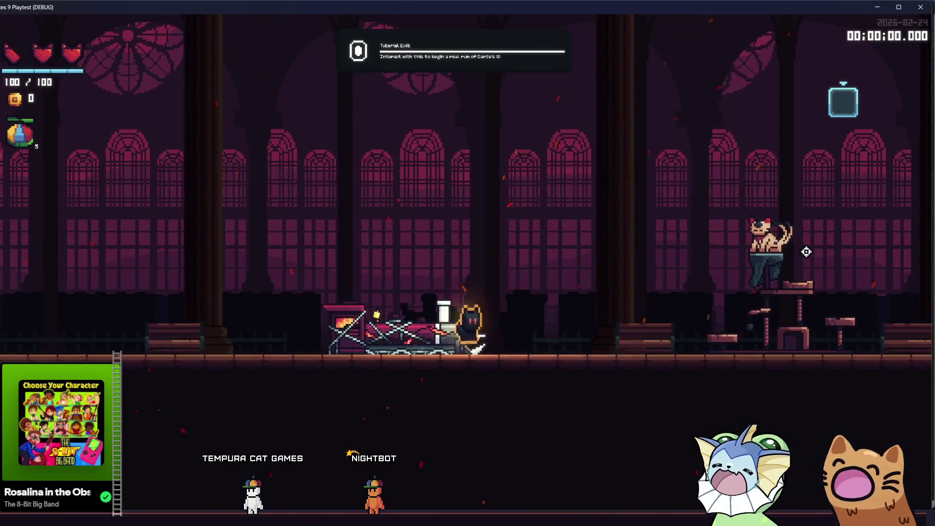
pyautogui.press('d')
pyautogui.press('space')
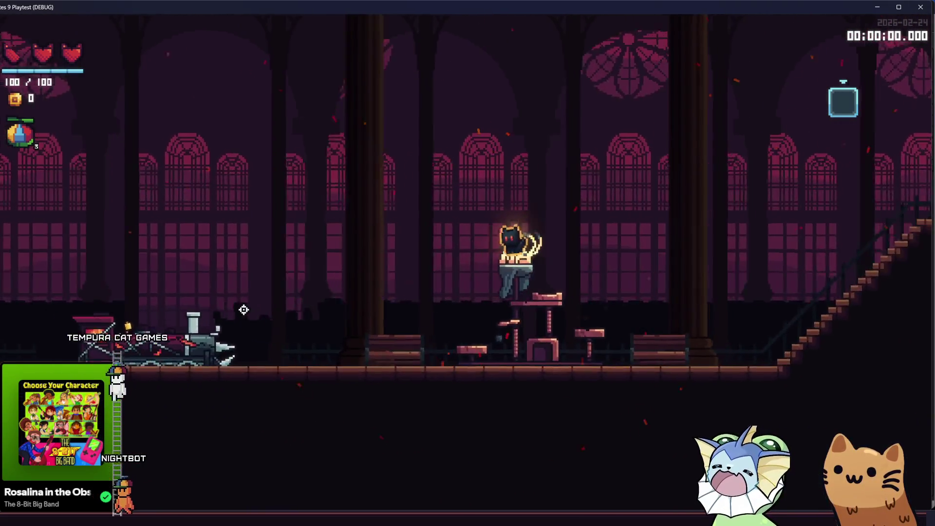
pyautogui.press('F1')
pyautogui.click(89, 171)
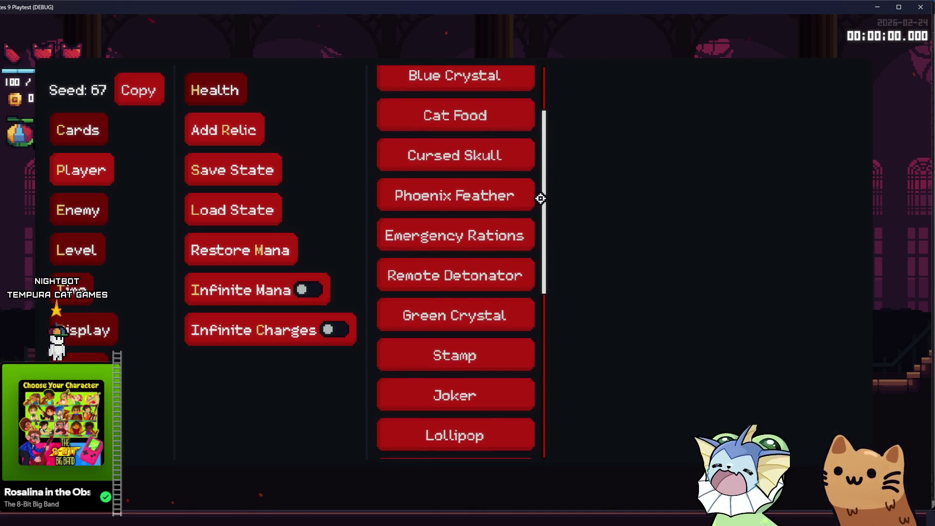
pyautogui.moveTo(540, 247); pyautogui.dragTo(540, 258)
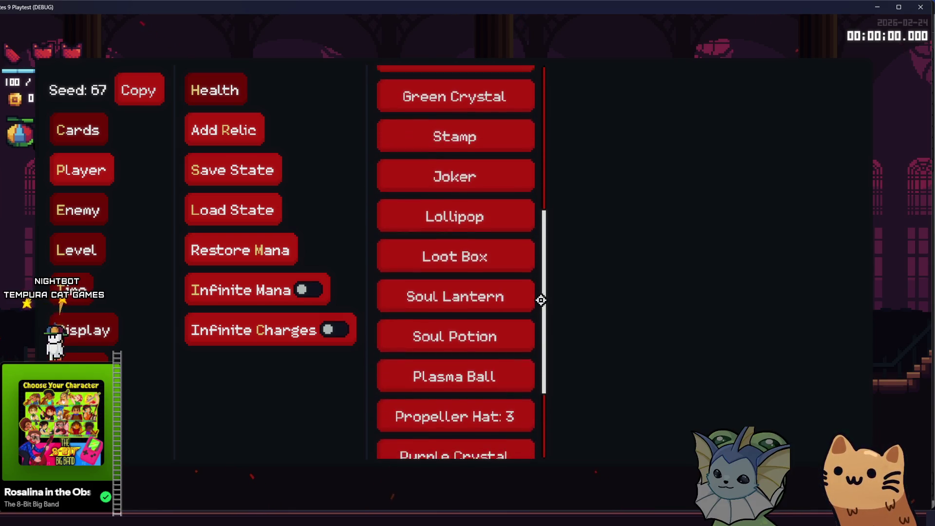
pyautogui.moveTo(540, 316); pyautogui.dragTo(535, 344)
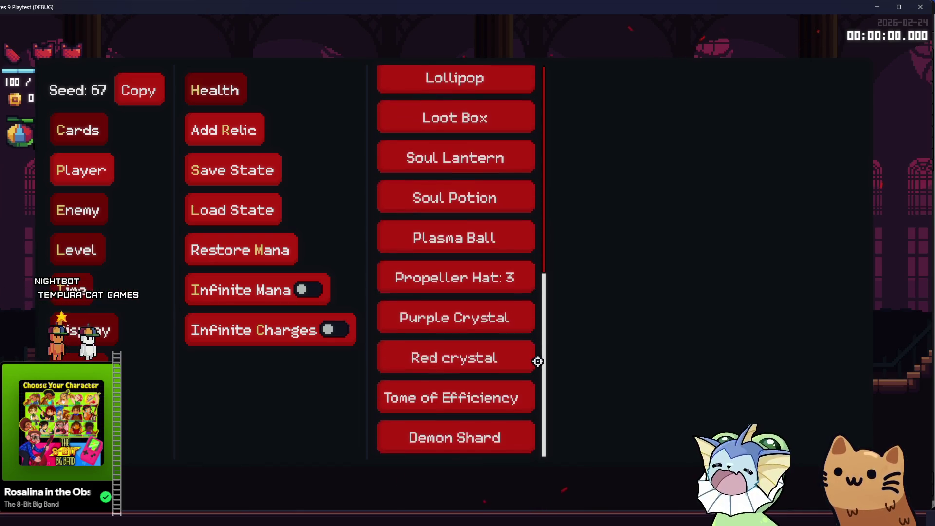
pyautogui.click(78, 129)
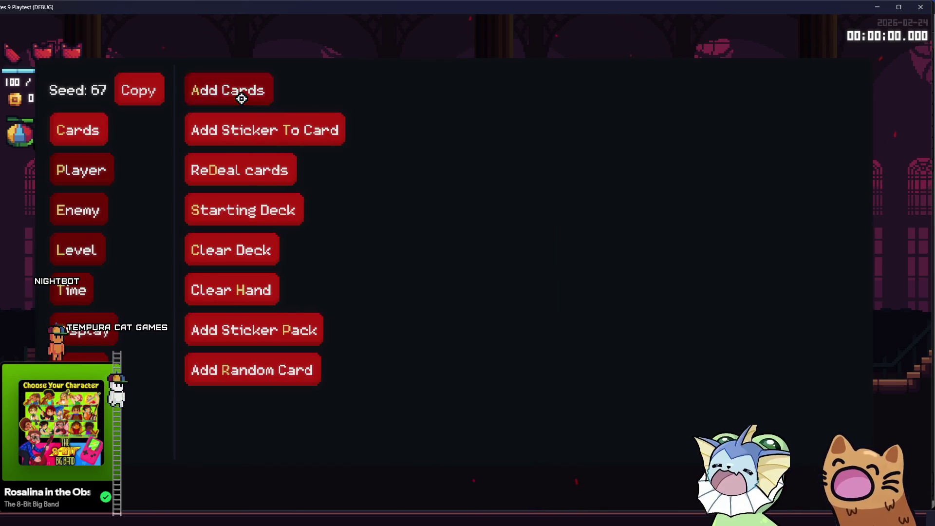
pyautogui.click(242, 98)
pyautogui.moveTo(499, 88); pyautogui.dragTo(500, 175)
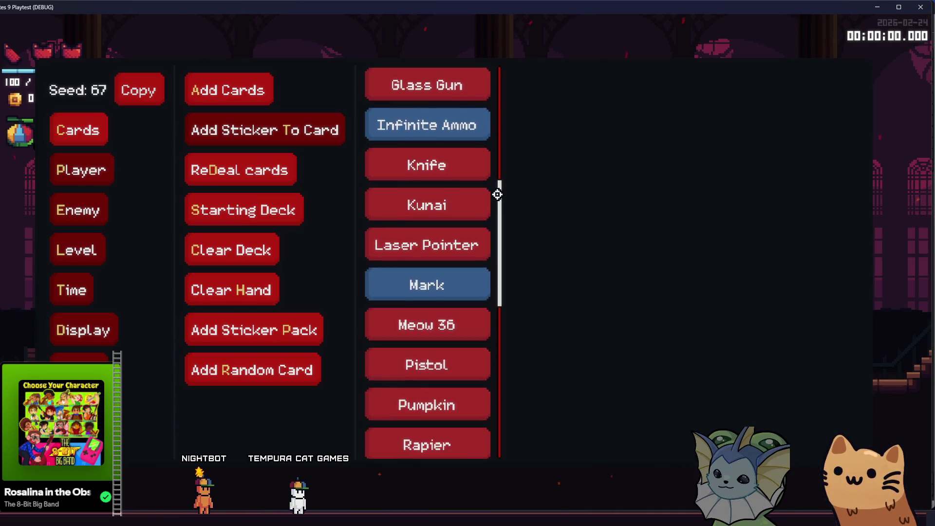
pyautogui.moveTo(497, 224); pyautogui.dragTo(496, 263)
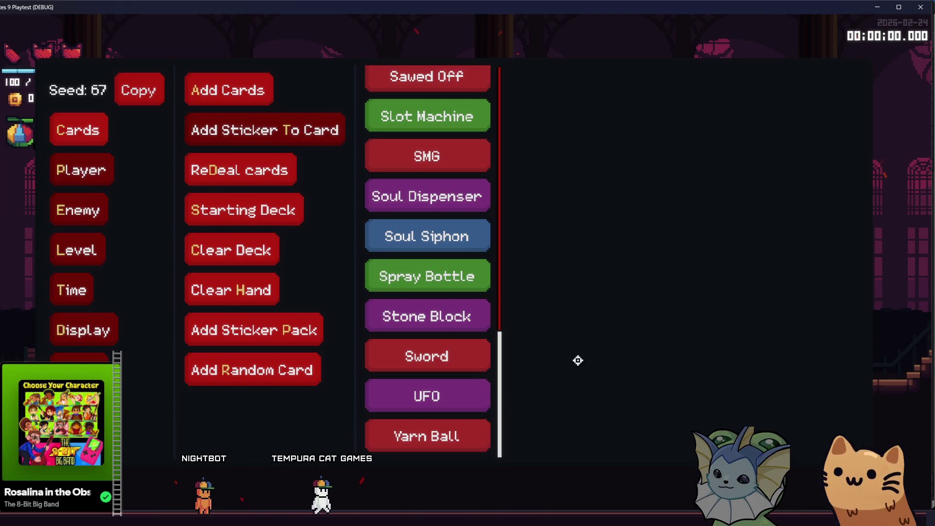
pyautogui.press('Escape')
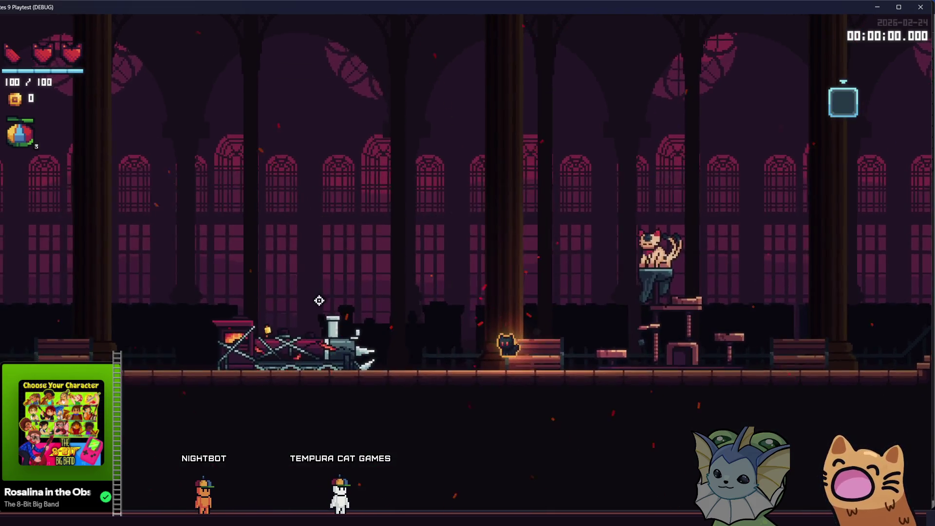
# Open the Deck book in Dante's 9 Playtest, scroll through the cards, then close it.
pyautogui.press('Tab')
pyautogui.scroll(-5, 386, 170)
pyautogui.scroll(5, 372, 198)
pyautogui.press('Escape')
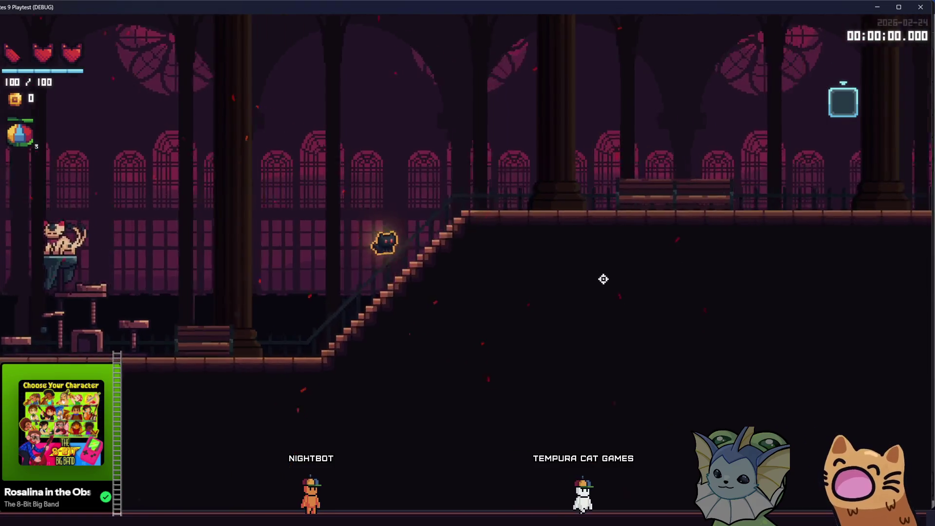
# Walk the character down the stairs, jump onto the cat's stand and keep running left.
pyautogui.press('a')
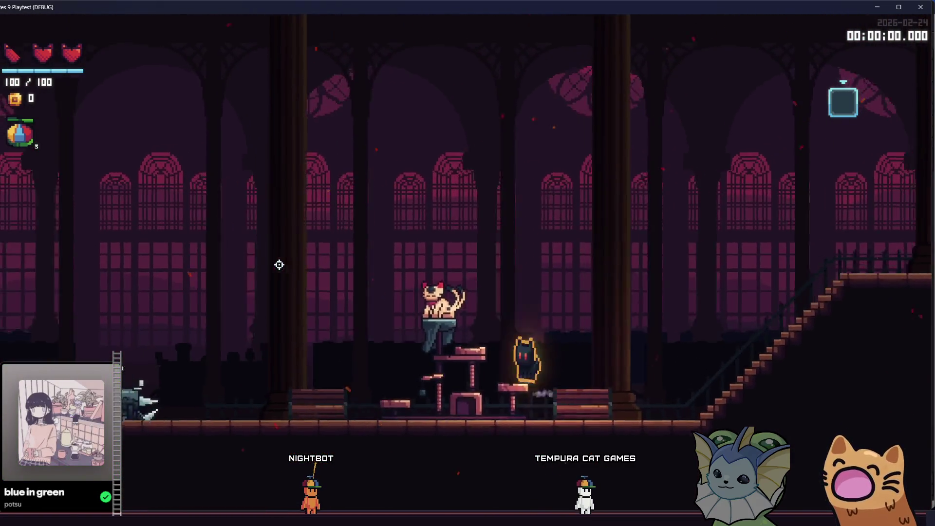
pyautogui.press('a')
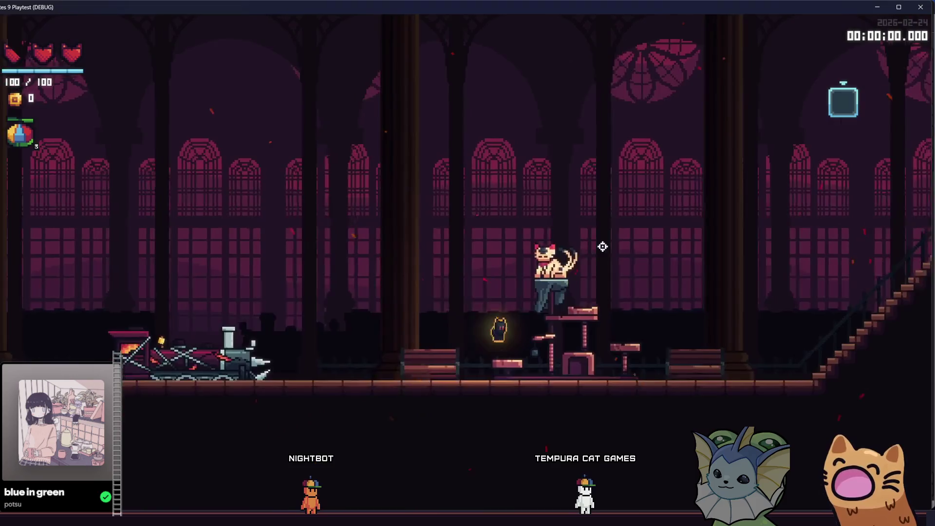
pyautogui.press('space')
pyautogui.press('a')
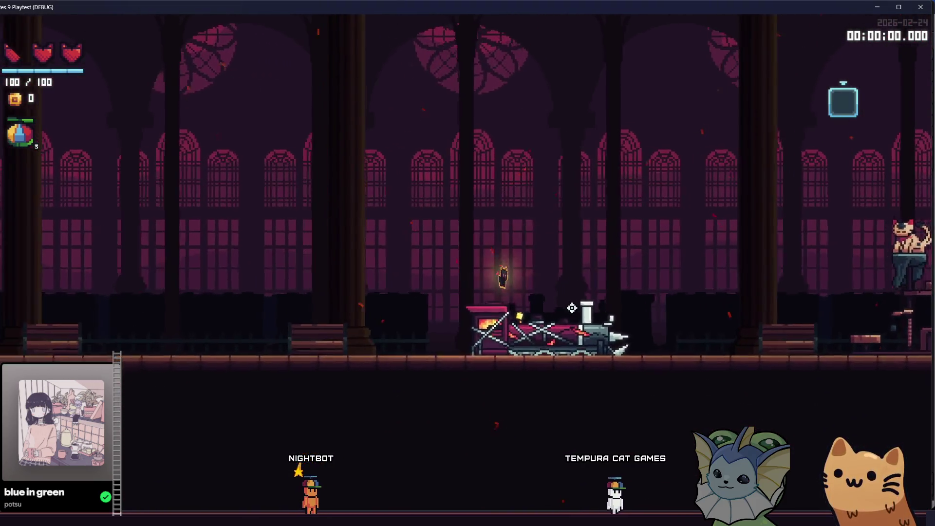
# Recheck the Deck's cards, close it, and bring the Godot editor with propeller_hat.gd forward.
pyautogui.press('Tab')
pyautogui.scroll(-3, 170, 260)
pyautogui.scroll(4, 225, 257)
pyautogui.scroll(-4, 292, 254)
pyautogui.scroll(4, 317, 254)
pyautogui.press('Tab')
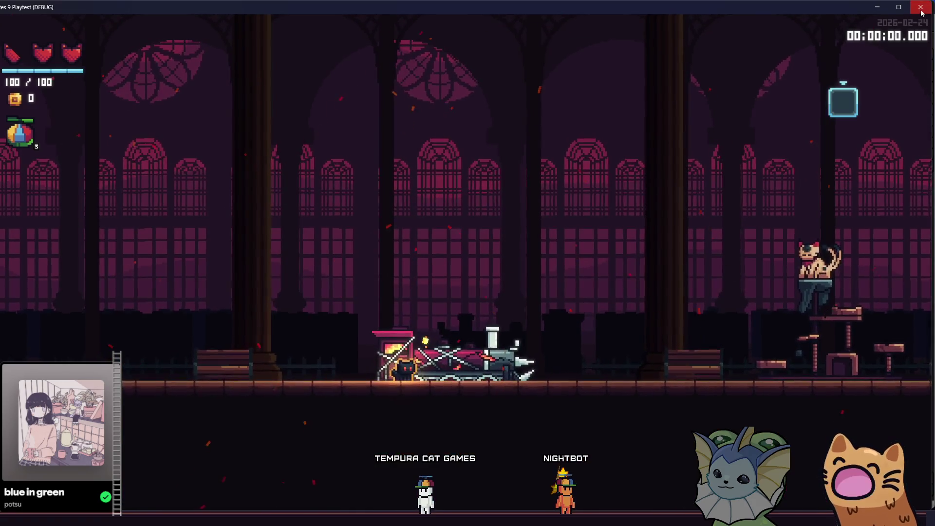
pyautogui.click(921, 6)
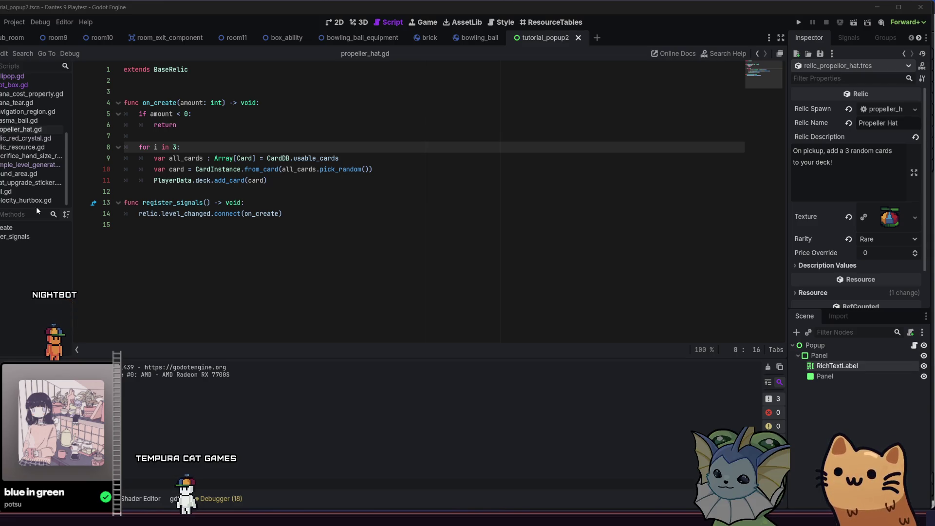
# Run the project from the Godot toolbar so Dante's 9 Playtest opens on its main menu.
pyautogui.click(796, 21)
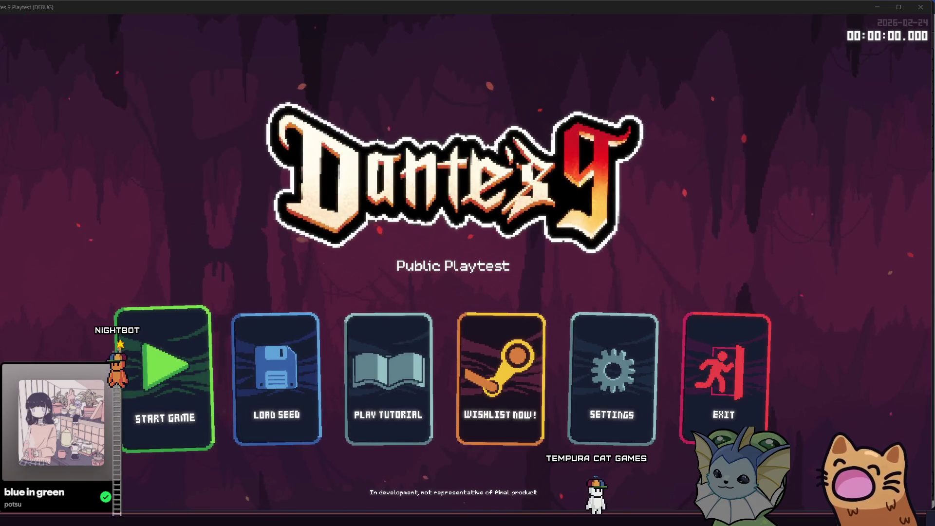
# Switch to Game UI Database and scroll through the Mode & Screen Select page.
pyautogui.hotkey('alt', 'Tab')
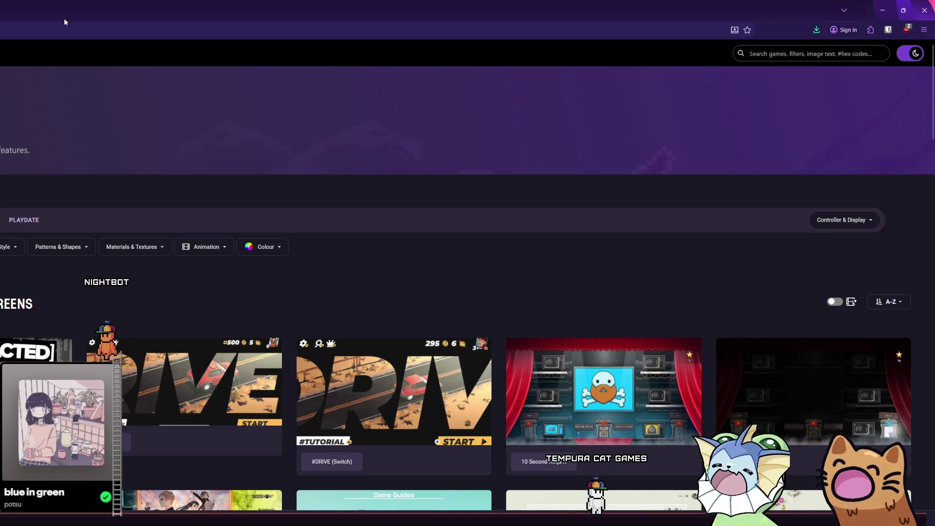
pyautogui.scroll(-2, 276, 182)
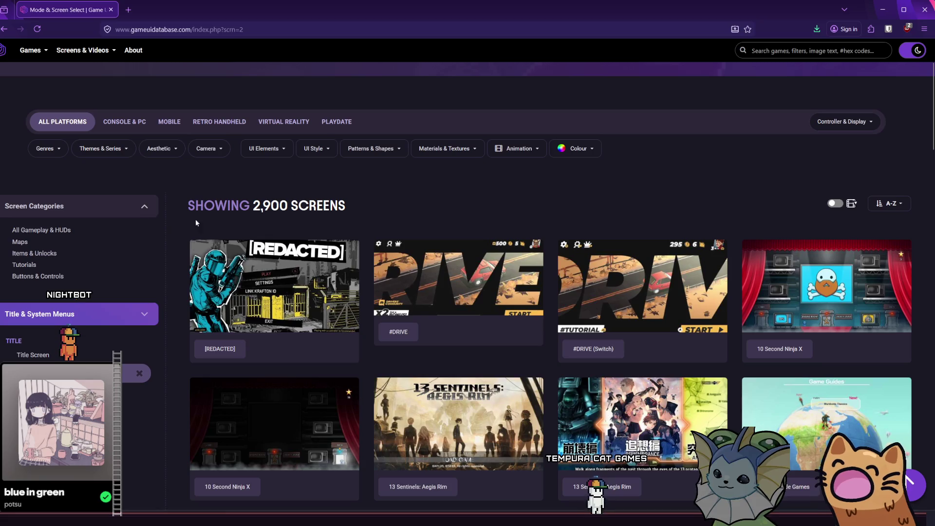
pyautogui.scroll(-2, 324, 152)
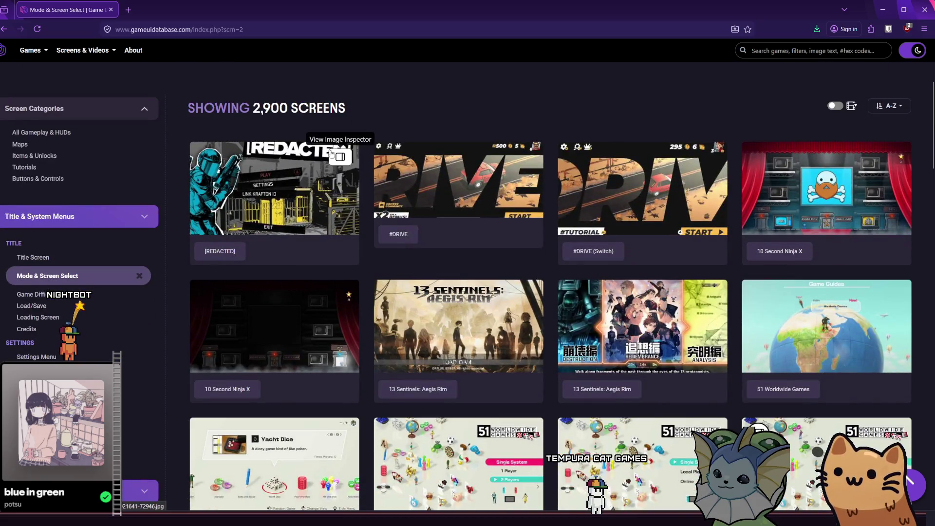
pyautogui.scroll(-3, 225, 168)
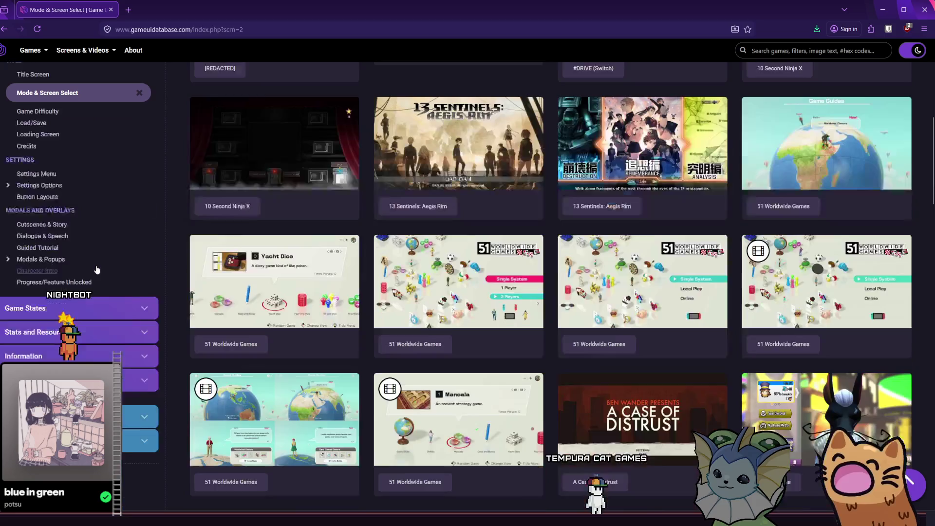
pyautogui.scroll(-2, 73, 284)
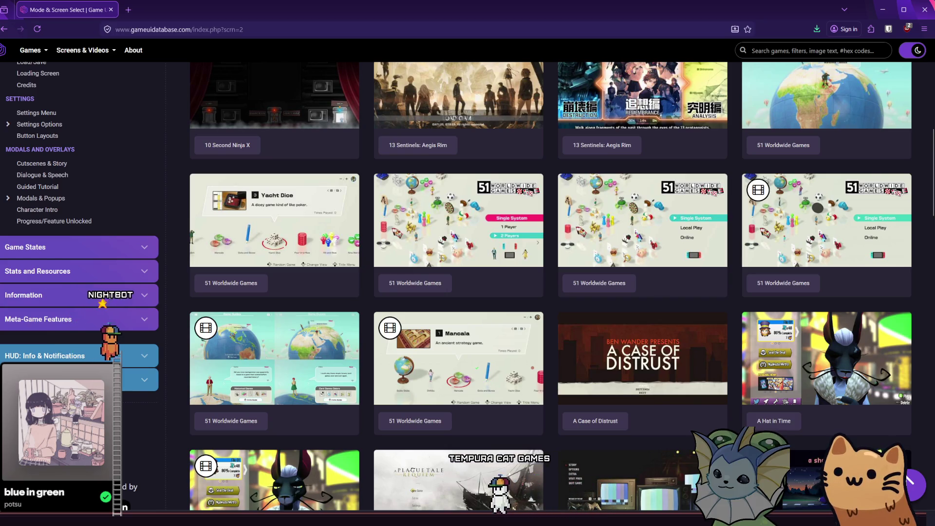
pyautogui.scroll(10, 103, 282)
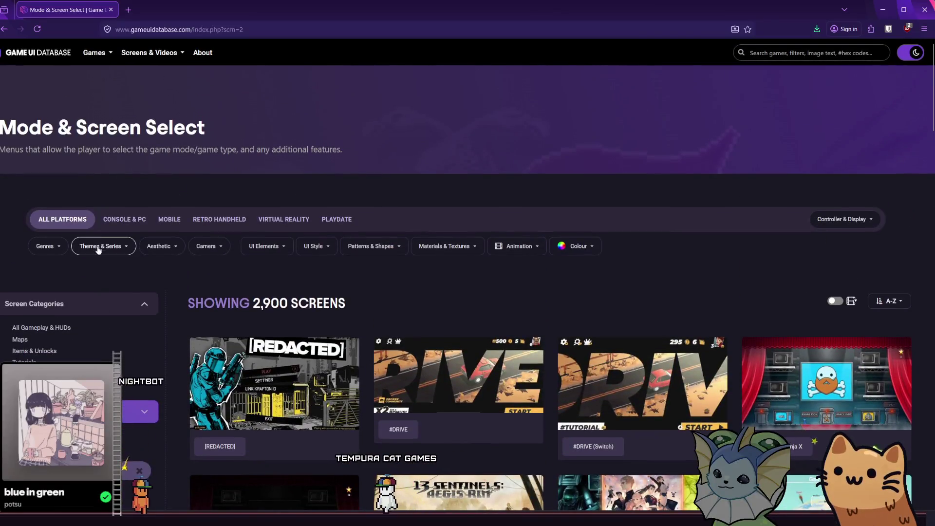
# Try out the Themes & Series, Aesthetic and Genres filter dropdowns.
pyautogui.click(117, 246)
pyautogui.click(127, 249)
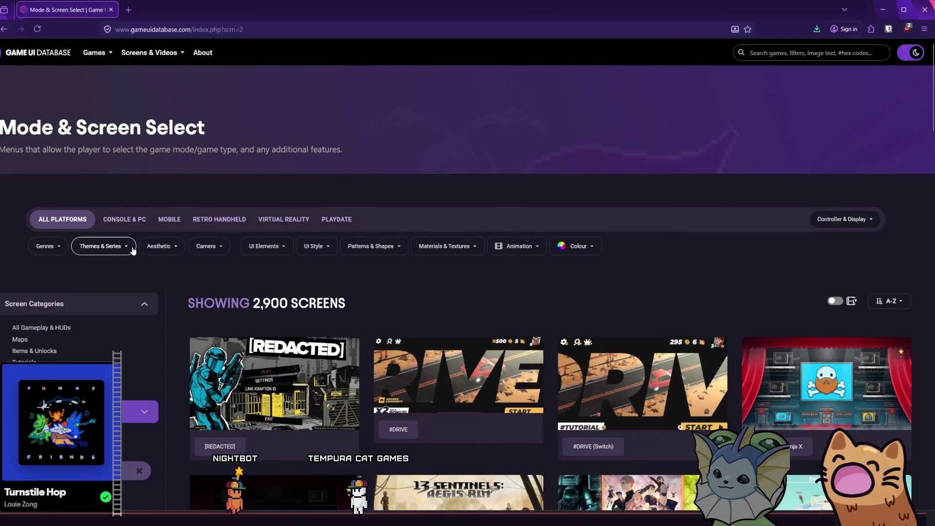
pyautogui.click(161, 247)
pyautogui.click(162, 247)
pyautogui.click(162, 246)
pyautogui.click(161, 247)
pyautogui.click(162, 248)
pyautogui.click(161, 250)
pyautogui.click(57, 250)
pyautogui.click(57, 250)
pyautogui.click(57, 250)
pyautogui.click(101, 248)
pyautogui.click(101, 248)
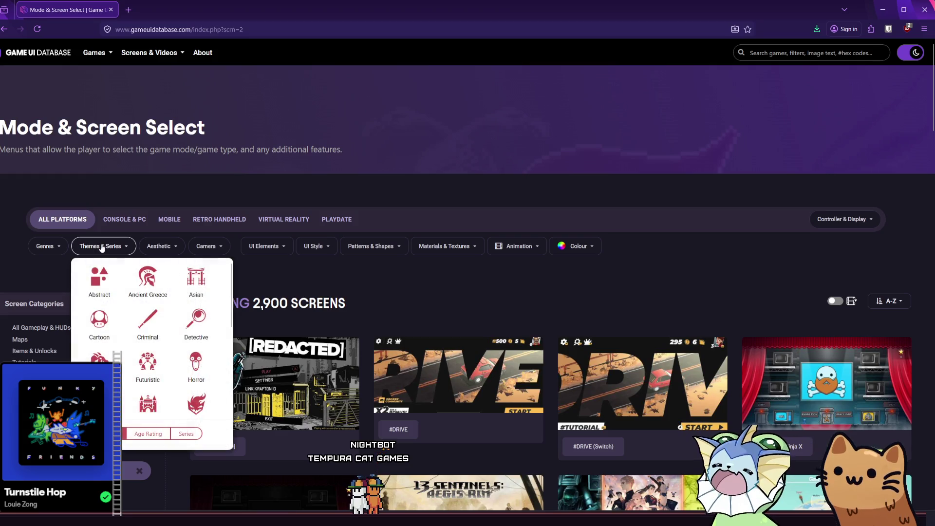
# Filter the Mode & Screen Select screens to the Pixel UI style, narrowing 2,900 to 222.
pyautogui.scroll(-2, 138, 317)
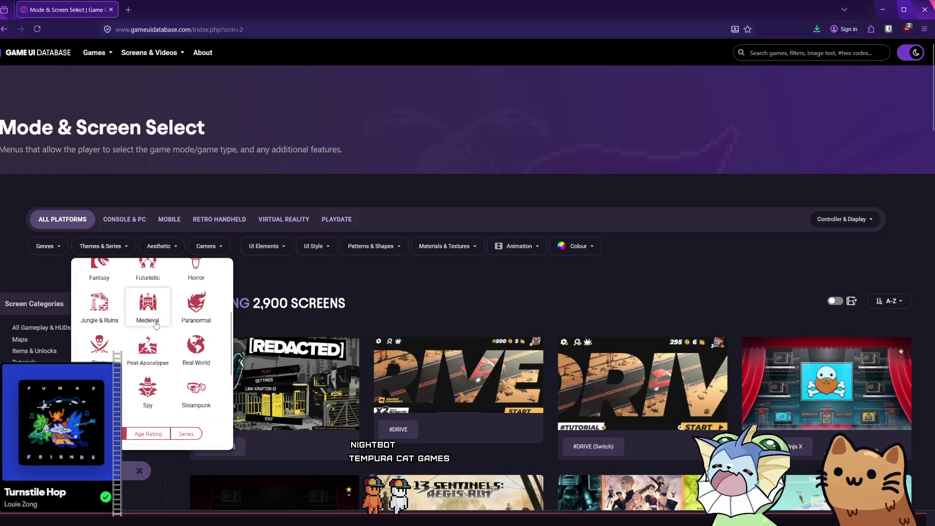
pyautogui.scroll(-2, 156, 307)
pyautogui.click(144, 245)
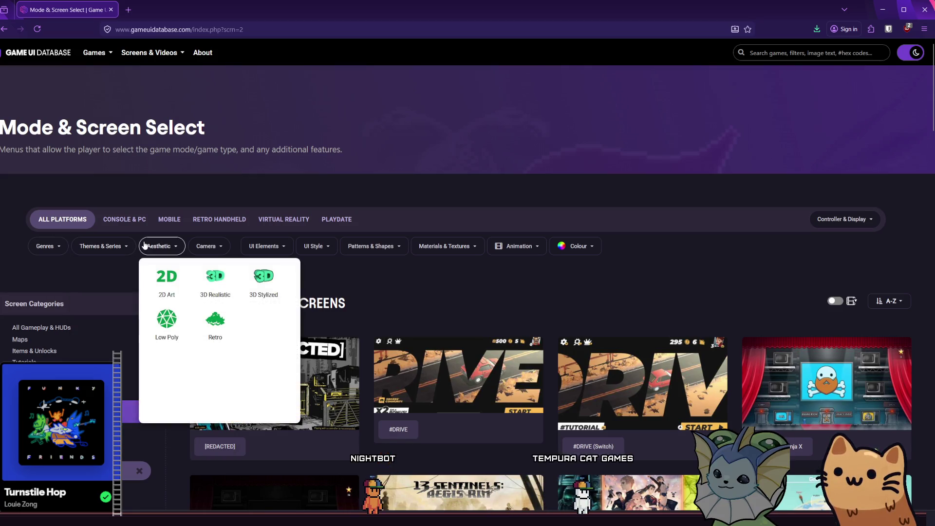
pyautogui.scroll(-2, 197, 314)
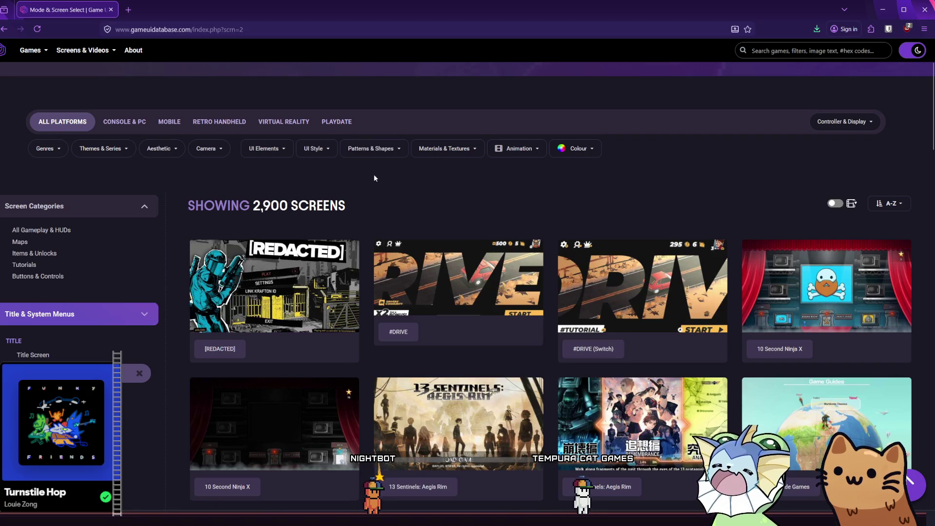
pyautogui.moveTo(440, 149)
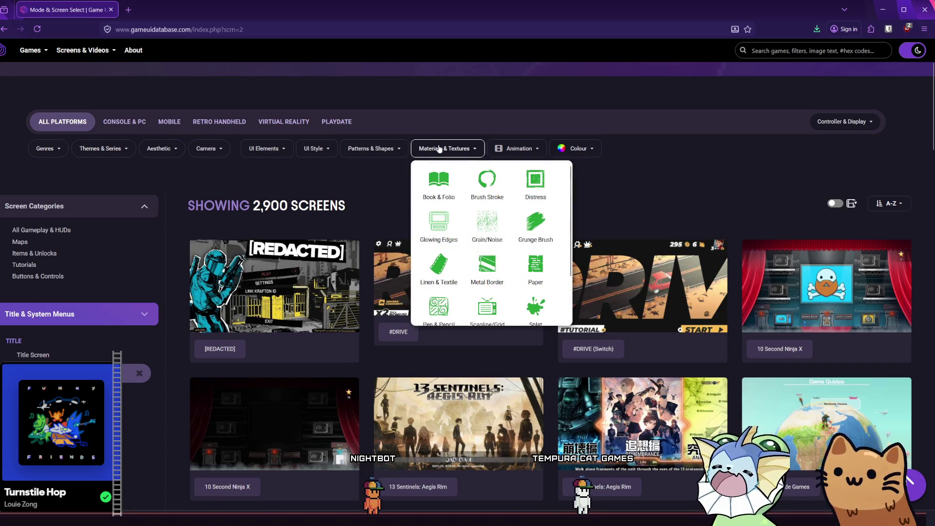
pyautogui.scroll(-1, 455, 205)
pyautogui.moveTo(302, 147)
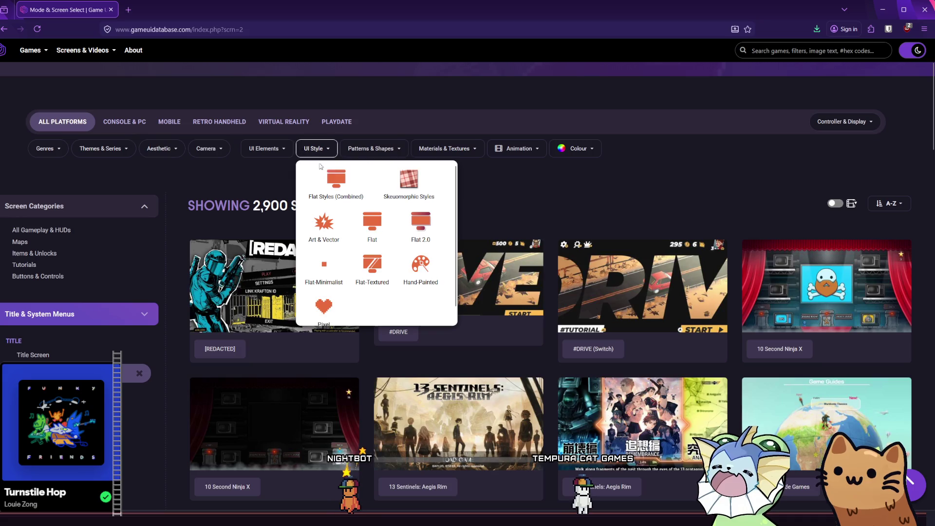
pyautogui.click(326, 289)
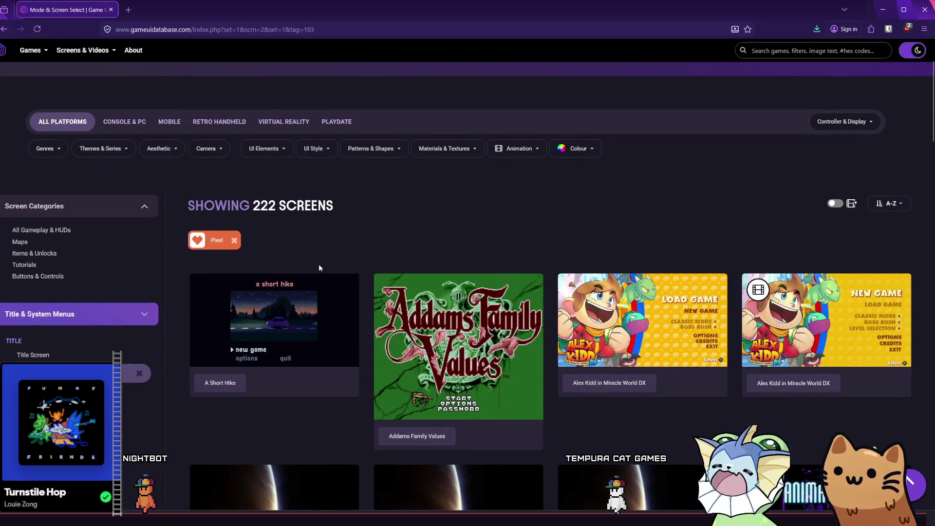
# Scroll the Pixel results and view the Animal Well title screen full-size, then close it.
pyautogui.scroll(-2, 370, 279)
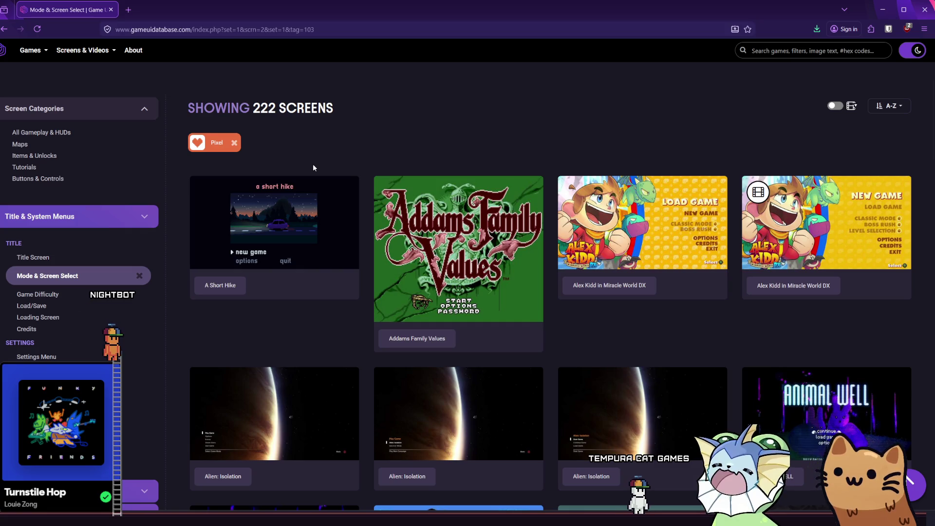
pyautogui.scroll(-2, 325, 227)
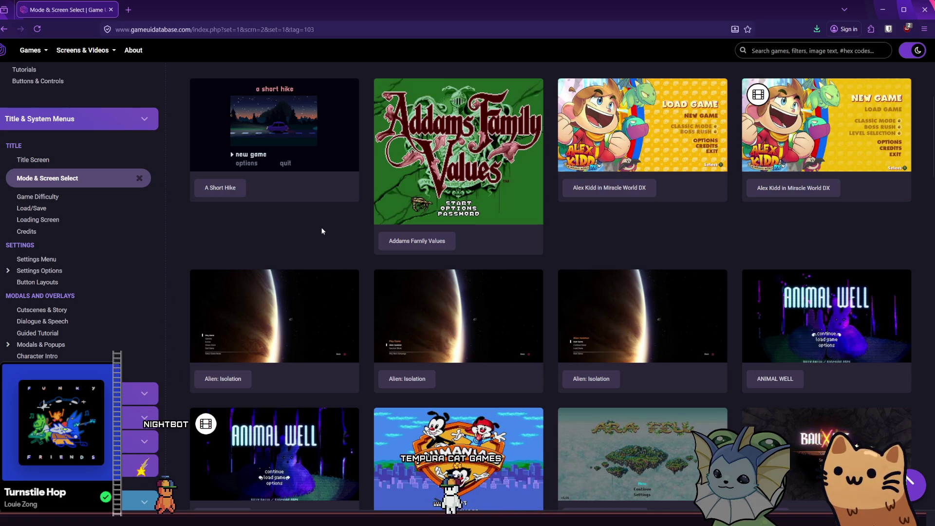
pyautogui.click(826, 316)
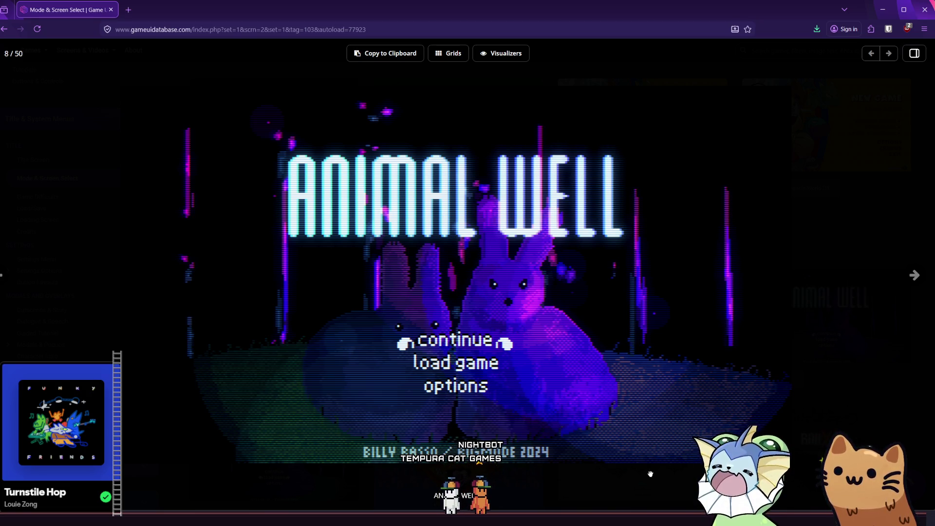
pyautogui.press('Escape')
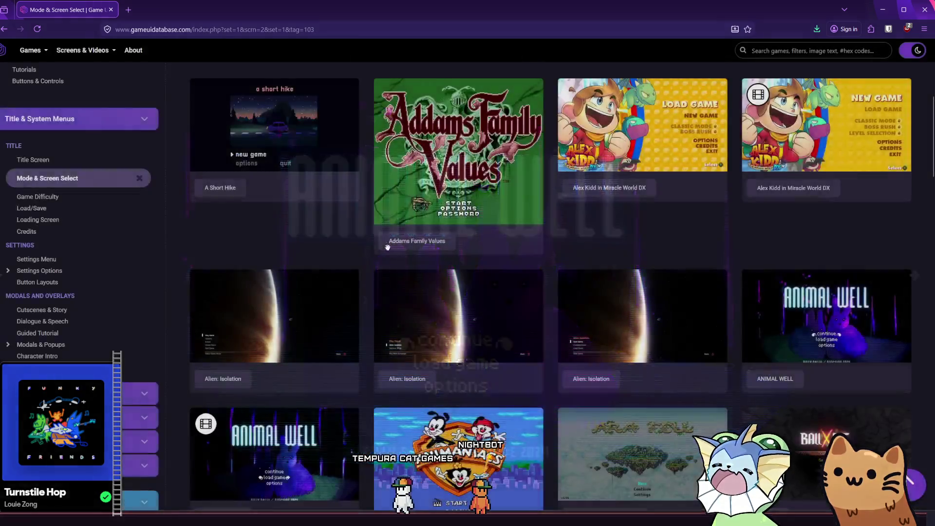
# Scroll past Cyber Shadow and Dan the Man and enlarge the Dead Cells mode-select screen.
pyautogui.scroll(-2, 402, 264)
pyautogui.scroll(-3, 402, 265)
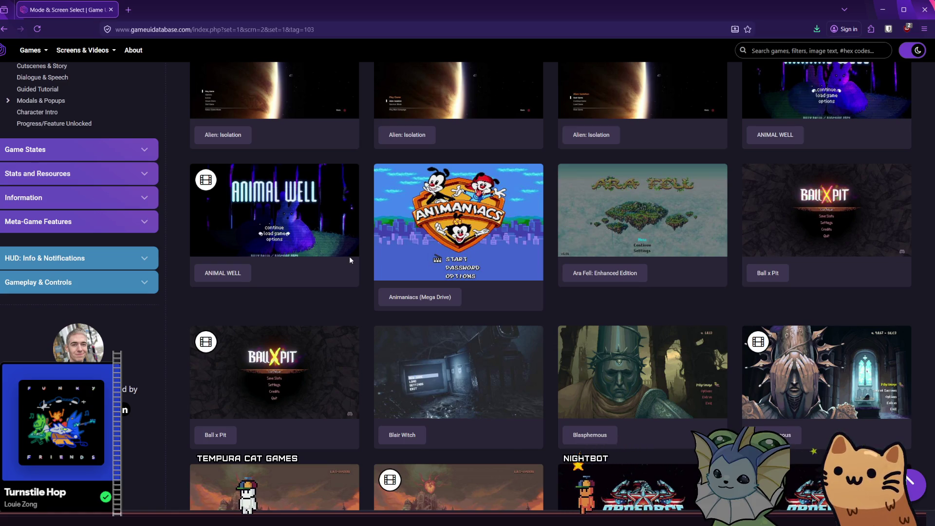
pyautogui.scroll(-3, 349, 257)
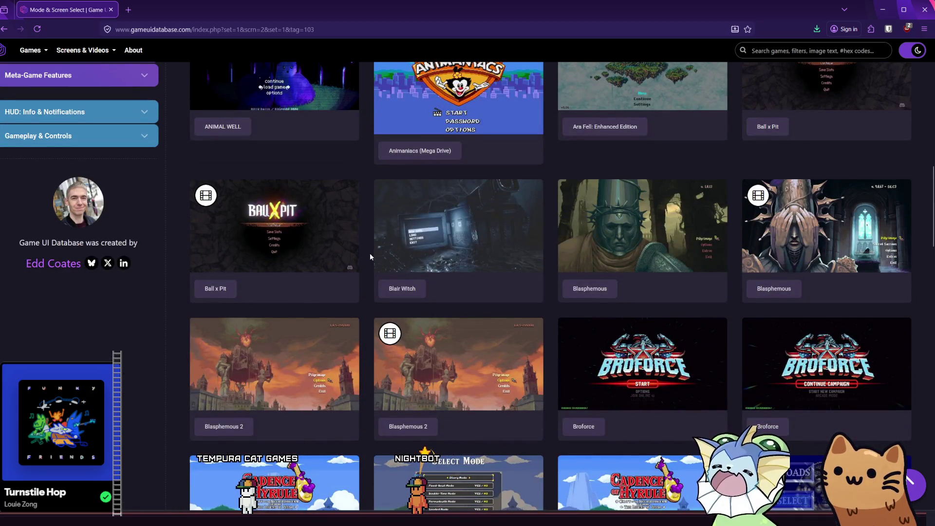
pyautogui.scroll(-3, 370, 254)
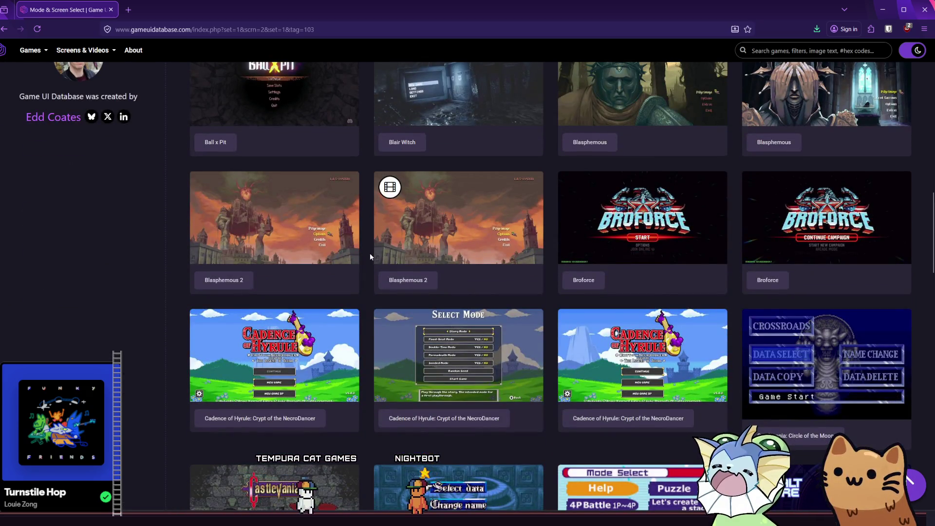
pyautogui.scroll(-3, 370, 252)
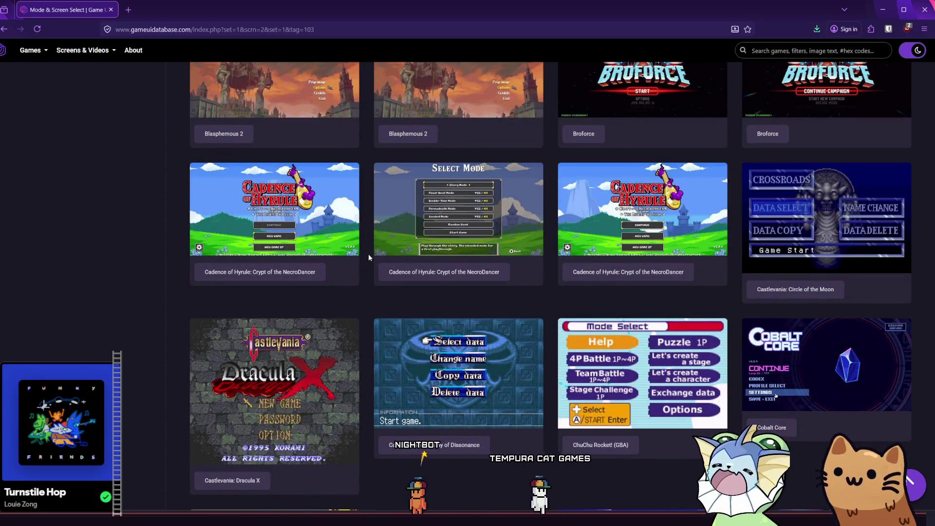
pyautogui.scroll(-3, 367, 257)
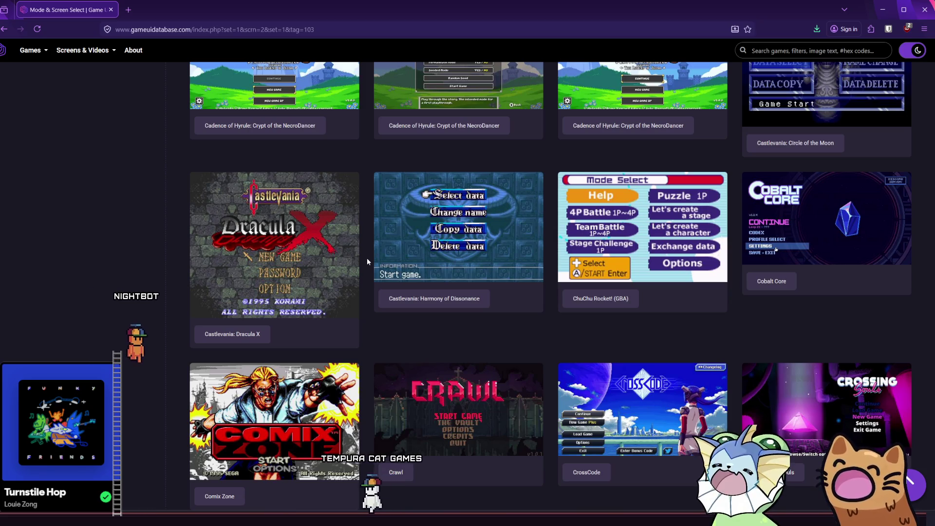
pyautogui.scroll(-2, 367, 261)
pyautogui.scroll(-3, 367, 260)
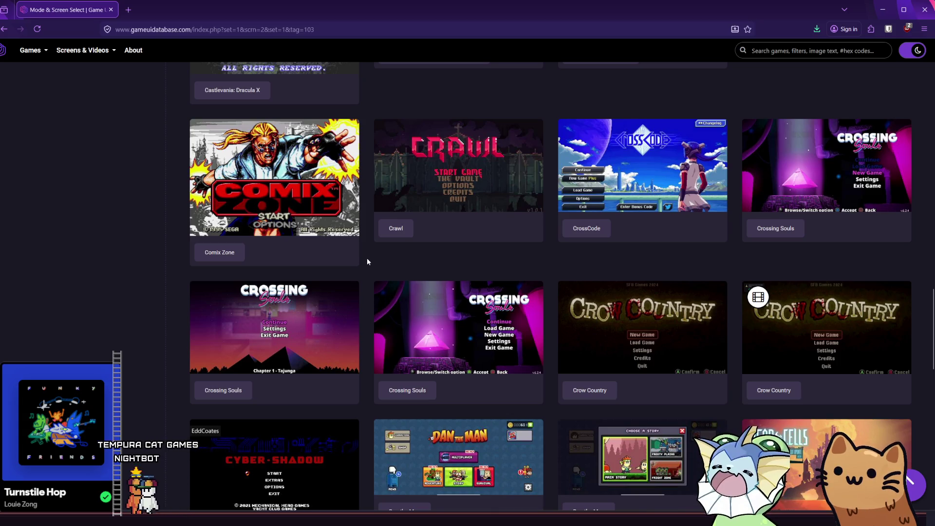
pyautogui.scroll(-2, 366, 261)
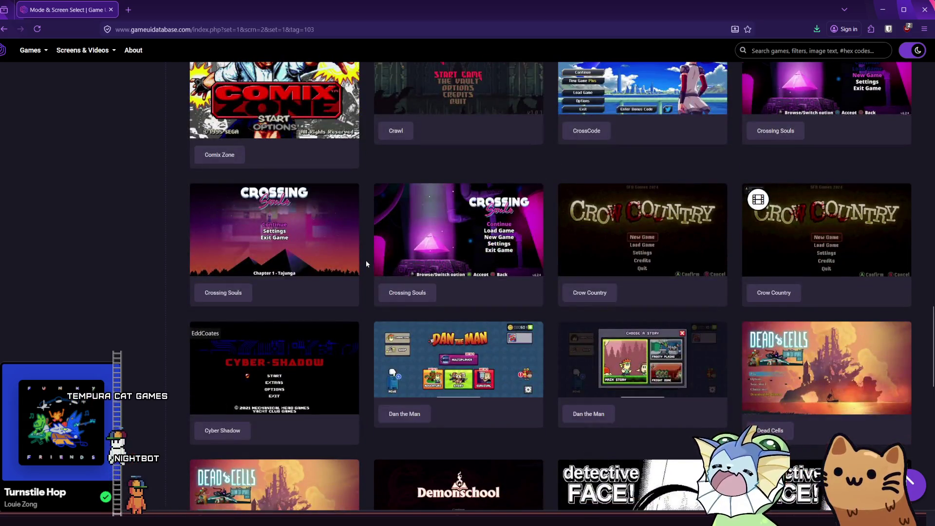
pyautogui.scroll(-3, 363, 263)
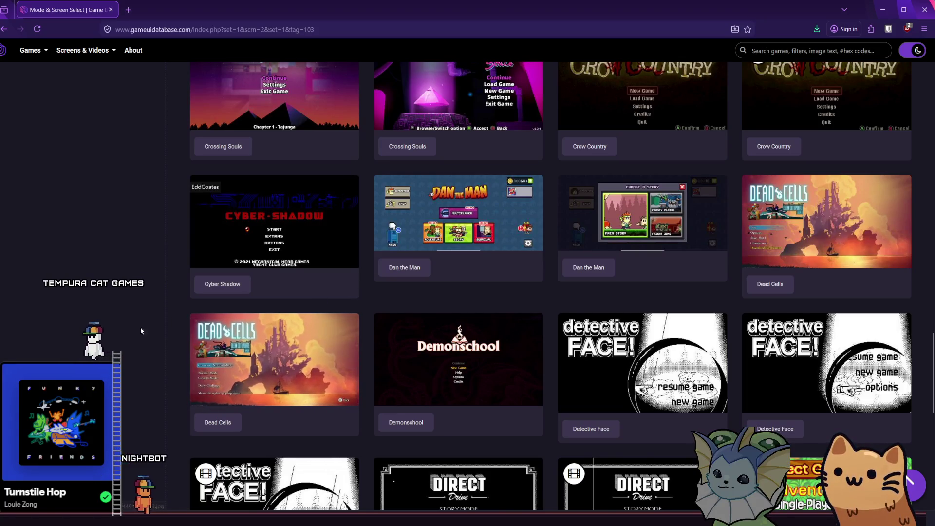
pyautogui.click(279, 327)
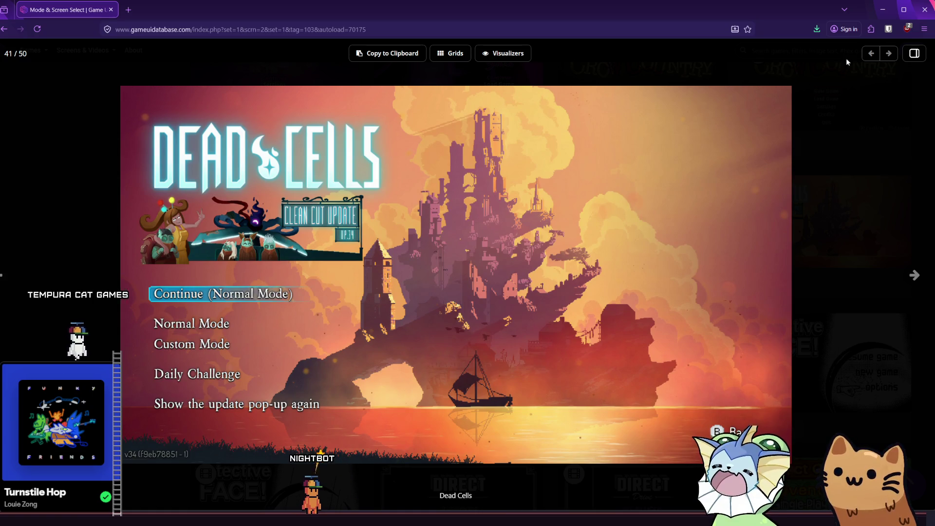
# Close the first Dead Cells screen, view the second Dead Cells Play/Options screen full-size, then close it.
pyautogui.click(16, 95)
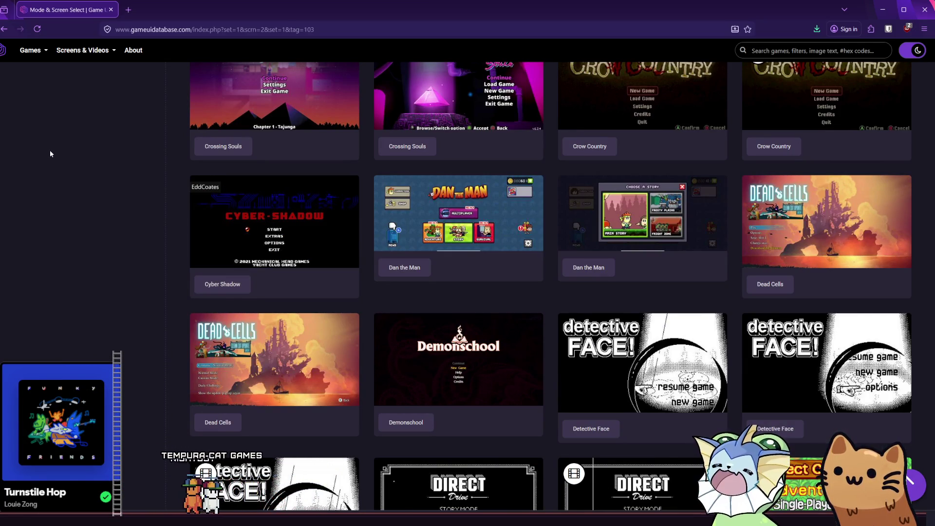
pyautogui.click(830, 230)
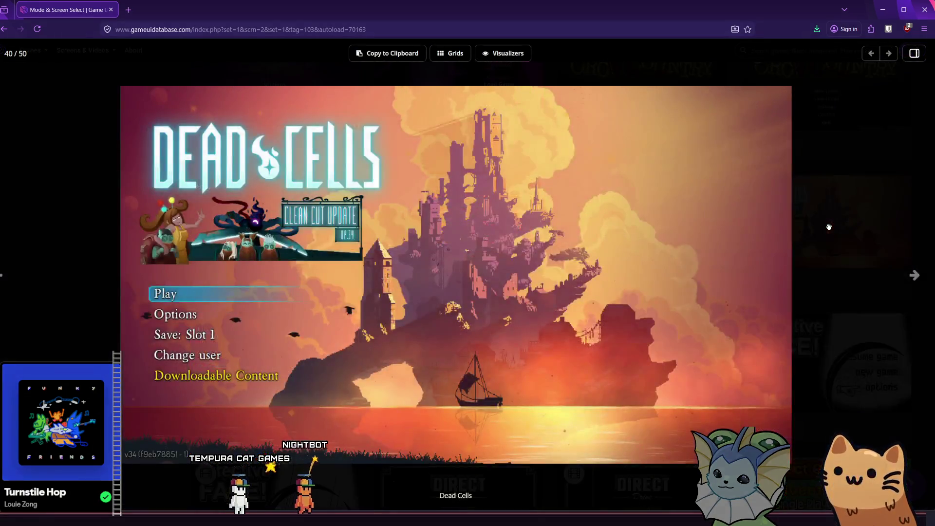
pyautogui.click(44, 103)
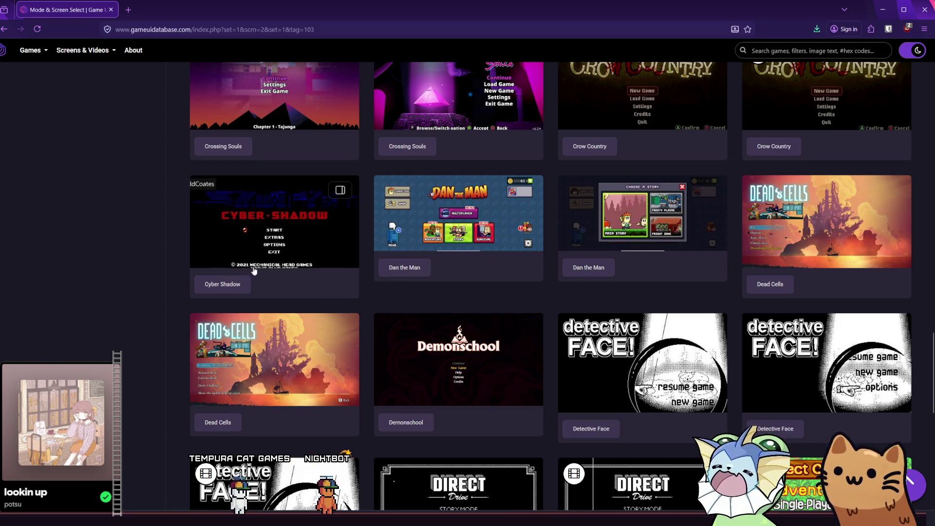
# Load more results, view the Enter the Gungeon title screen enlarged, then scroll toward the Final Fantasy rows.
pyautogui.scroll(-3, 171, 276)
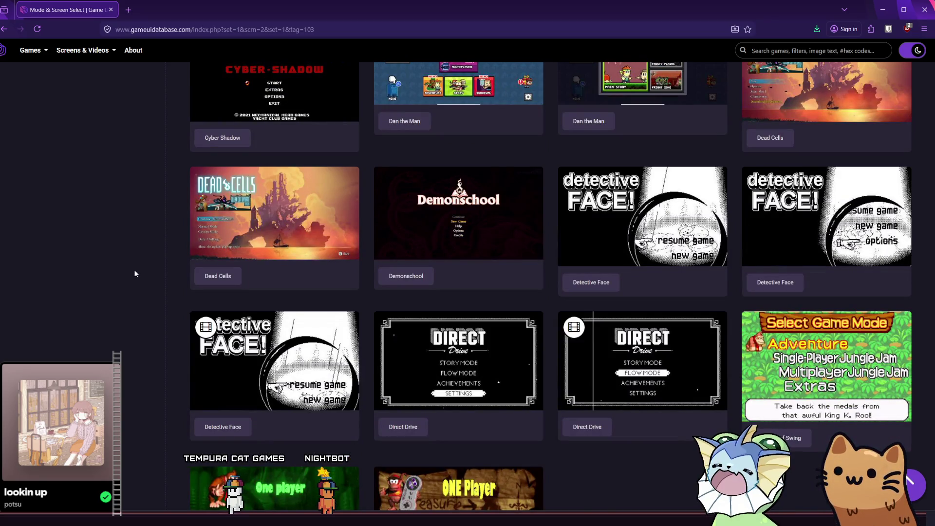
pyautogui.scroll(-6, 135, 275)
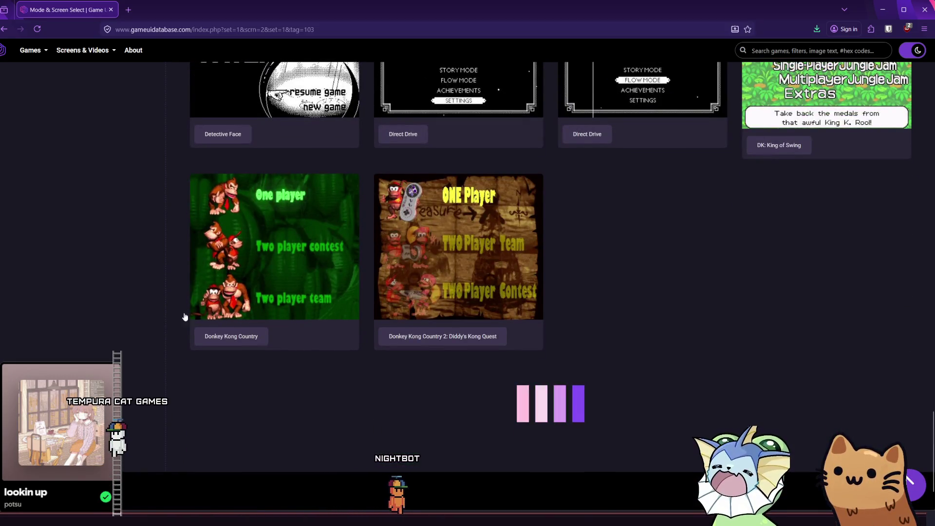
pyautogui.scroll(-2, 151, 291)
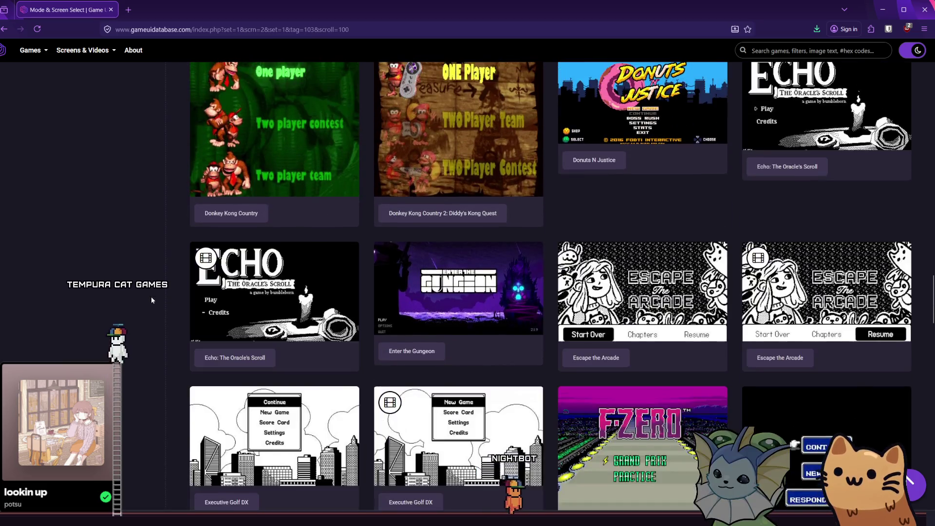
pyautogui.scroll(-5, 152, 298)
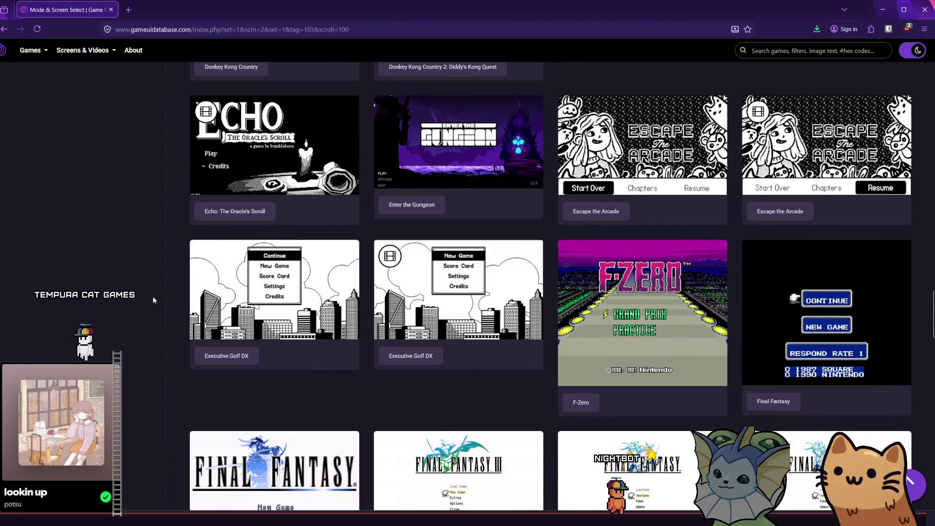
pyautogui.click(439, 164)
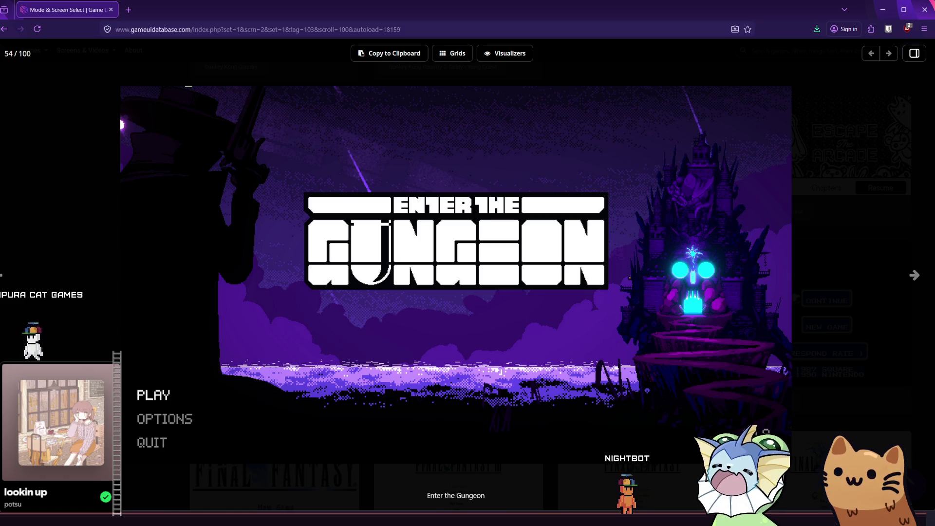
pyautogui.click(31, 125)
pyautogui.scroll(-3, 96, 235)
pyautogui.scroll(-4, 97, 239)
pyautogui.scroll(-1, 97, 245)
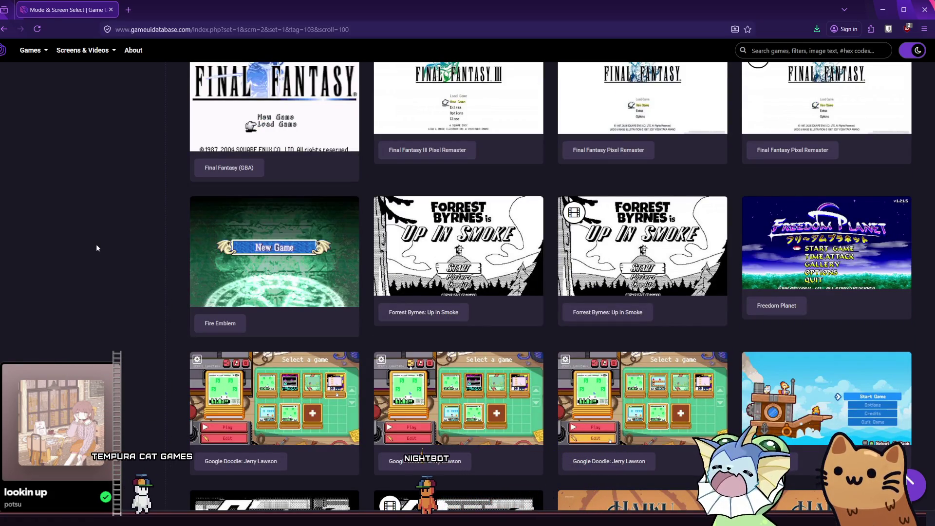
# Scroll from the Kirby entries past Mario Kart, Metal Slug and Minecraft to the P-Racing and Pizza Tower rows.
pyautogui.scroll(-4, 96, 244)
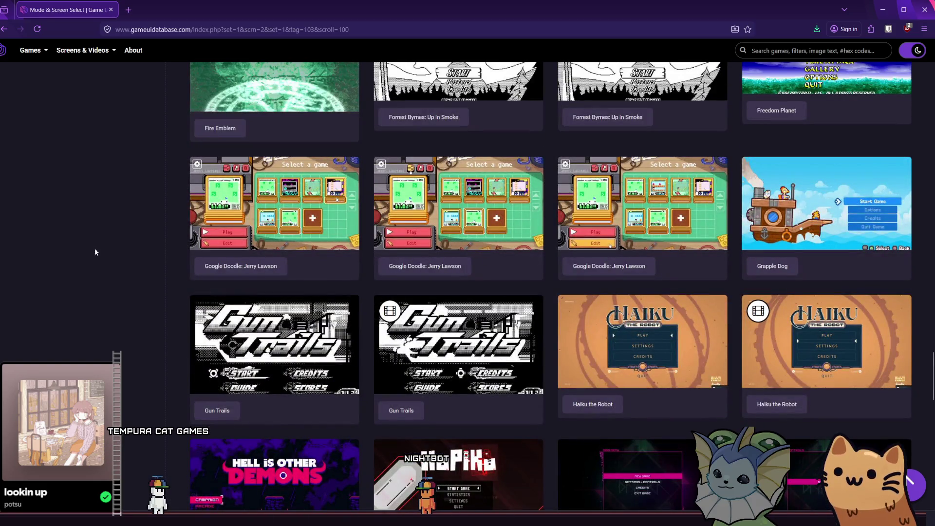
pyautogui.scroll(-5, 95, 252)
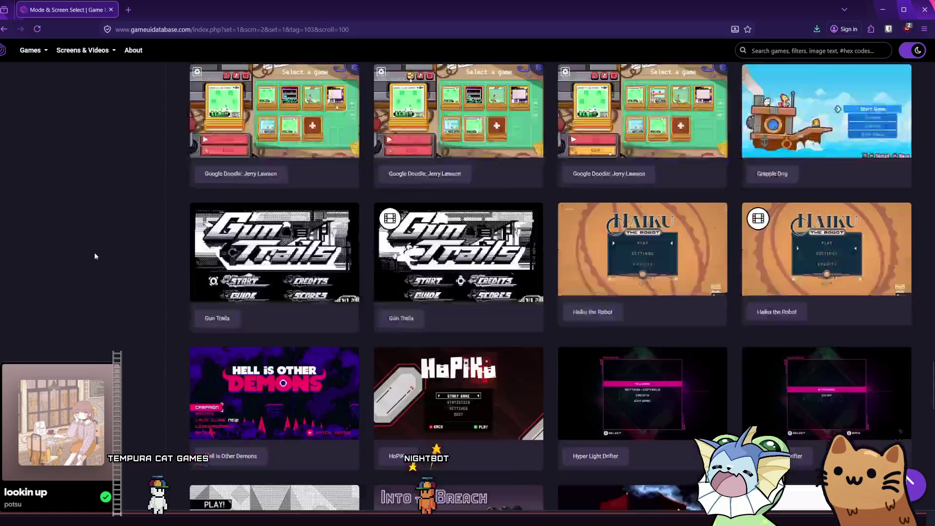
pyautogui.scroll(-9, 96, 256)
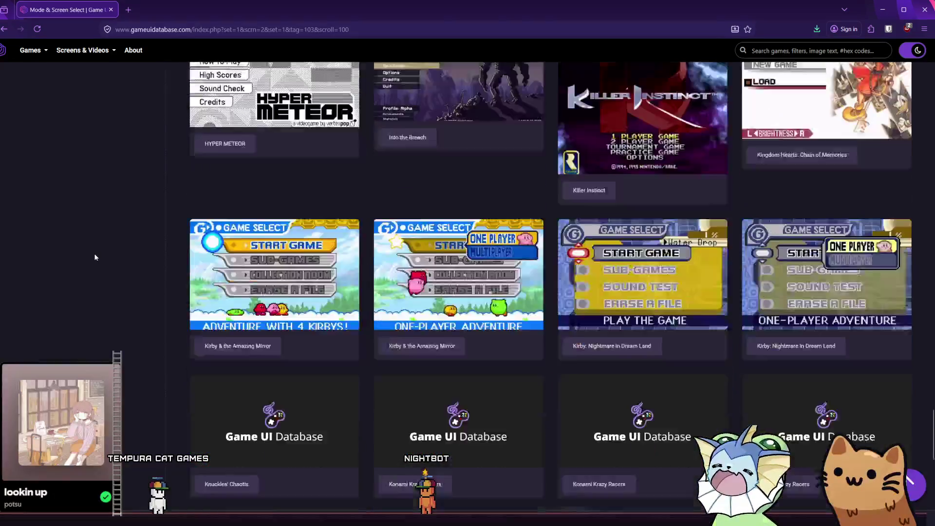
pyautogui.scroll(-7, 95, 255)
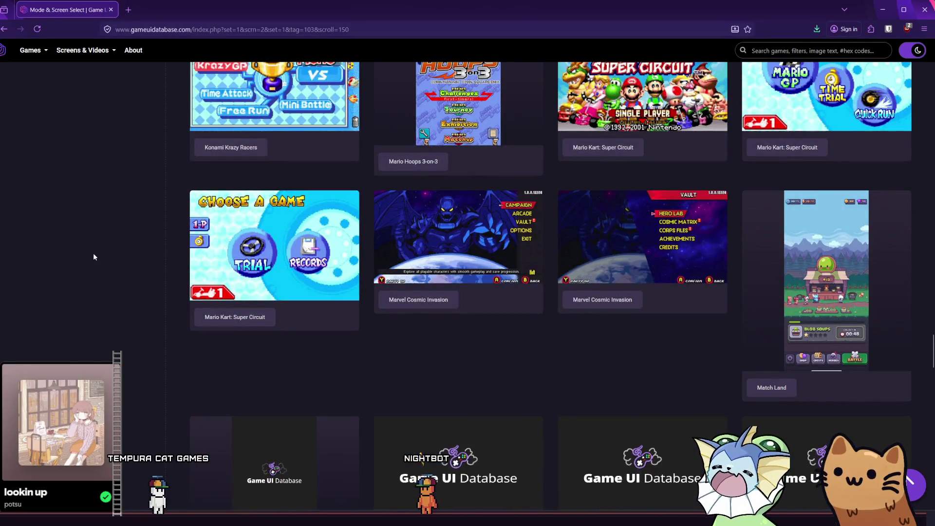
pyautogui.scroll(-4, 93, 256)
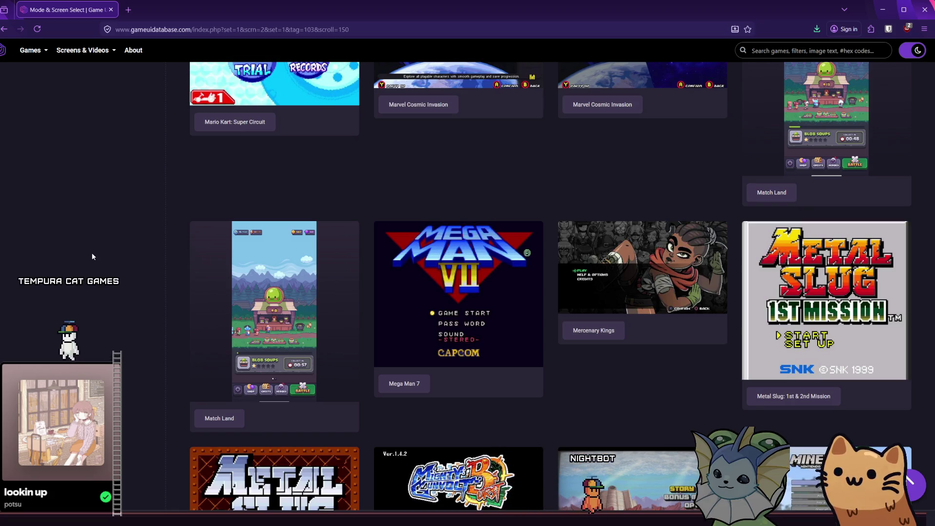
pyautogui.scroll(-4, 91, 253)
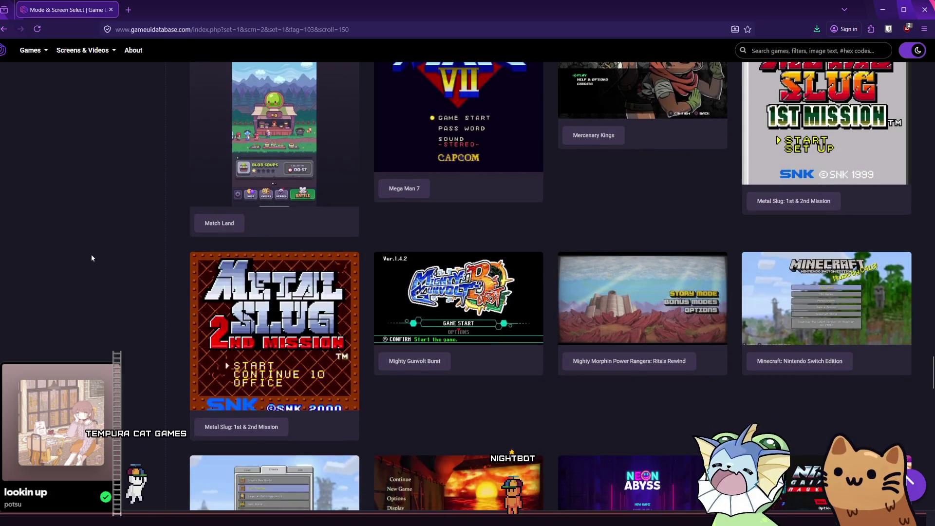
pyautogui.scroll(-7, 91, 254)
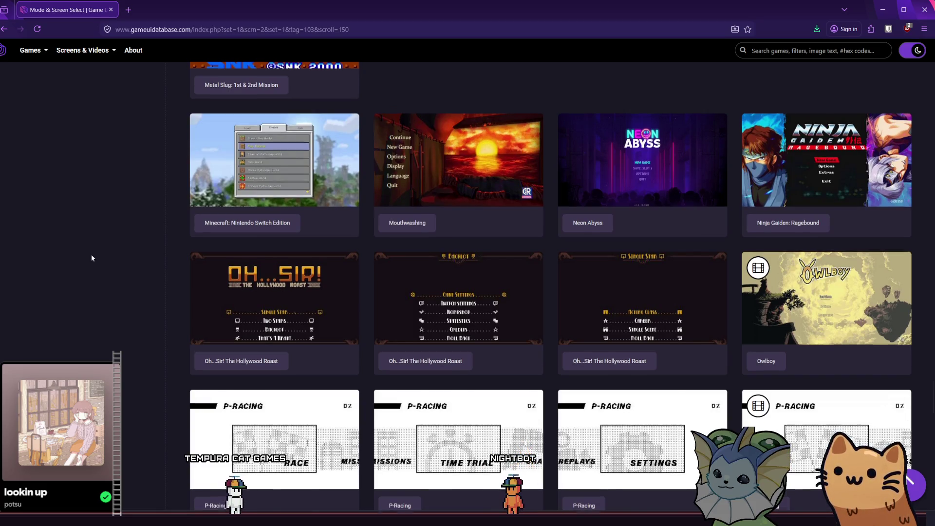
pyautogui.scroll(-6, 92, 254)
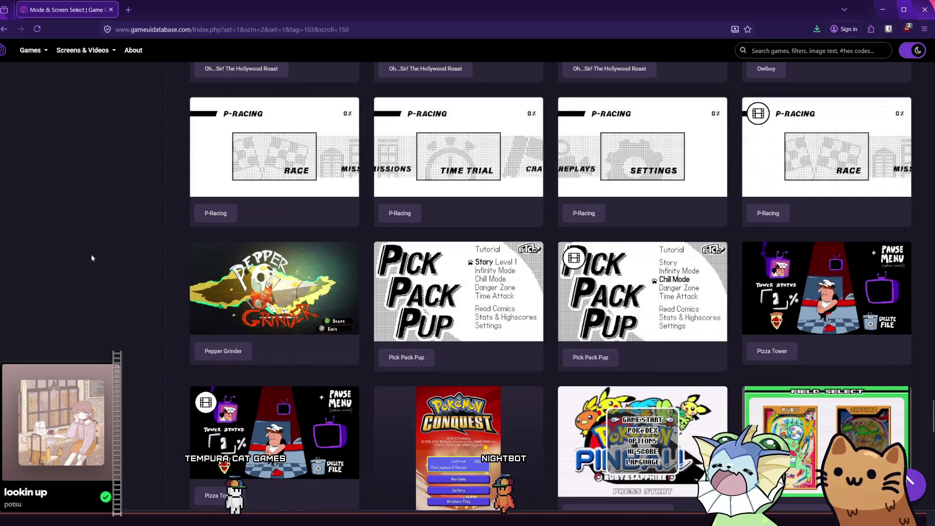
pyautogui.scroll(4, 92, 254)
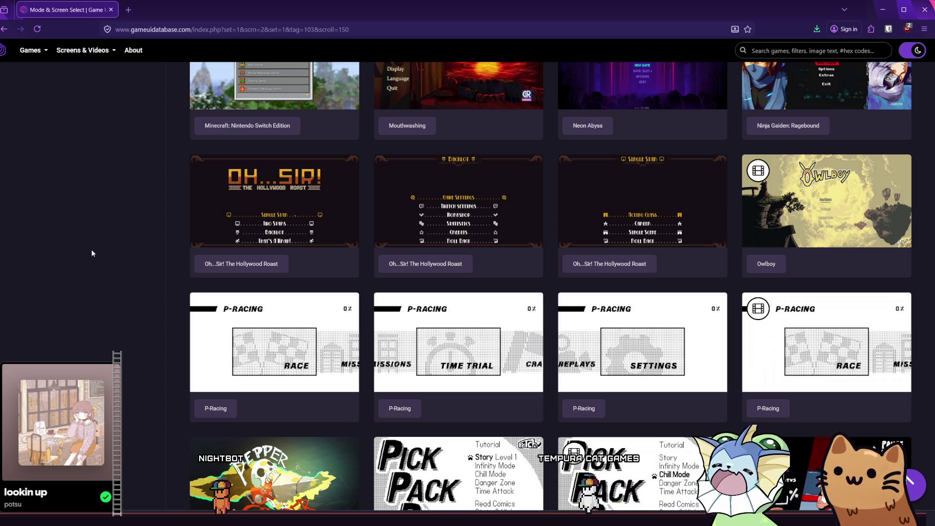
pyautogui.scroll(-4, 84, 245)
# Scroll through the Pokémon, Sonic, Super Mario, SUPERHOT and Tetris Attack screens down to The Messenger row.
pyautogui.scroll(-2, 84, 250)
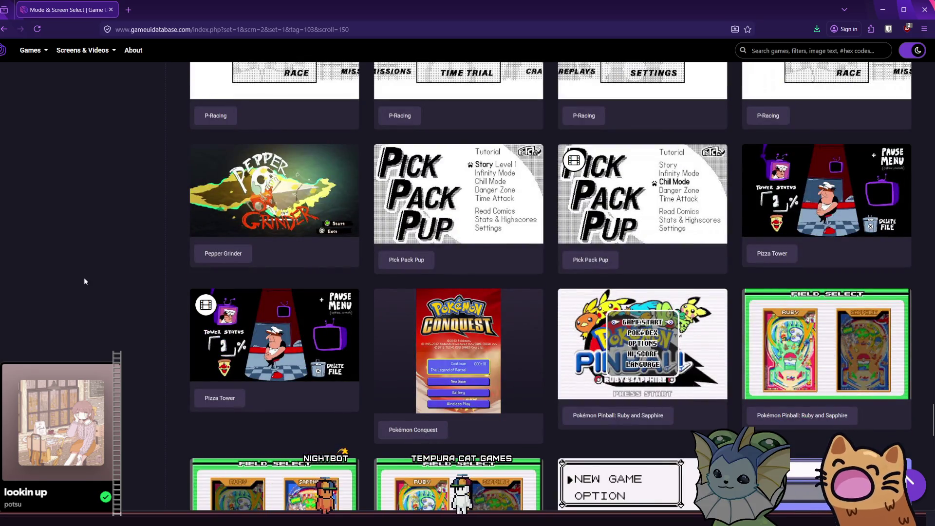
pyautogui.scroll(-4, 85, 281)
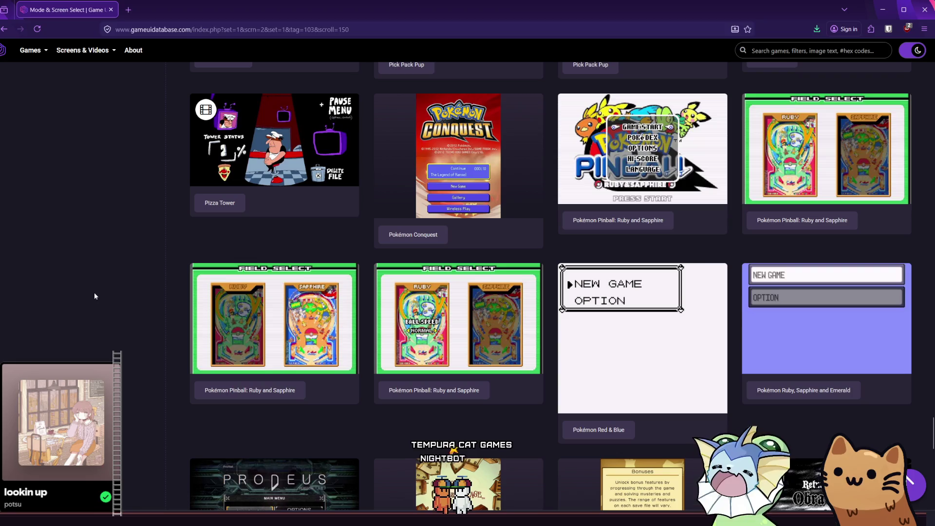
pyautogui.scroll(-3, 96, 298)
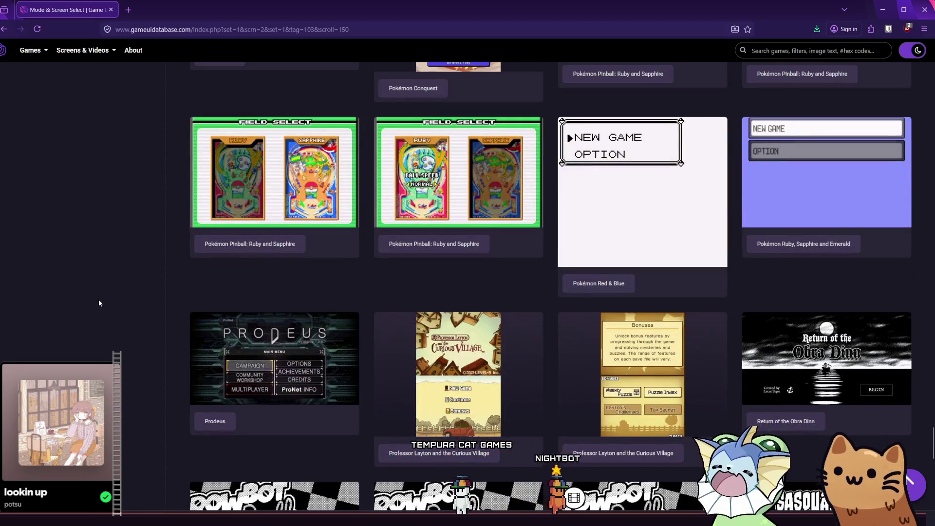
pyautogui.scroll(-3, 101, 310)
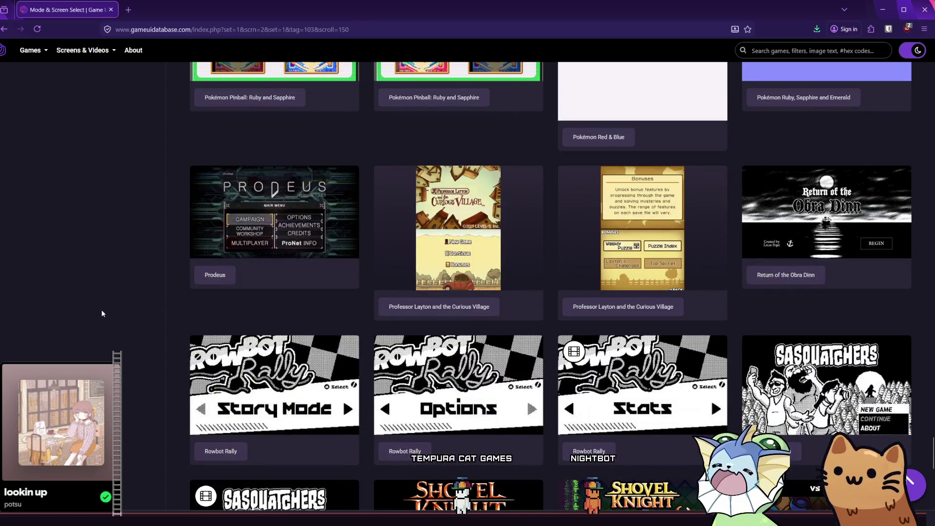
pyautogui.scroll(-3, 102, 312)
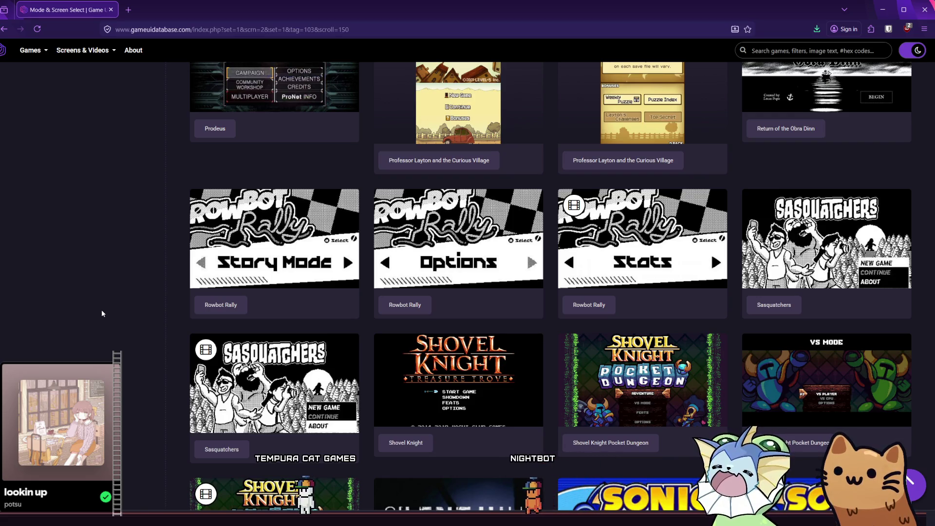
pyautogui.scroll(-3, 102, 313)
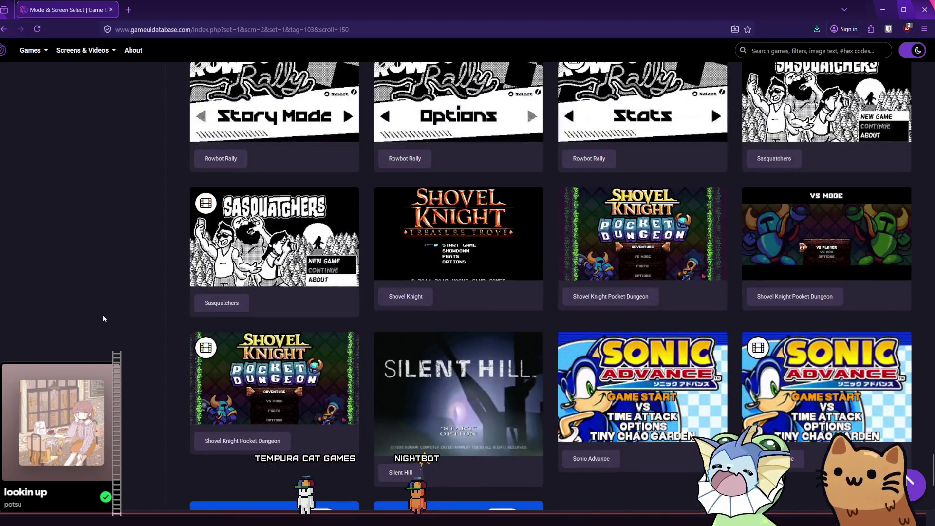
pyautogui.scroll(-4, 105, 319)
pyautogui.scroll(-3, 107, 327)
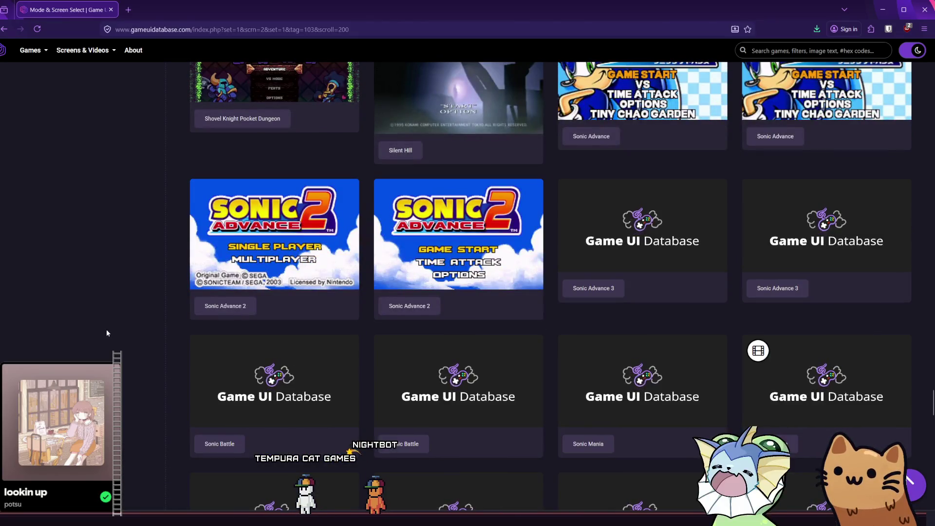
pyautogui.scroll(-2, 107, 333)
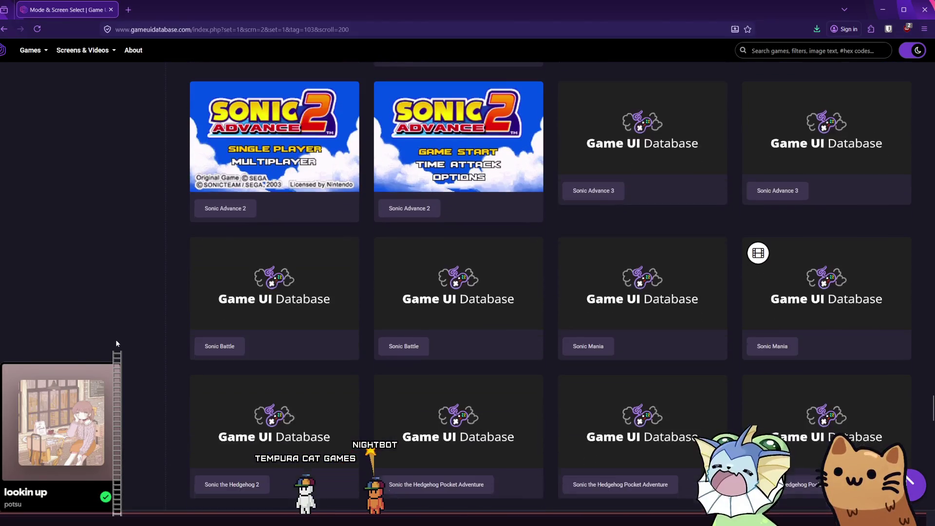
pyautogui.scroll(-4, 116, 341)
pyautogui.scroll(-2, 117, 345)
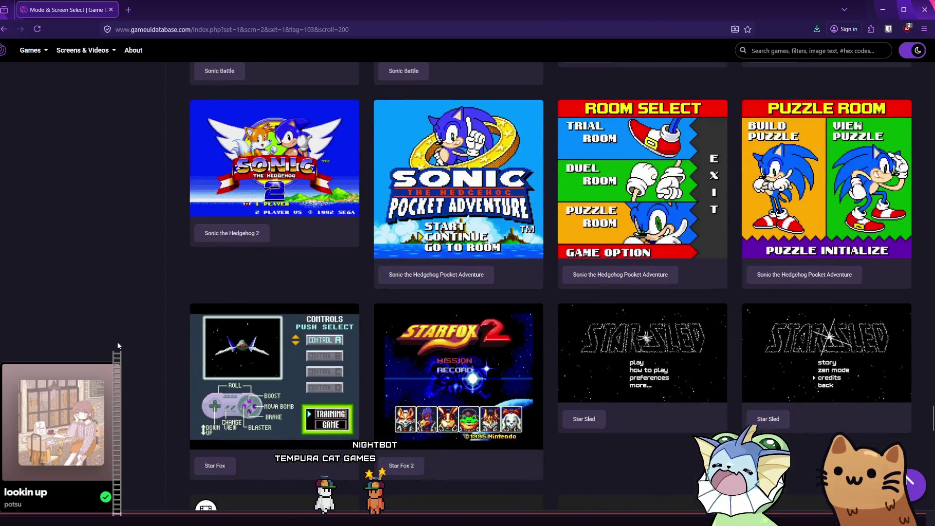
pyautogui.scroll(-3, 118, 346)
pyautogui.scroll(-5, 118, 346)
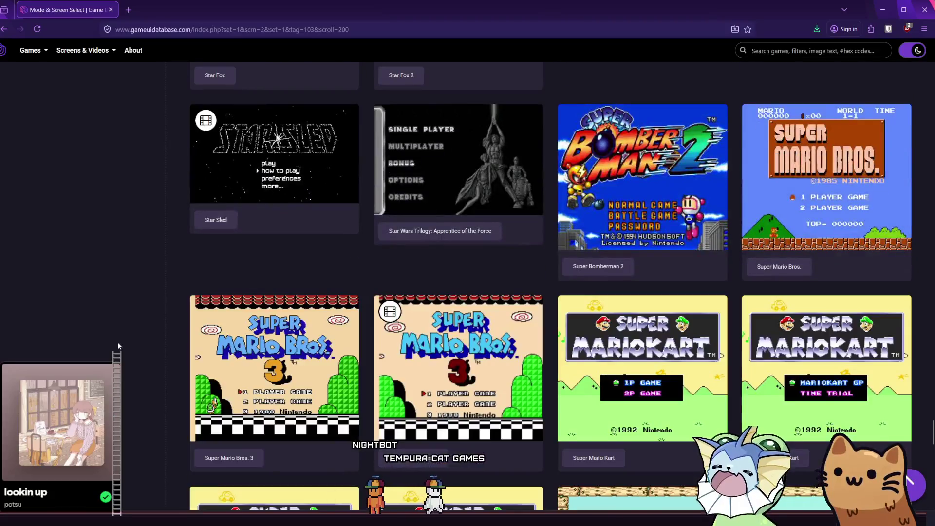
pyautogui.scroll(-4, 118, 346)
pyautogui.scroll(-5, 118, 346)
pyautogui.scroll(-2, 119, 345)
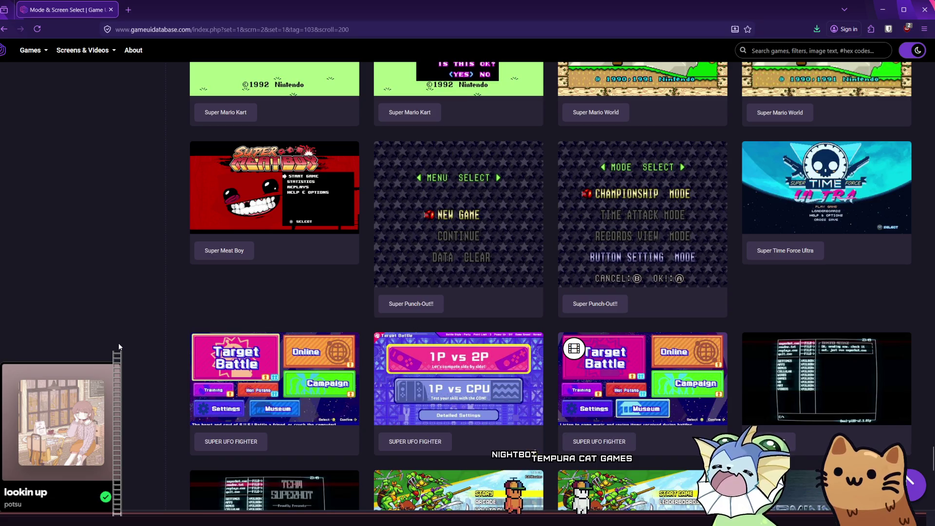
pyautogui.scroll(-3, 118, 344)
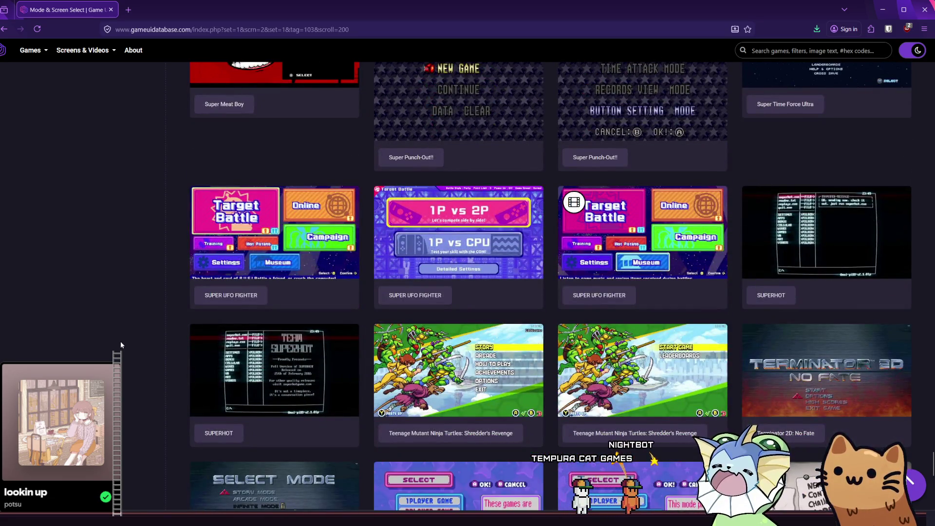
pyautogui.scroll(-4, 121, 345)
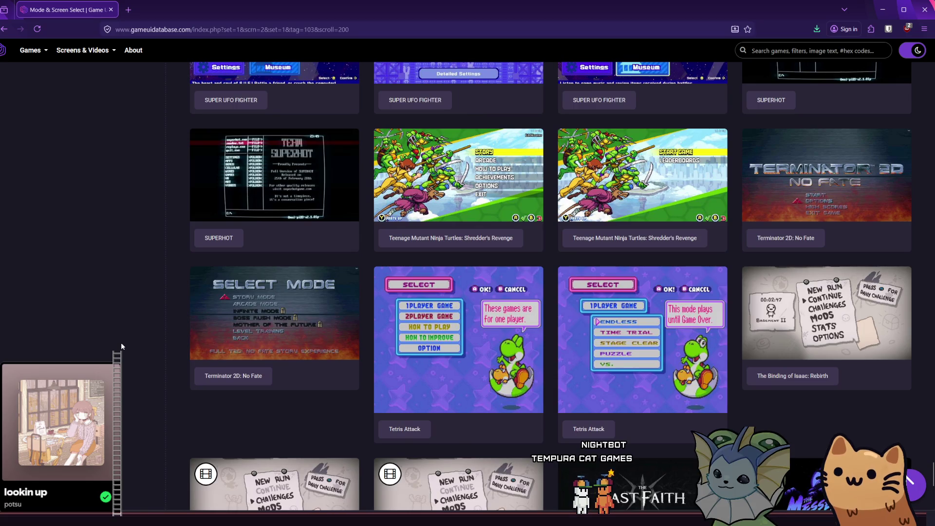
pyautogui.scroll(-5, 121, 342)
pyautogui.scroll(-4, 122, 348)
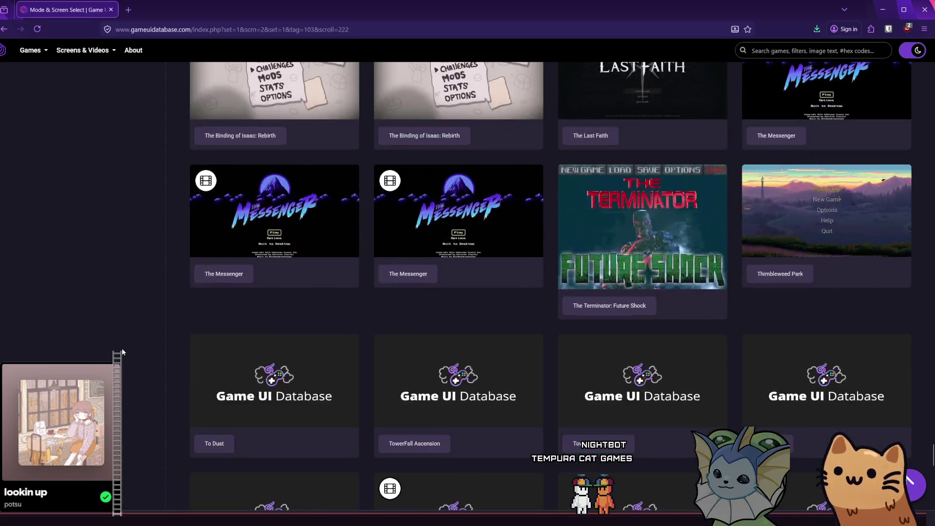
# Scroll to the final Wild Bullets and Wizorb entries, then back up past To Dust and Unpacking.
pyautogui.scroll(-5, 122, 351)
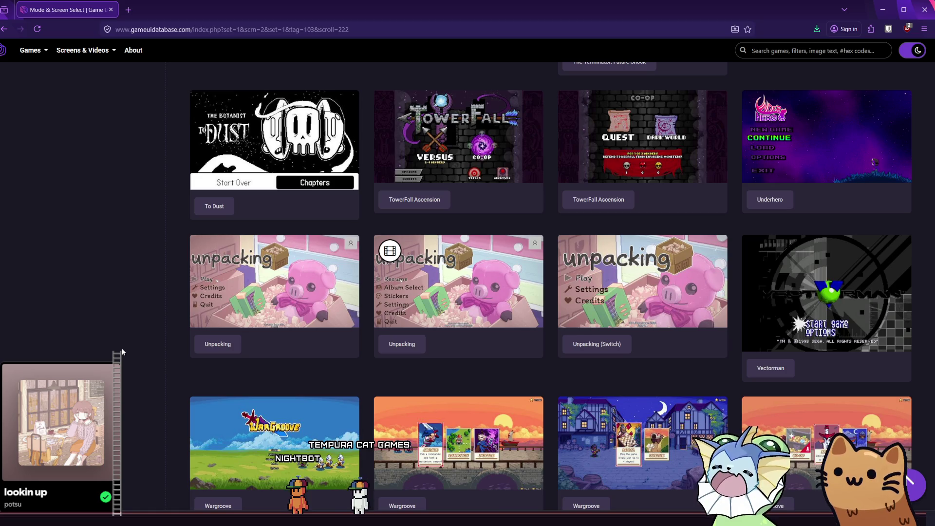
pyautogui.scroll(-4, 122, 349)
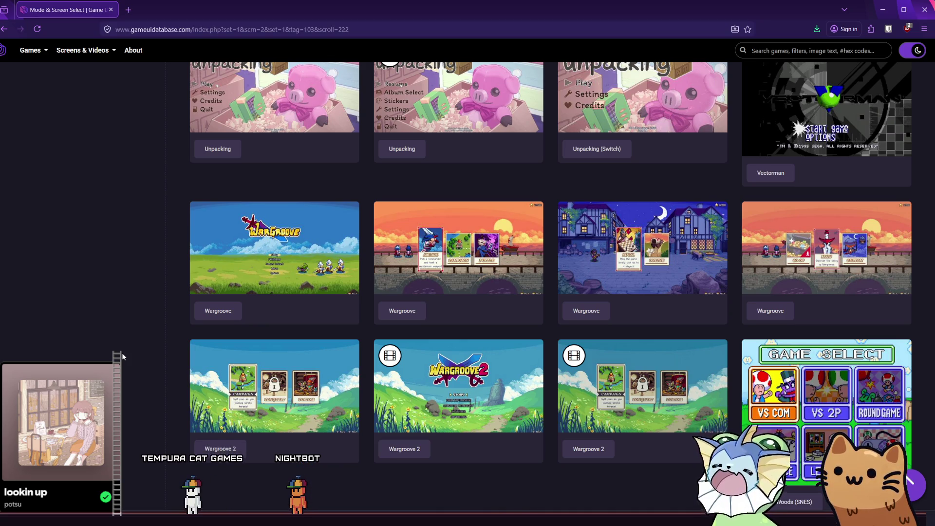
pyautogui.scroll(-2, 122, 356)
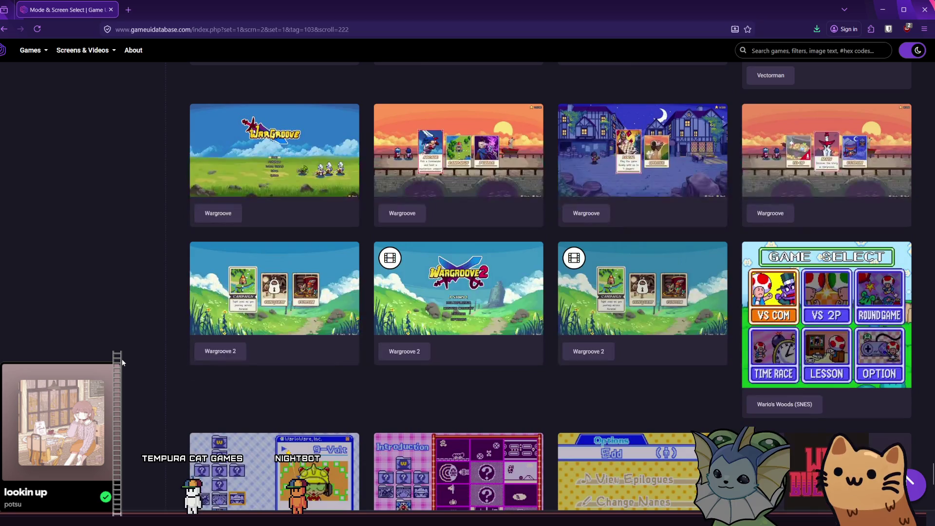
pyautogui.scroll(-8, 545, 286)
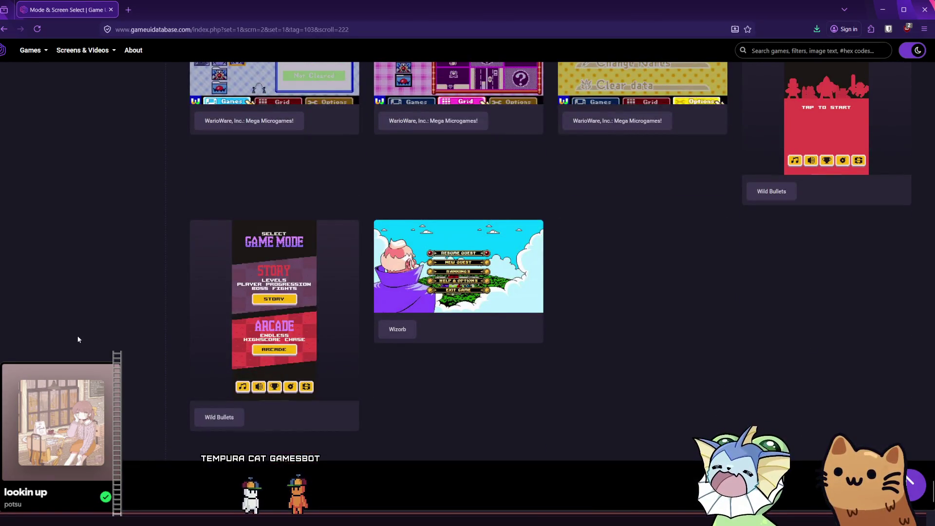
pyautogui.scroll(5, 785, 353)
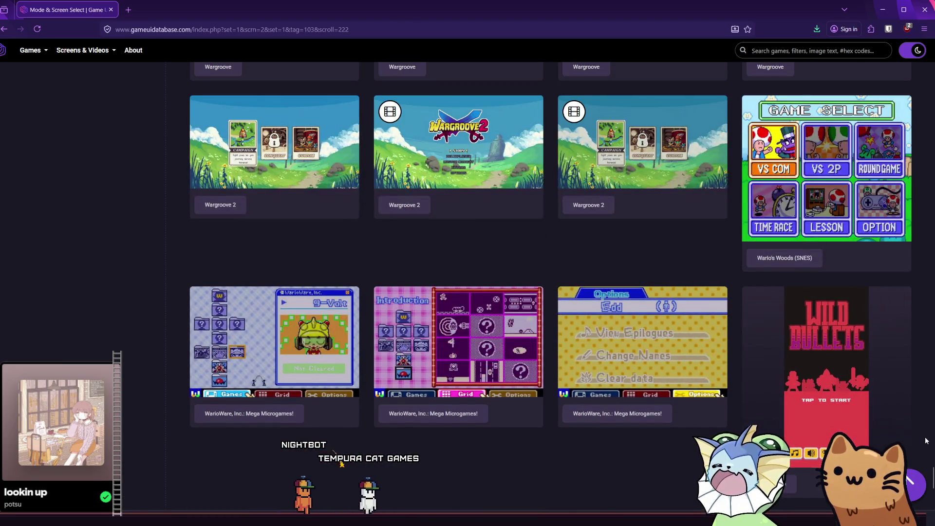
pyautogui.scroll(7, 931, 398)
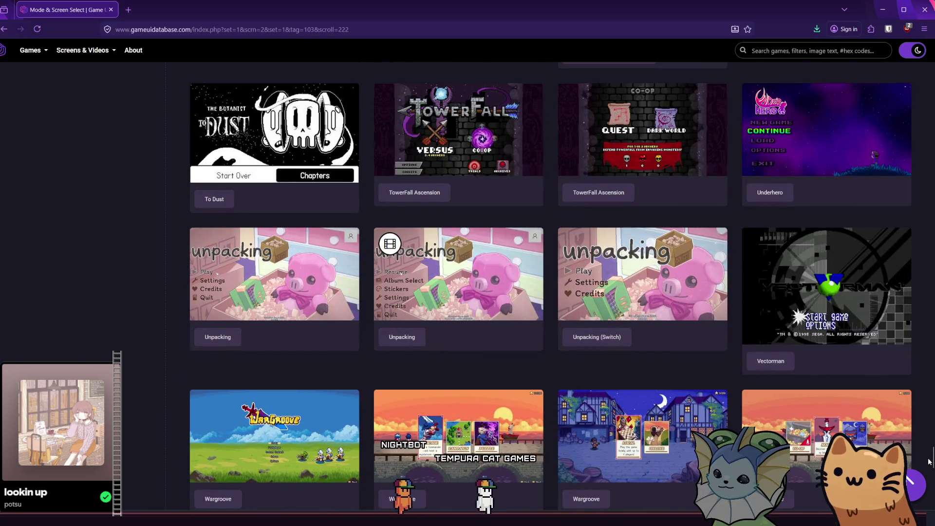
pyautogui.moveTo(931, 456)
pyautogui.mouseDown()
pyautogui.moveTo(903, 215)
pyautogui.moveTo(911, 136)
pyautogui.mouseUp()
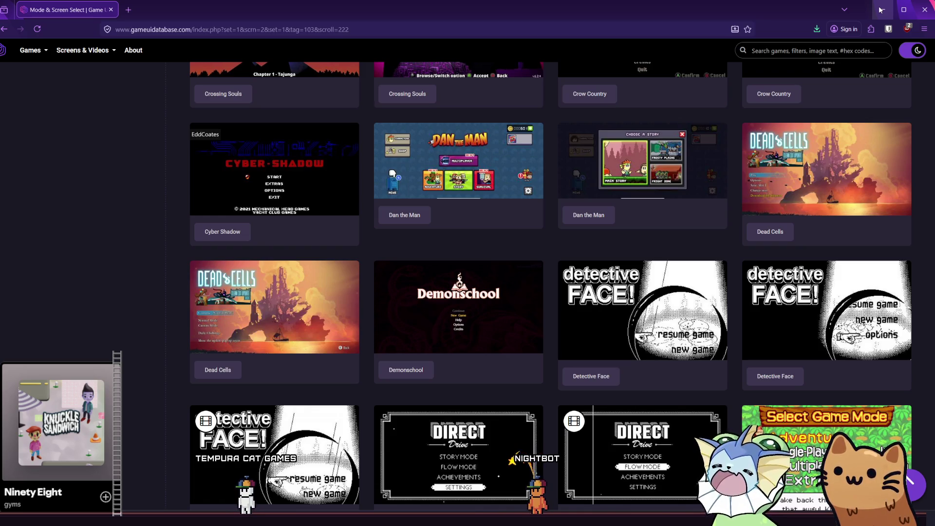
# Minimize the browser to bring the Dante's 9 Playtest main menu back in front.
pyautogui.click(880, 10)
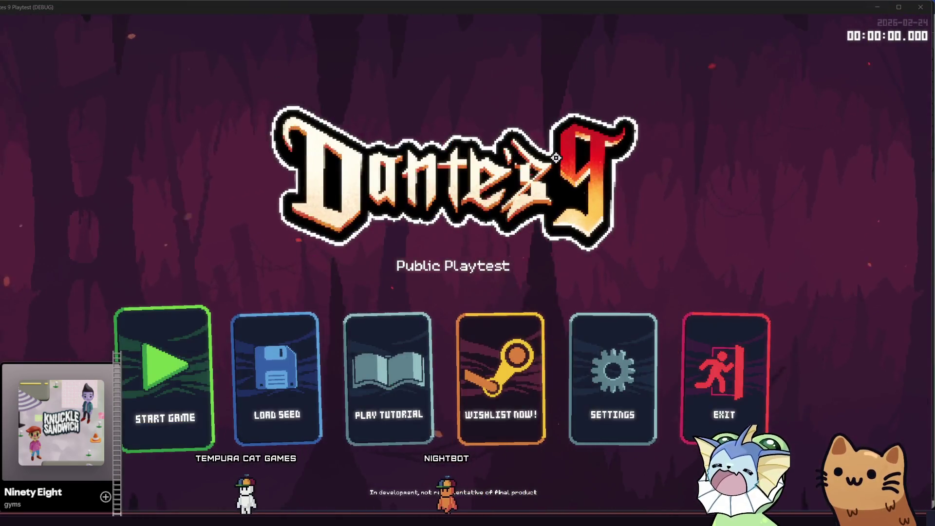
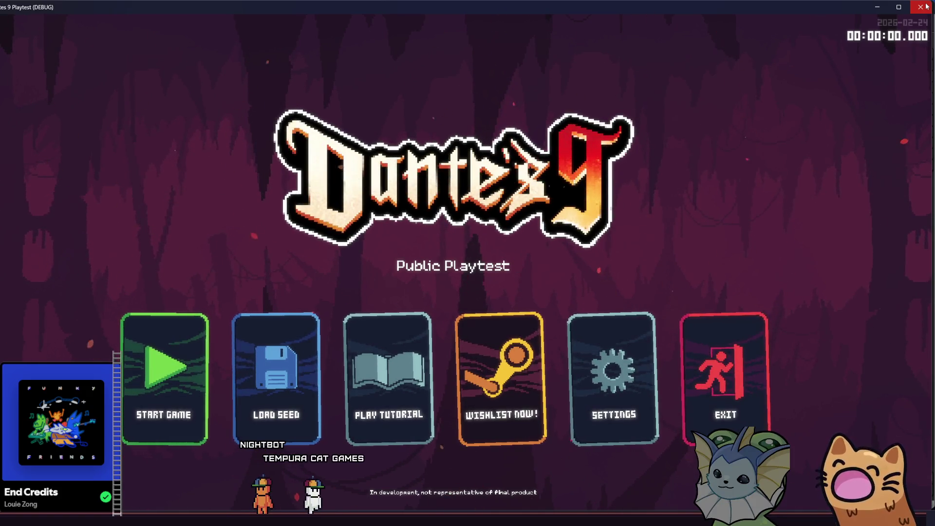
# Close the running playtest and open start_menu.tscn through Quick Open by searching 'start'.
pyautogui.click(926, 7)
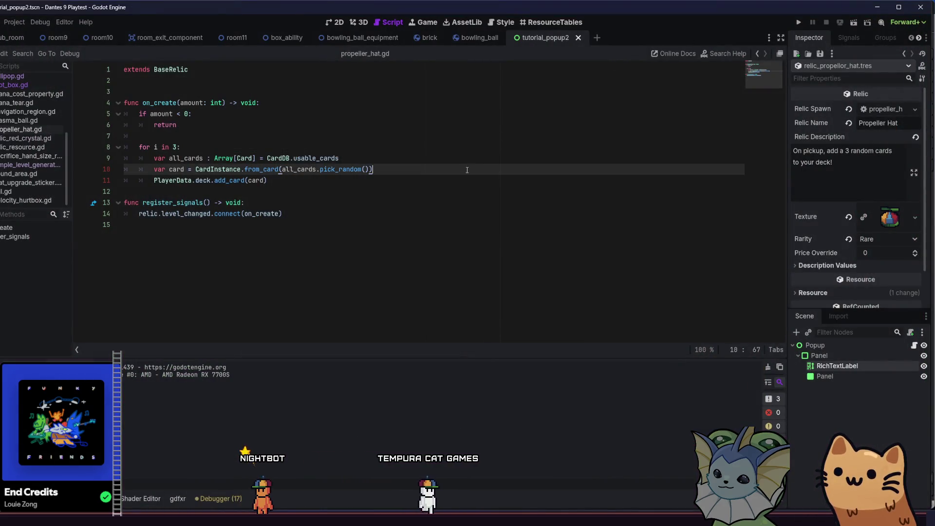
pyautogui.click(340, 25)
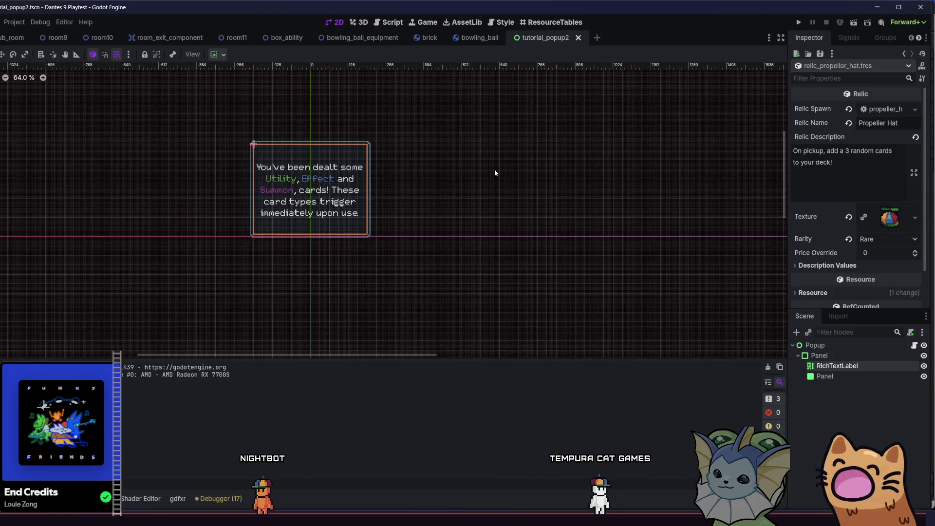
pyautogui.hotkey('shift', 'alt', 'o')
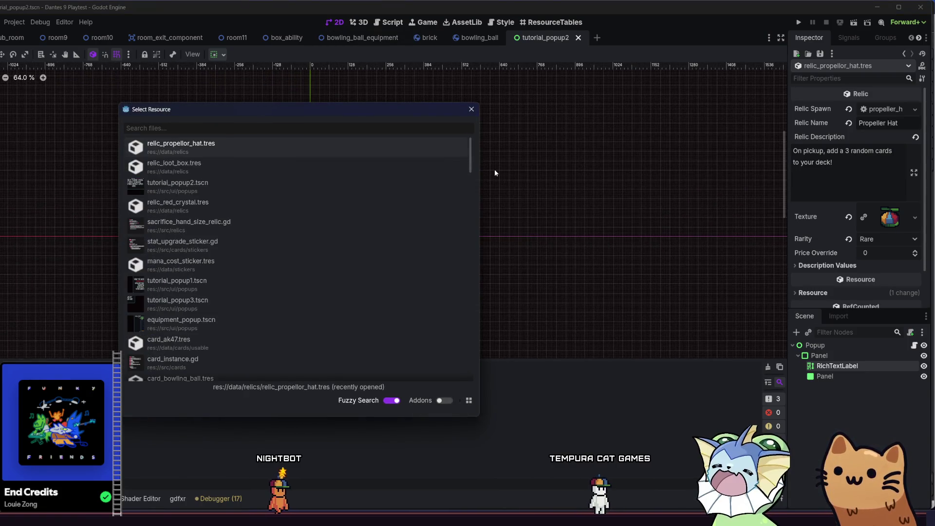
pyautogui.write('mal')
pyautogui.press('BackSpace')
pyautogui.press('BackSpace')
pyautogui.press('BackSpace')
pyautogui.write('start')
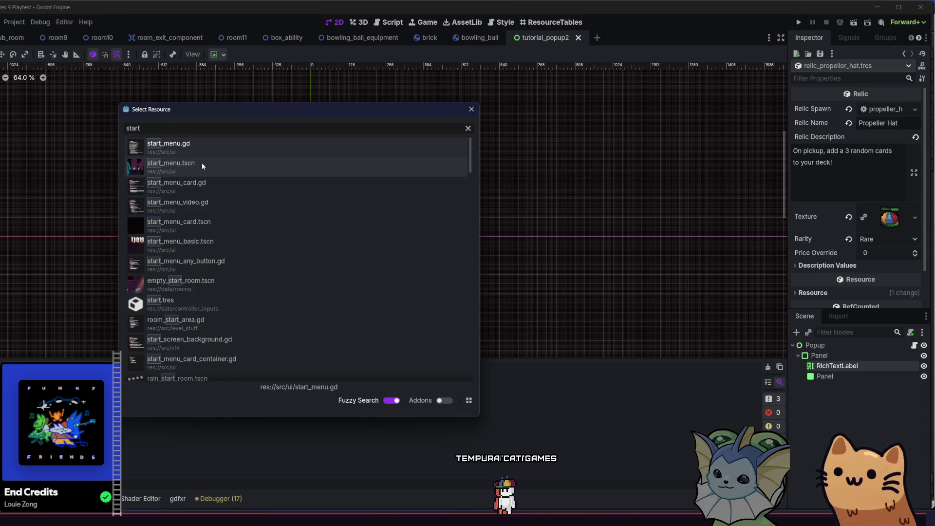
pyautogui.doubleClick(202, 163)
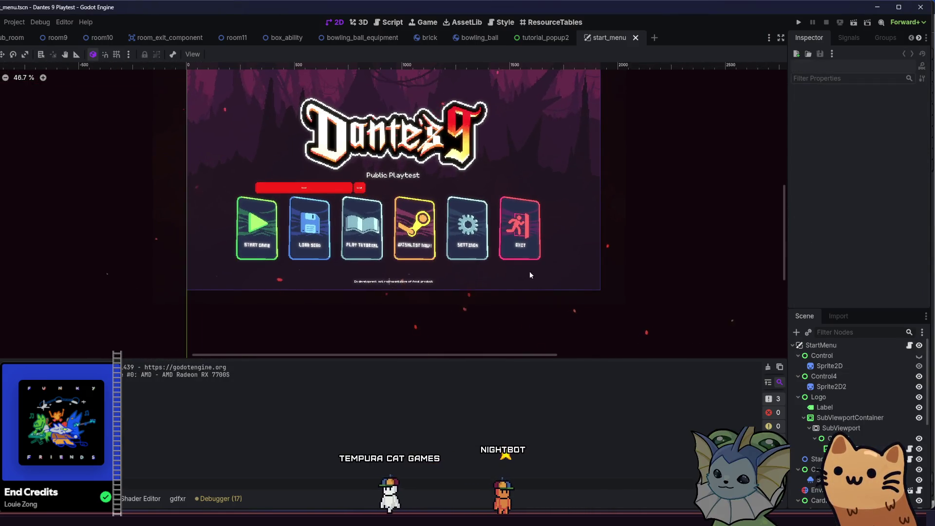
# Inspect the StartGame, UILayer, HBoxContainer, seed LineEdit and StartSeed nodes in the Scene dock.
pyautogui.scroll(5, 553, 271)
pyautogui.scroll(-5, 856, 406)
pyautogui.click(837, 405)
pyautogui.click(827, 385)
pyautogui.click(850, 426)
pyautogui.click(852, 436)
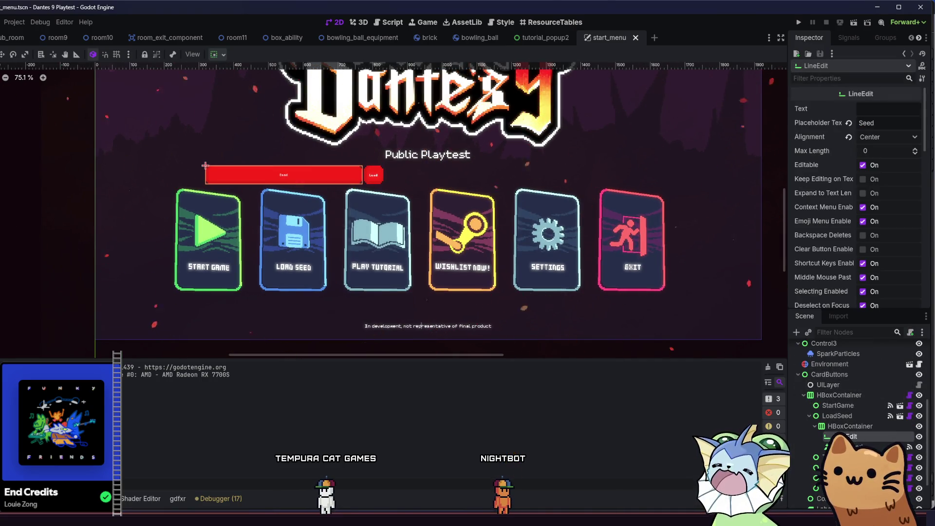
pyautogui.click(850, 446)
# Review the Tutorial, Wishlist, Options and Exit cards, checking the Exit card's signals.
pyautogui.scroll(-2, 849, 437)
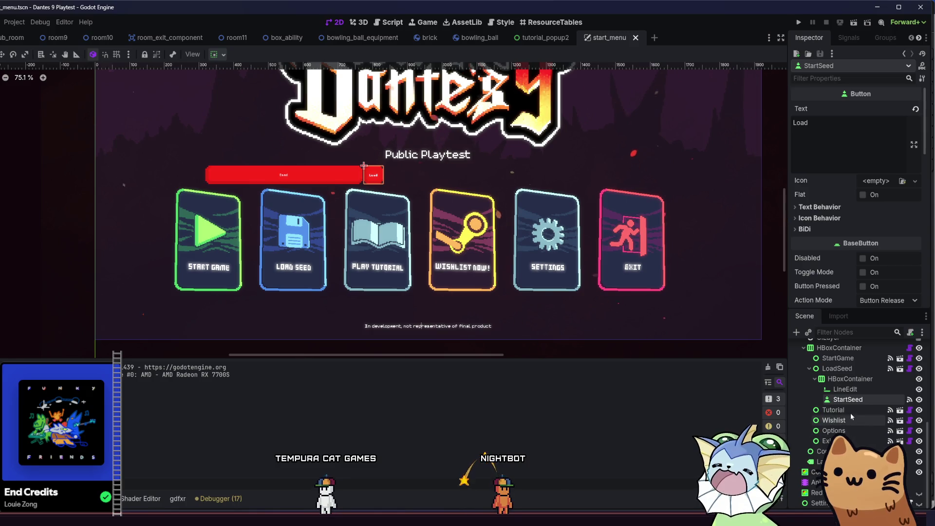
pyautogui.click(850, 411)
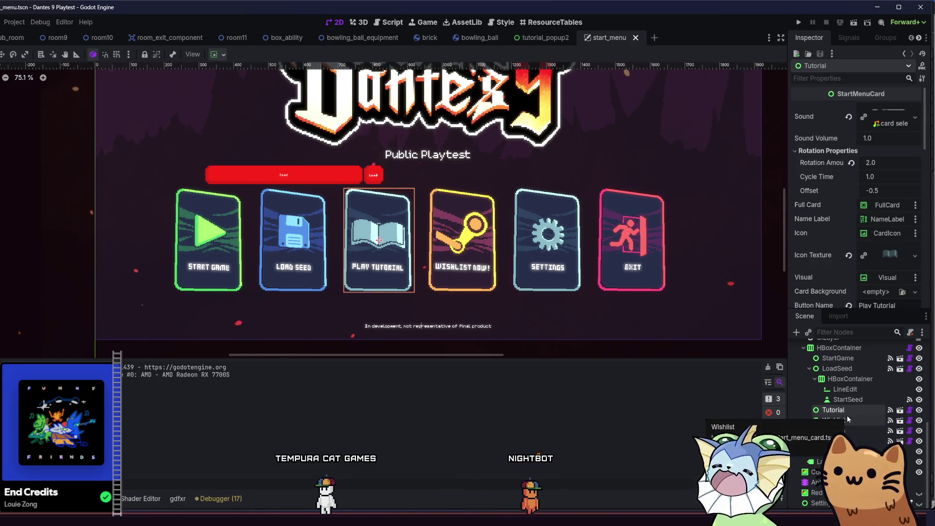
pyautogui.click(847, 421)
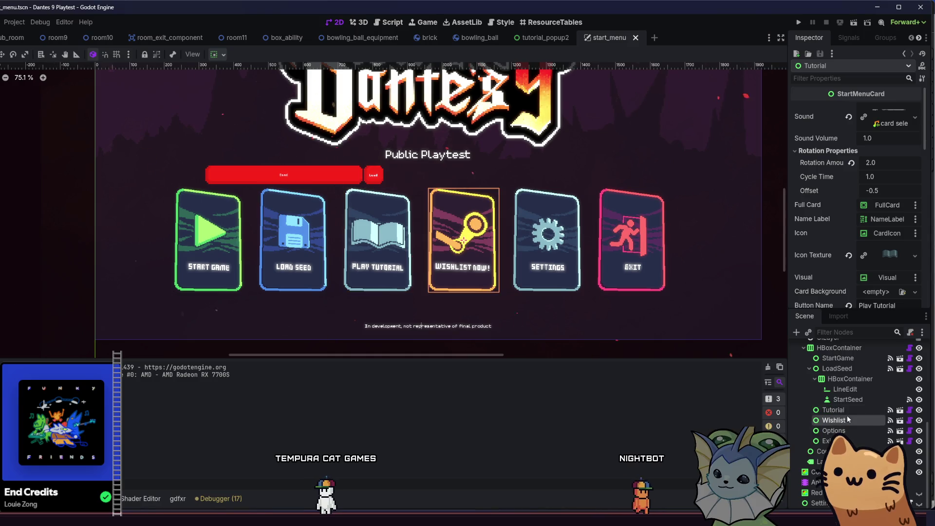
pyautogui.click(848, 431)
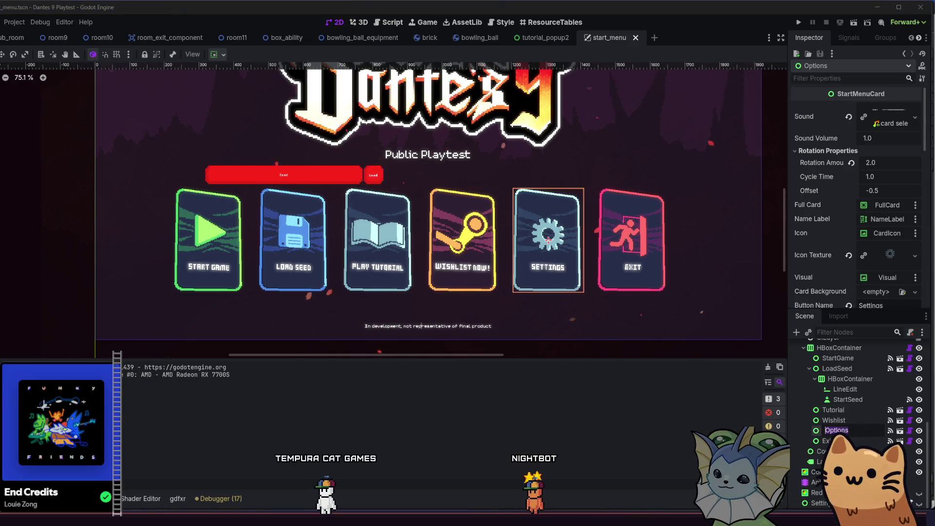
pyautogui.click(847, 441)
pyautogui.click(847, 38)
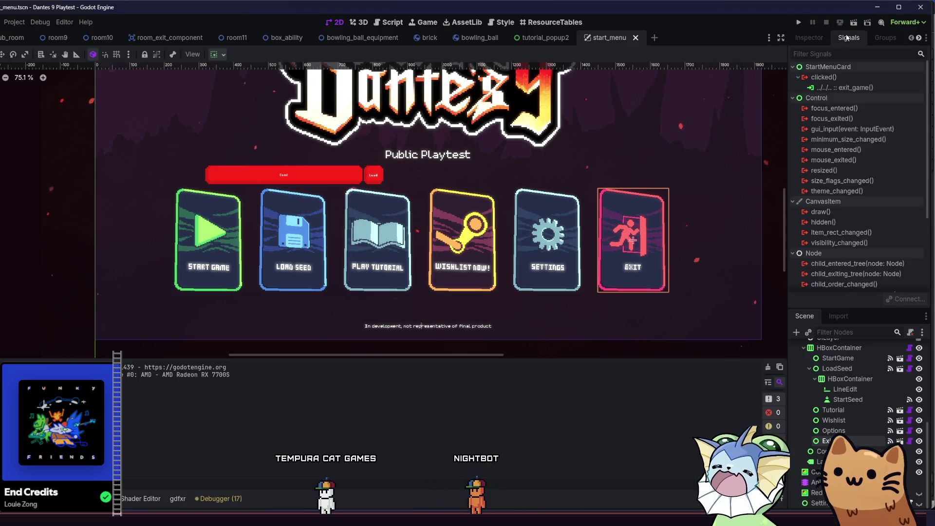
pyautogui.click(811, 38)
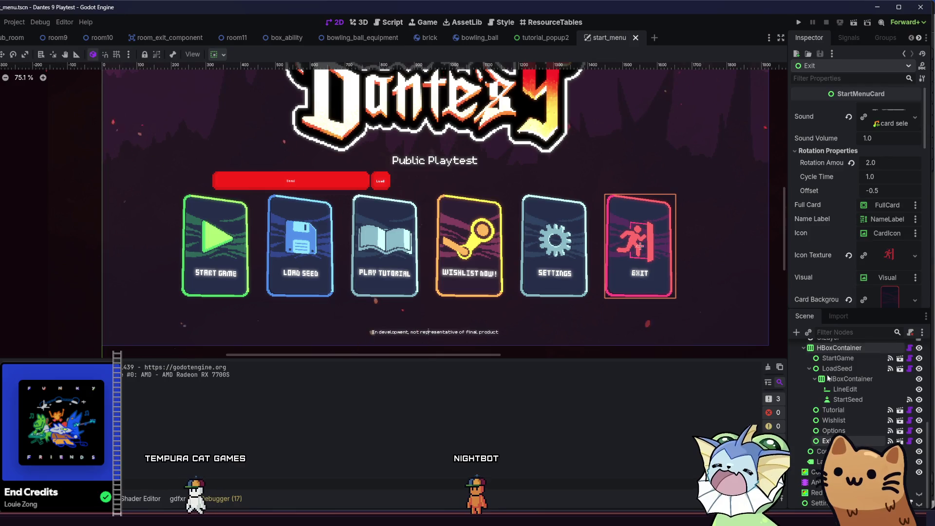
# Recheck the StartGame, HBoxContainer, CardButtons, Exit and Control nodes, then run the game.
pyautogui.click(833, 410)
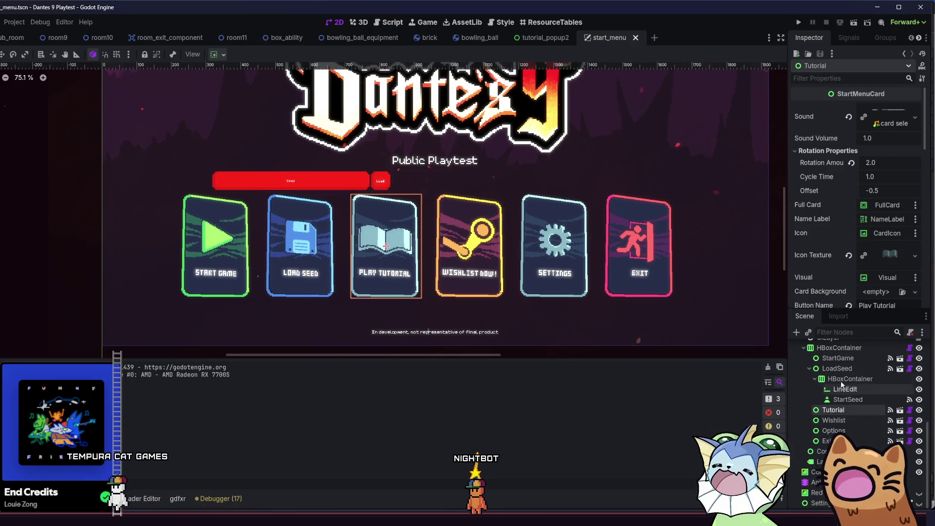
pyautogui.click(839, 359)
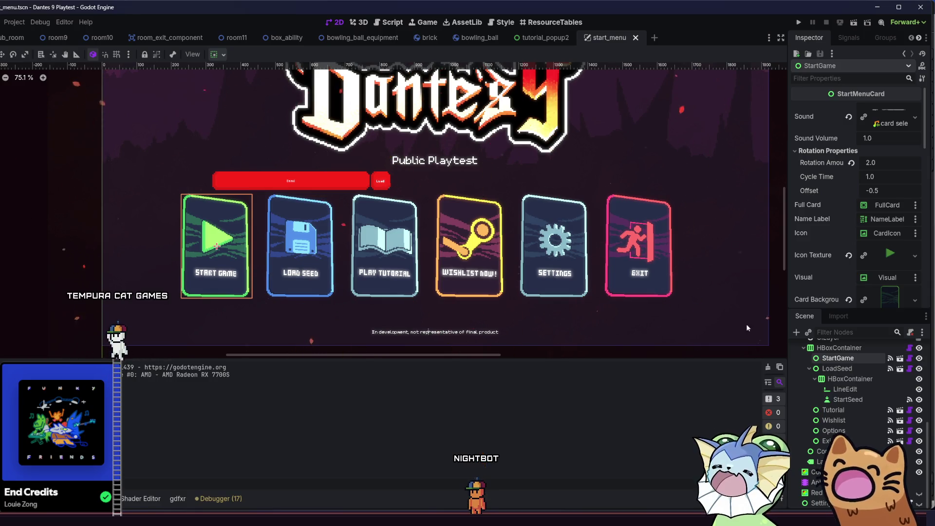
pyautogui.scroll(1, 837, 370)
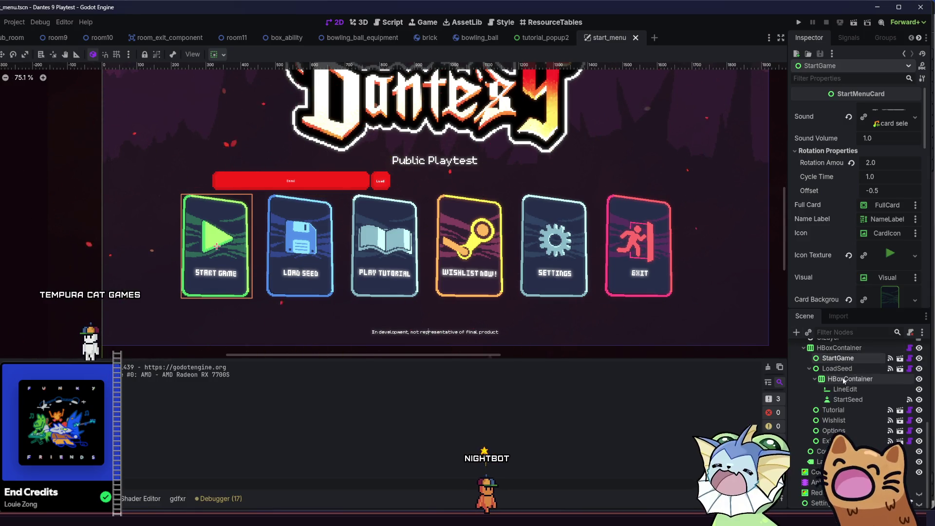
pyautogui.click(846, 369)
pyautogui.click(851, 351)
pyautogui.scroll(2, 852, 349)
pyautogui.scroll(1, 840, 413)
pyautogui.scroll(-3, 840, 412)
pyautogui.click(827, 462)
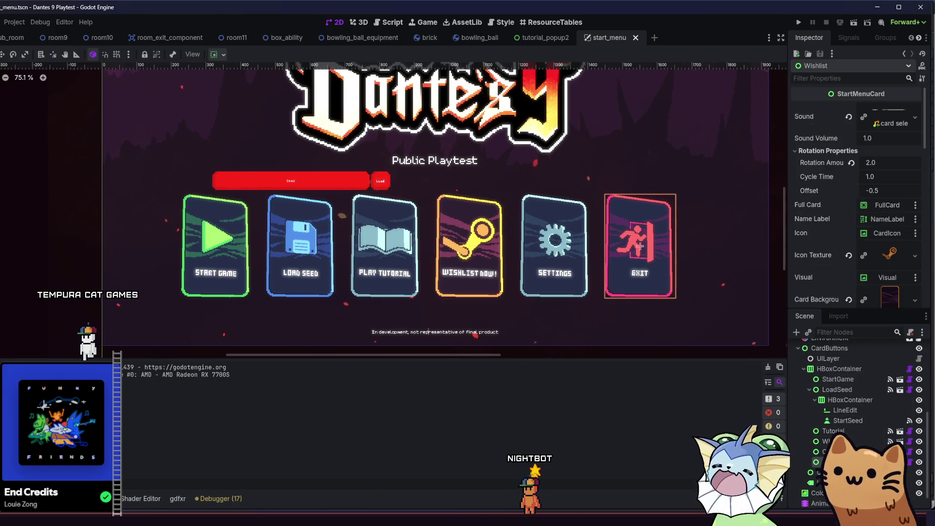
pyautogui.click(823, 471)
pyautogui.scroll(-1, 847, 438)
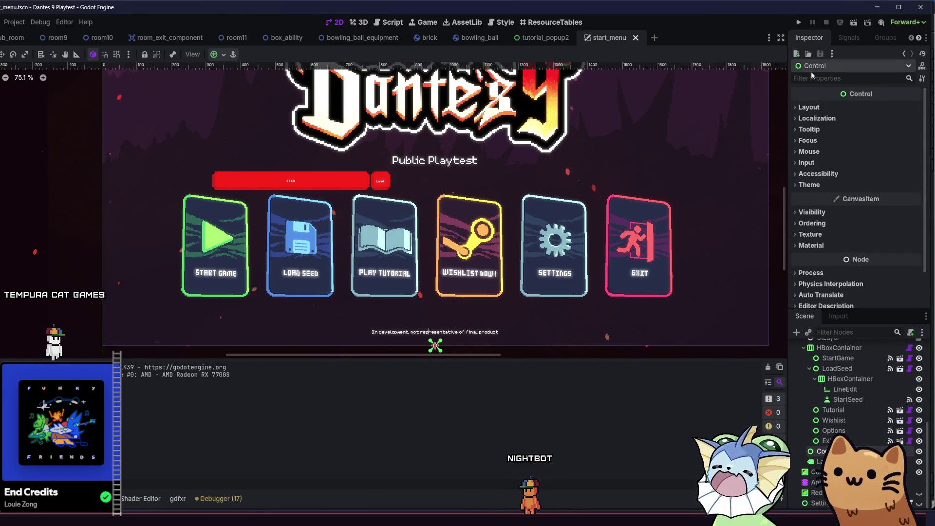
pyautogui.click(799, 24)
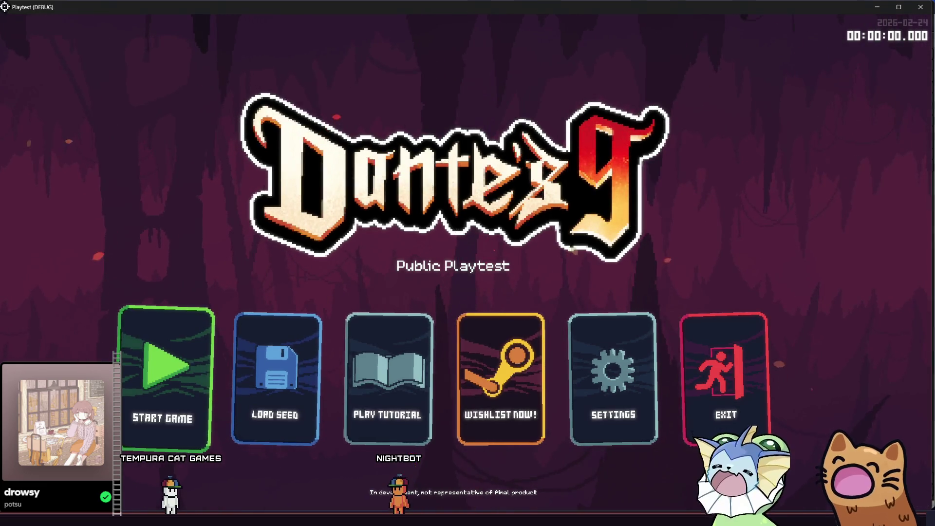
# Move and resize the playtest window to see the whole start menu, then close it.
pyautogui.moveTo(0, 9); pyautogui.dragTo(0, 104)
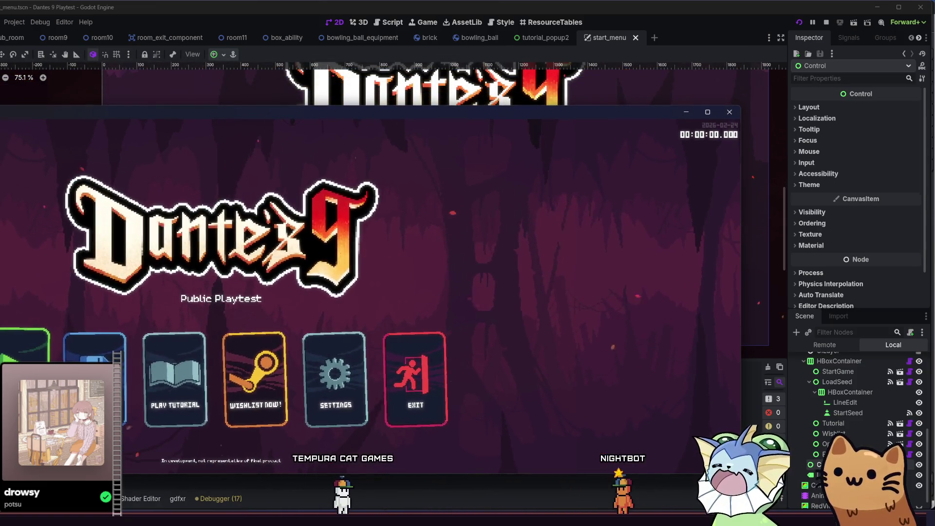
pyautogui.moveTo(341, 110); pyautogui.dragTo(480, 105)
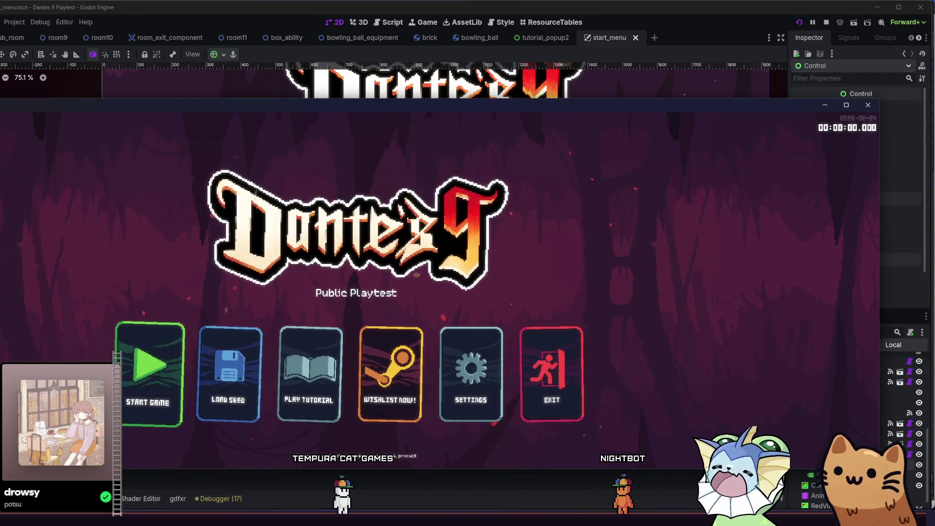
pyautogui.moveTo(0, 104); pyautogui.dragTo(0, 101)
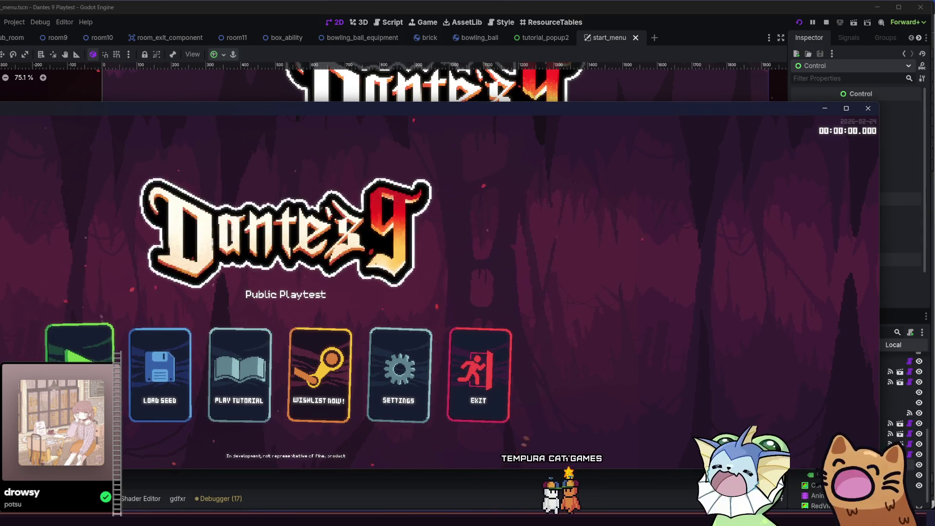
pyautogui.moveTo(0, 101); pyautogui.dragTo(0, 110)
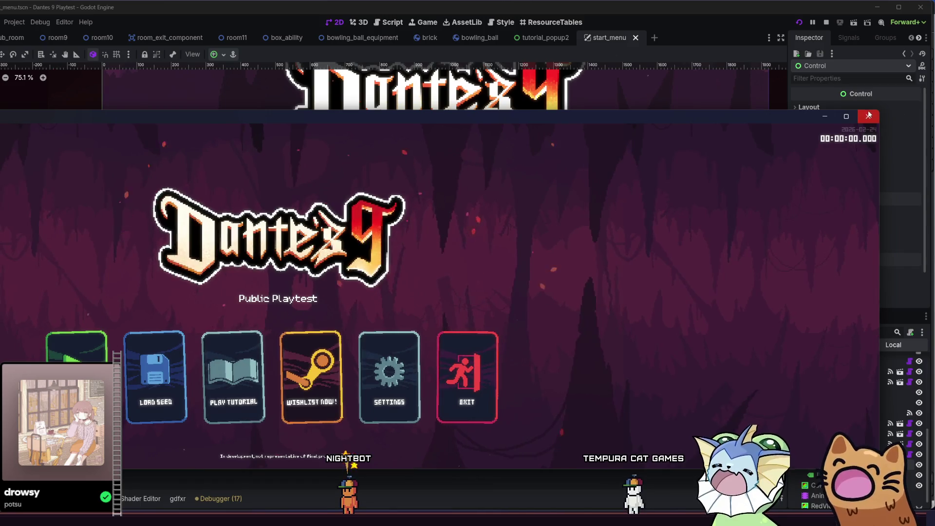
pyautogui.moveTo(881, 110); pyautogui.dragTo(906, 111)
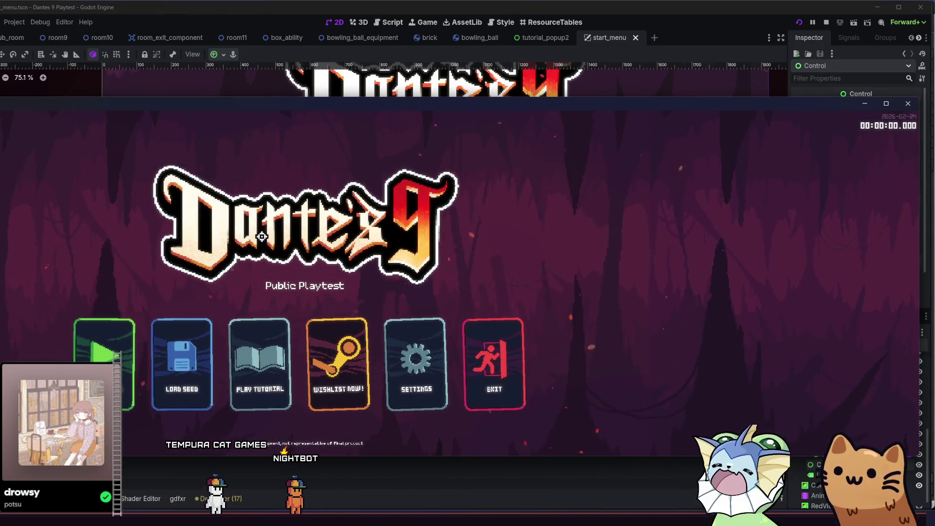
pyautogui.click(907, 104)
# Select the Logo node and toggle its visibility off and back on.
pyautogui.scroll(5, 838, 388)
pyautogui.click(847, 397)
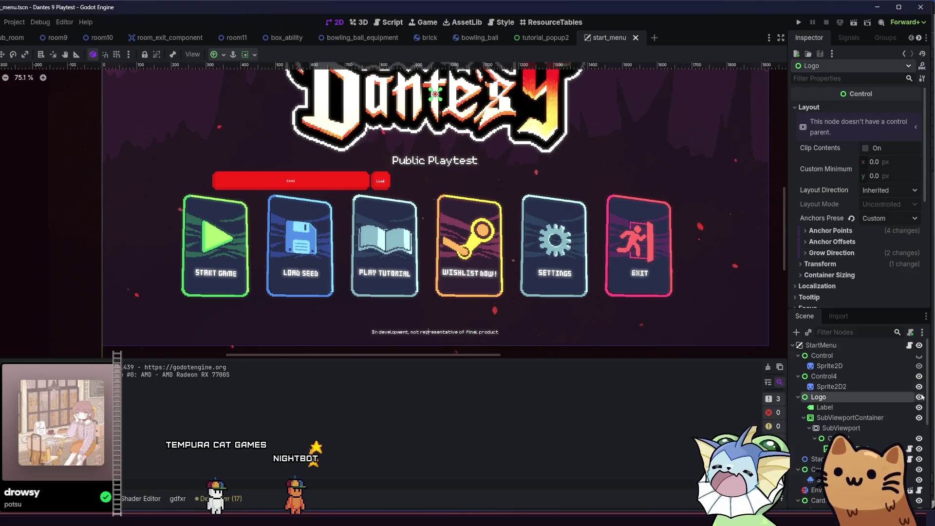
pyautogui.click(919, 397)
pyautogui.click(919, 397)
# Compare the Logo, Public Playtest Label and SubViewportContainer nodes, then pick Logo as the new node's parent.
pyautogui.click(834, 418)
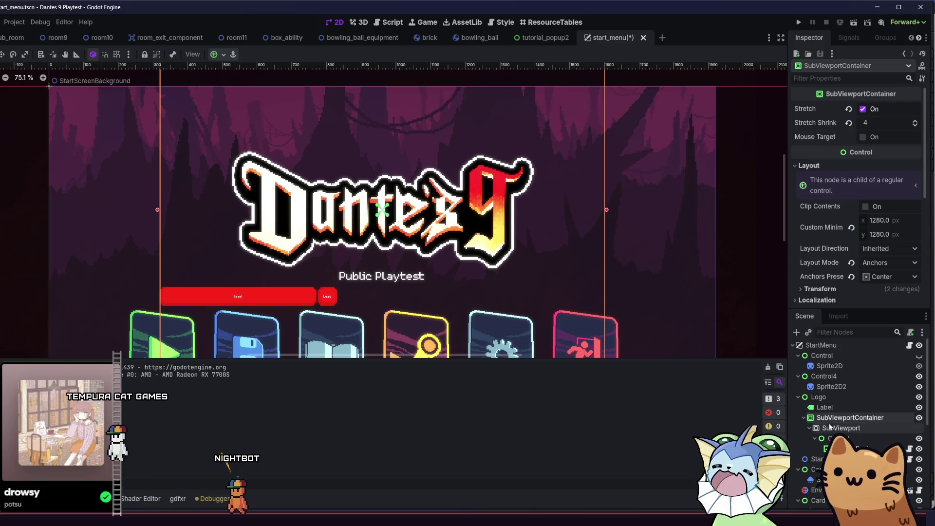
pyautogui.click(821, 397)
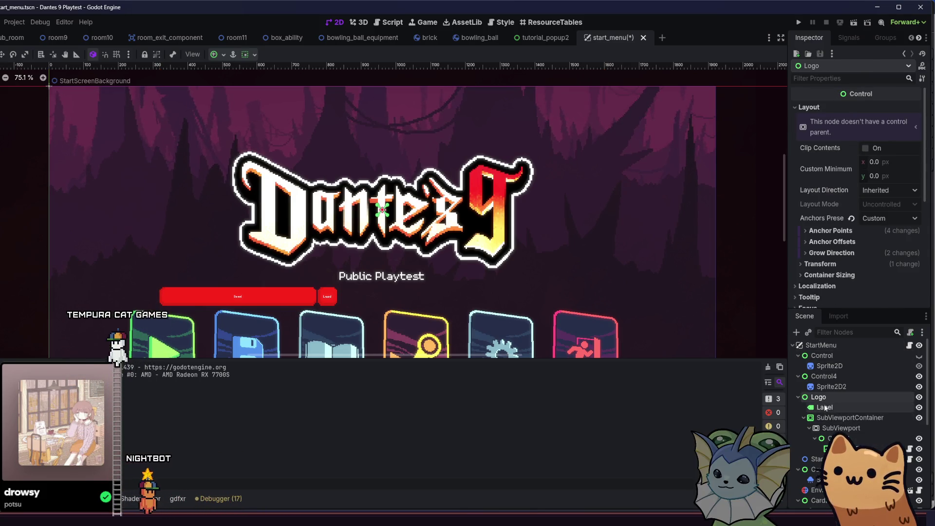
pyautogui.click(824, 407)
pyautogui.click(833, 417)
pyautogui.click(831, 408)
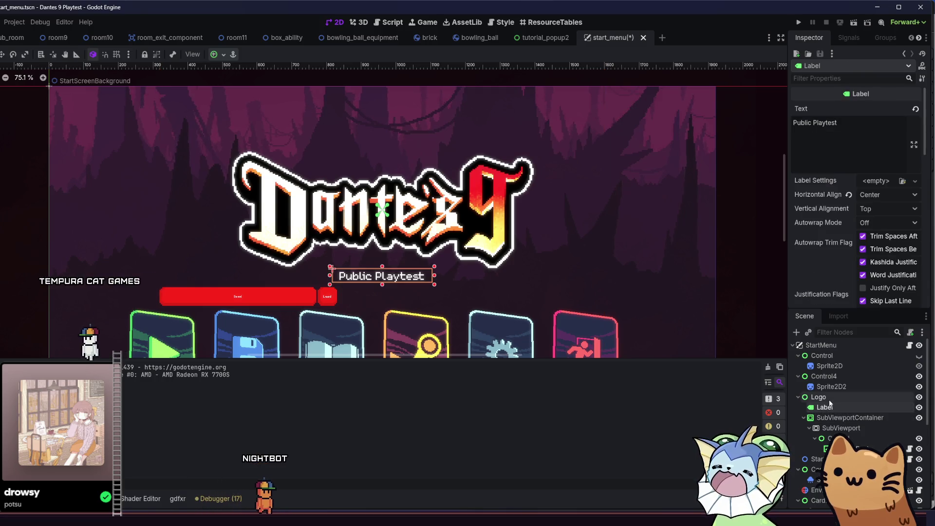
pyautogui.click(829, 401)
pyautogui.click(833, 417)
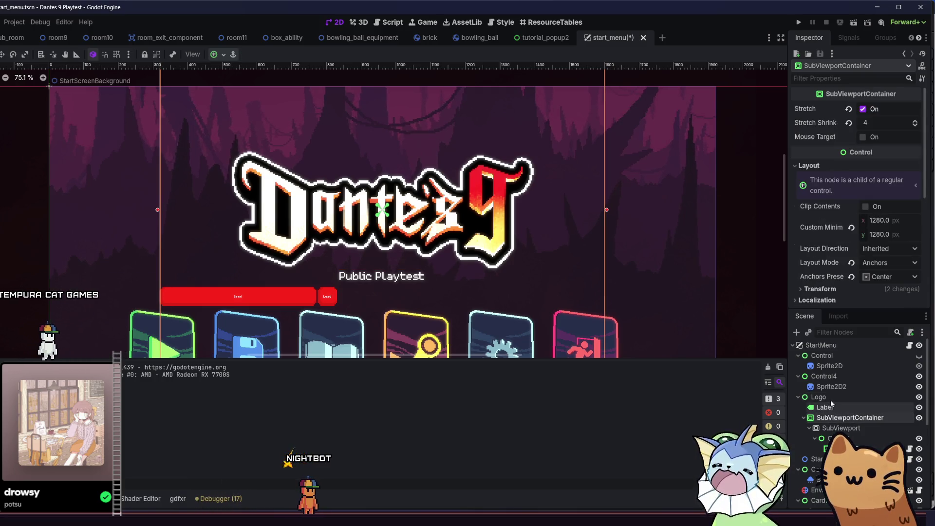
pyautogui.click(828, 398)
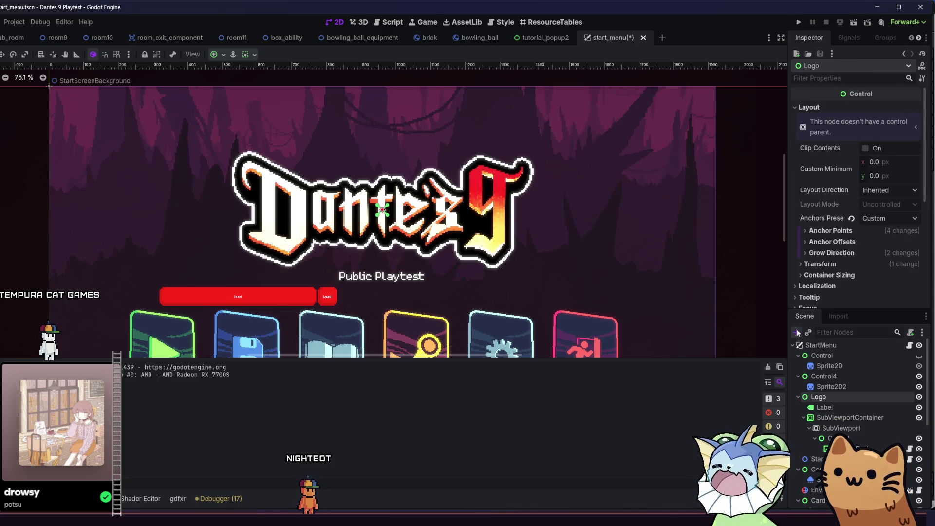
pyautogui.click(797, 332)
# Add a VBoxContainer node found by searching 'vb' and anchor it to Center Top.
pyautogui.write('hob')
pyautogui.press('BackSpace')
pyautogui.press('BackSpace')
pyautogui.write('b')
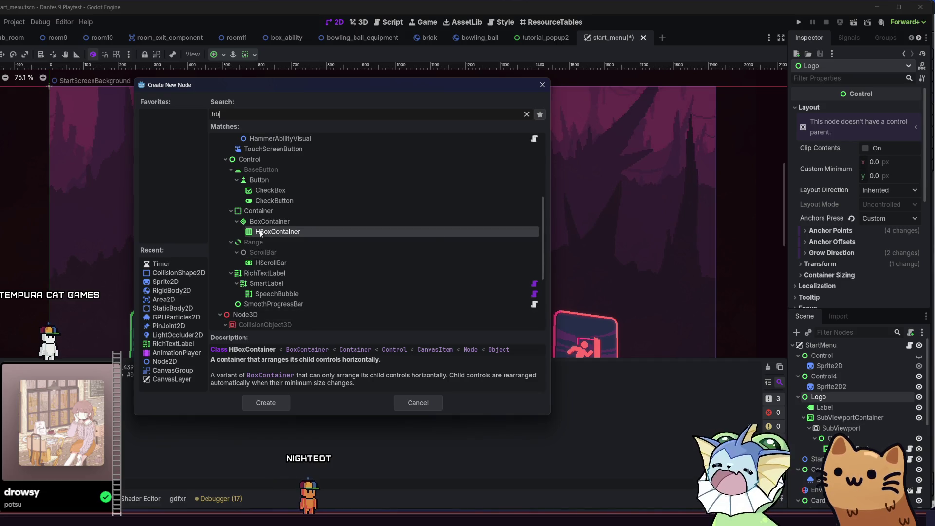
pyautogui.press('BackSpace')
pyautogui.press('BackSpace')
pyautogui.write('vb')
pyautogui.doubleClick(261, 232)
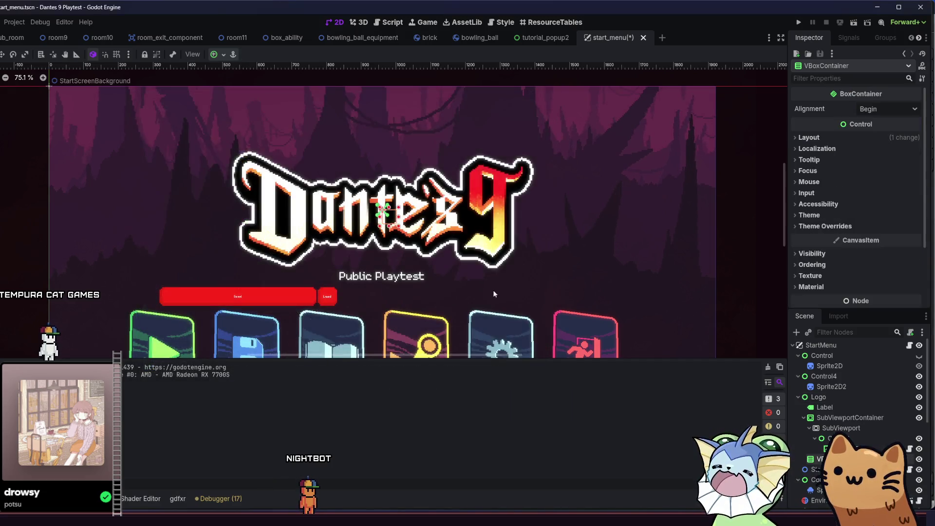
pyautogui.scroll(-3, 498, 269)
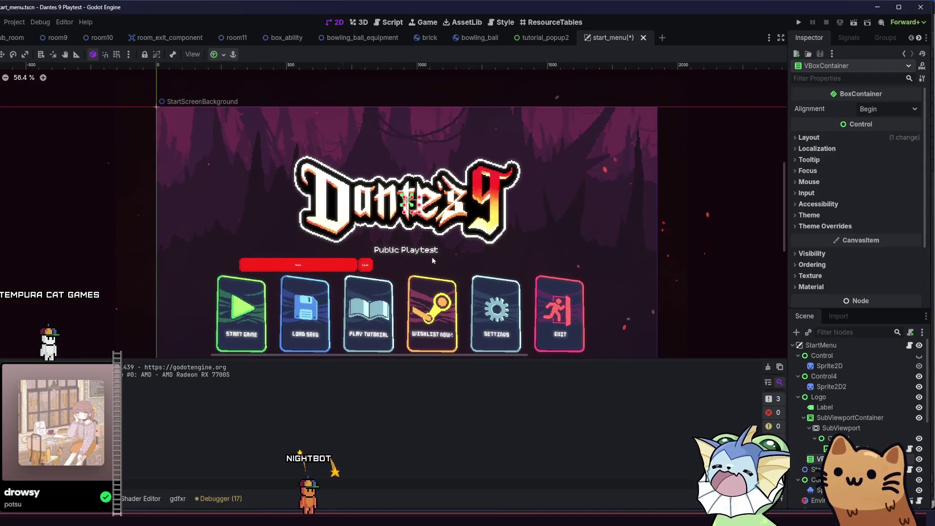
pyautogui.click(215, 54)
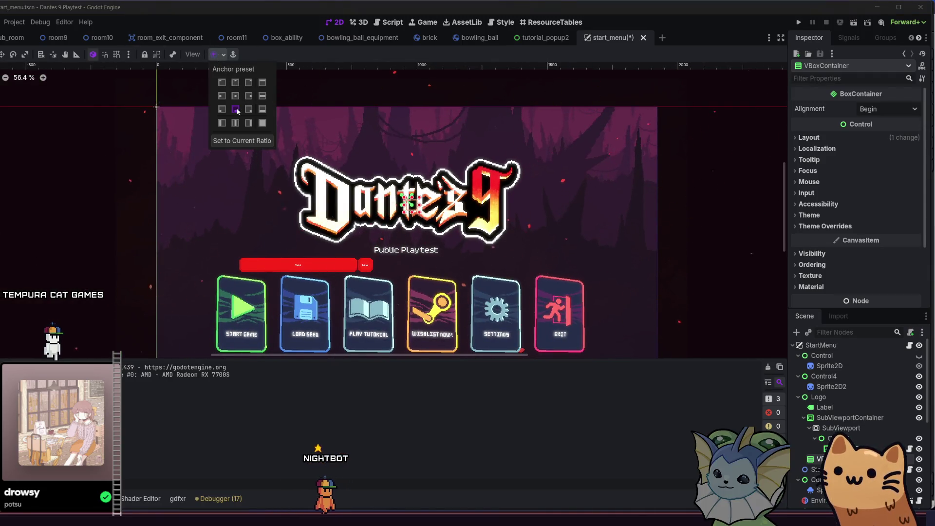
pyautogui.click(235, 82)
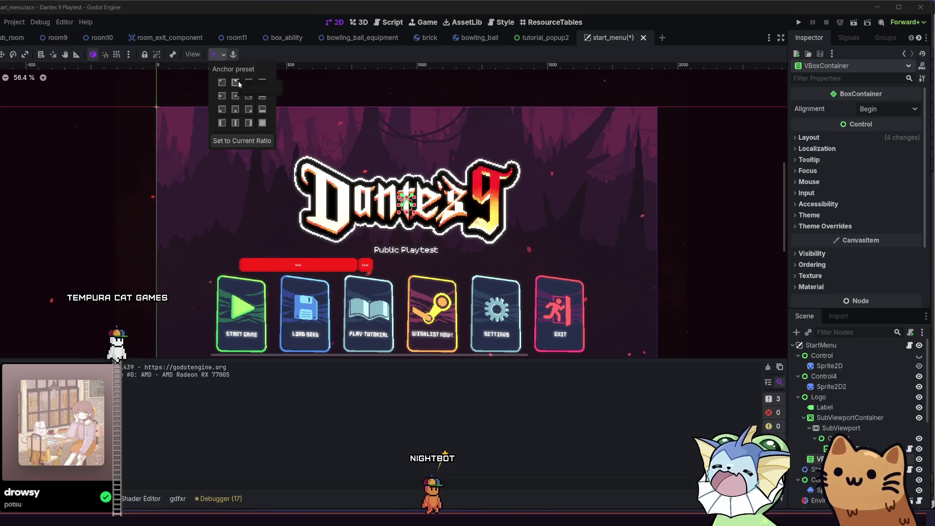
# Pan to the logo and playtest text and inspect CardButtons, its container and the Start Game card.
pyautogui.scroll(5, 402, 191)
pyautogui.moveTo(403, 191); pyautogui.dragTo(386, 166)
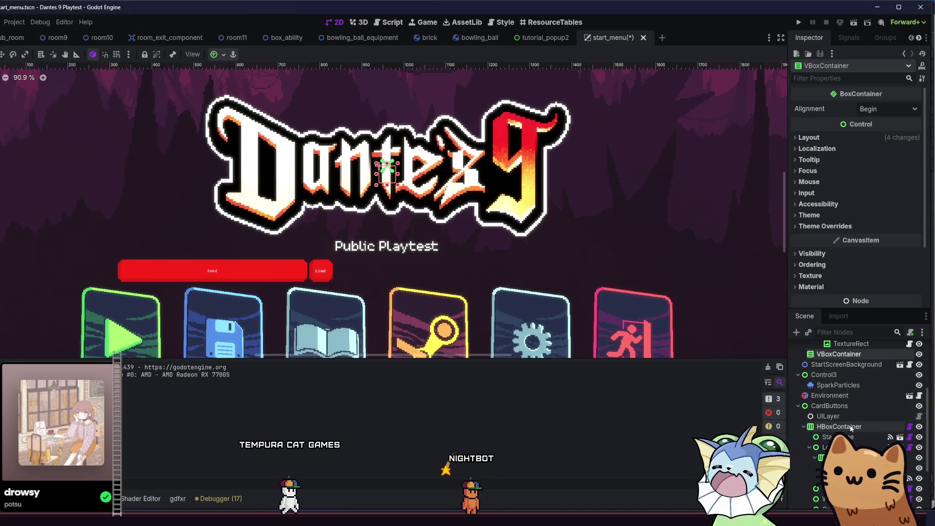
pyautogui.click(845, 408)
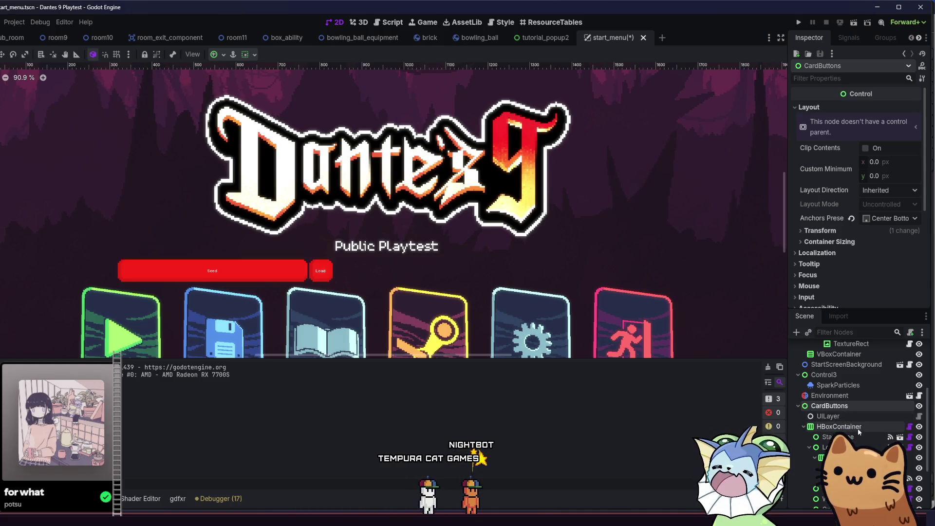
pyautogui.click(847, 426)
pyautogui.click(849, 437)
pyautogui.scroll(3, 854, 432)
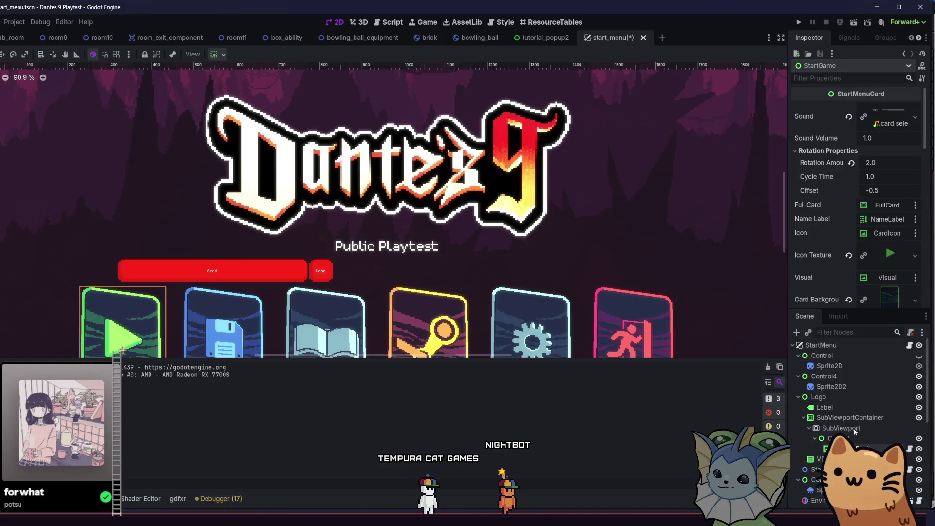
pyautogui.scroll(1, 857, 399)
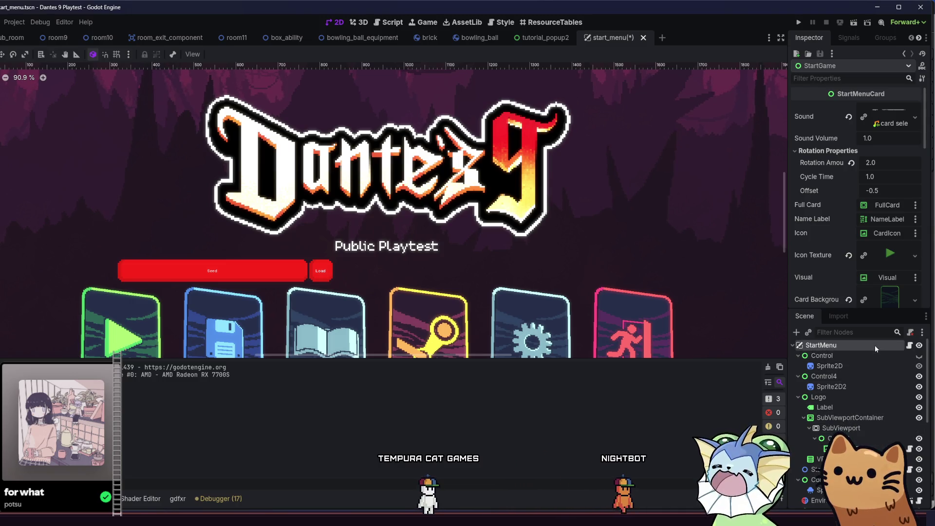
# Open start_menu.gd from the StartMenu root node and scroll through its functions.
pyautogui.click(874, 345)
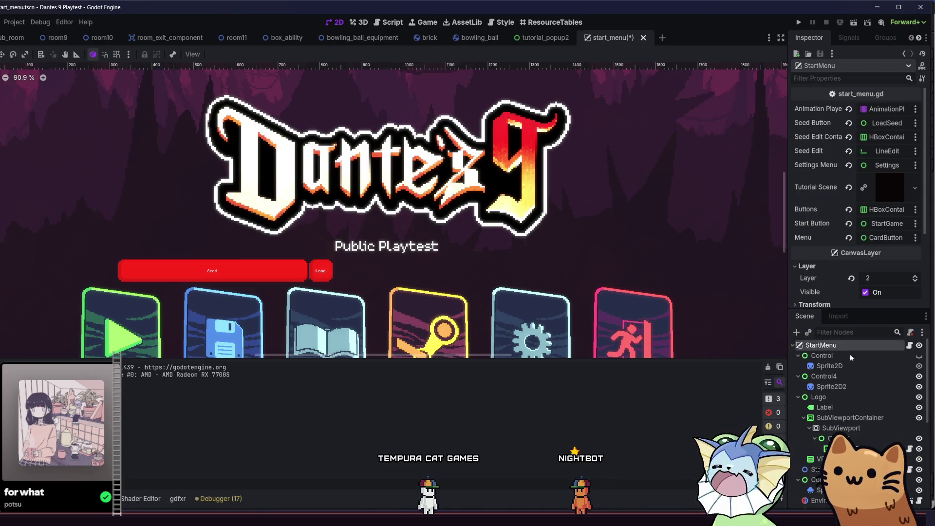
pyautogui.click(909, 346)
pyautogui.scroll(-3, 535, 246)
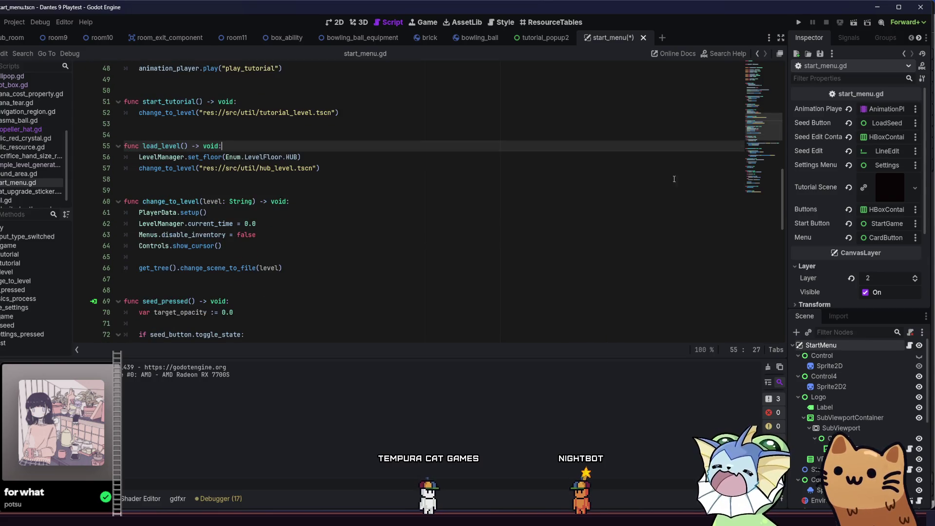
pyautogui.scroll(-13, 779, 186)
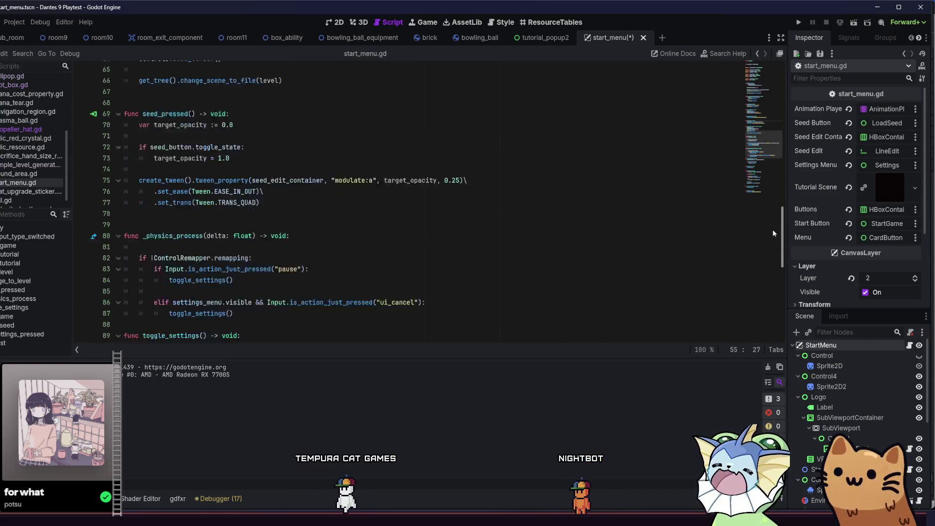
pyautogui.moveTo(770, 287)
pyautogui.mouseDown()
pyautogui.moveTo(768, 296)
pyautogui.moveTo(727, 132)
pyautogui.moveTo(729, 101)
pyautogui.mouseUp()
pyautogui.scroll(-2, 730, 102)
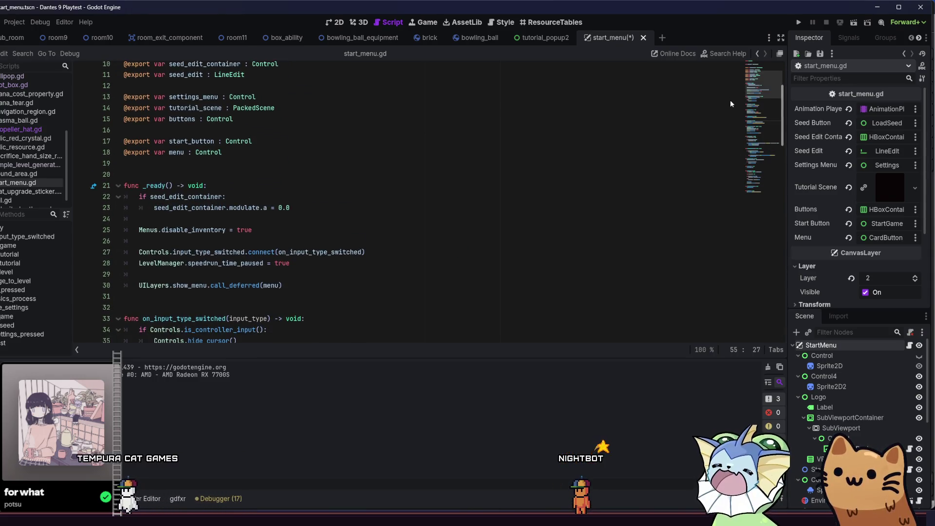
pyautogui.scroll(-2, 732, 117)
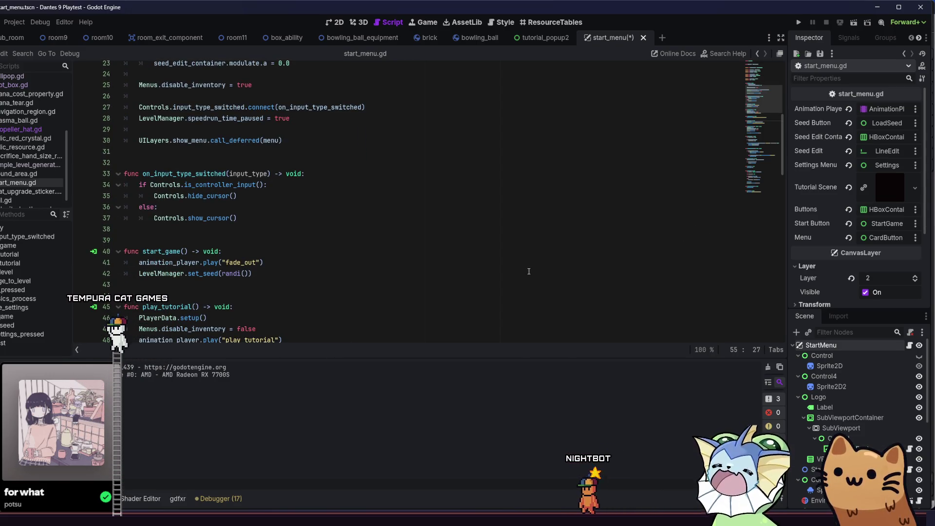
# Add a Button child to the VBoxContainer via a 'button' search and return to the 2D view.
pyautogui.click(575, 274)
pyautogui.click(841, 389)
pyautogui.press('Down')
pyautogui.press('Down')
pyautogui.press('Down')
pyautogui.hotkey('ctrl', 'a')
pyautogui.write('but')
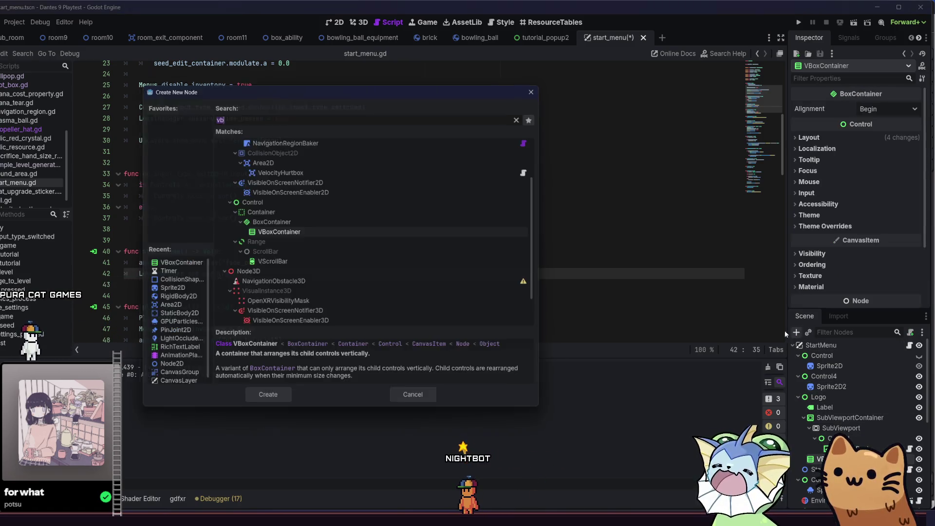
pyautogui.write('ton')
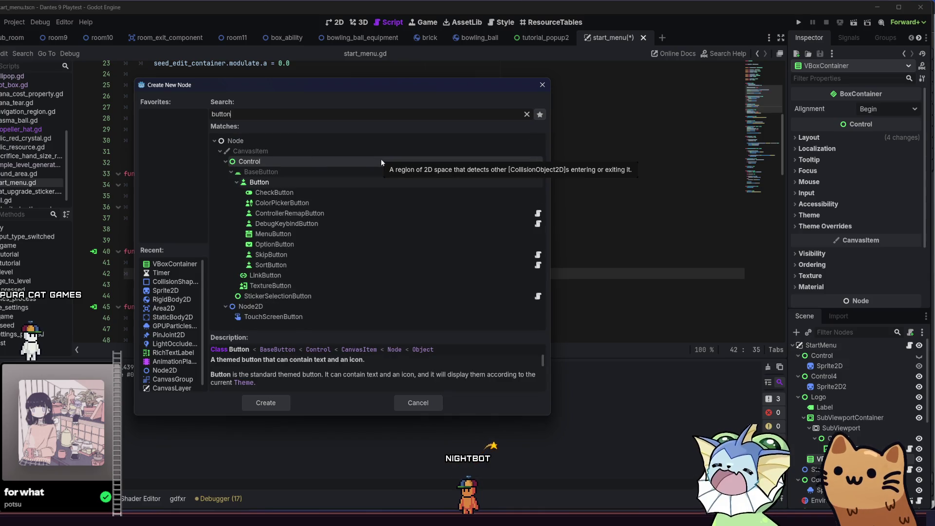
pyautogui.doubleClick(286, 178)
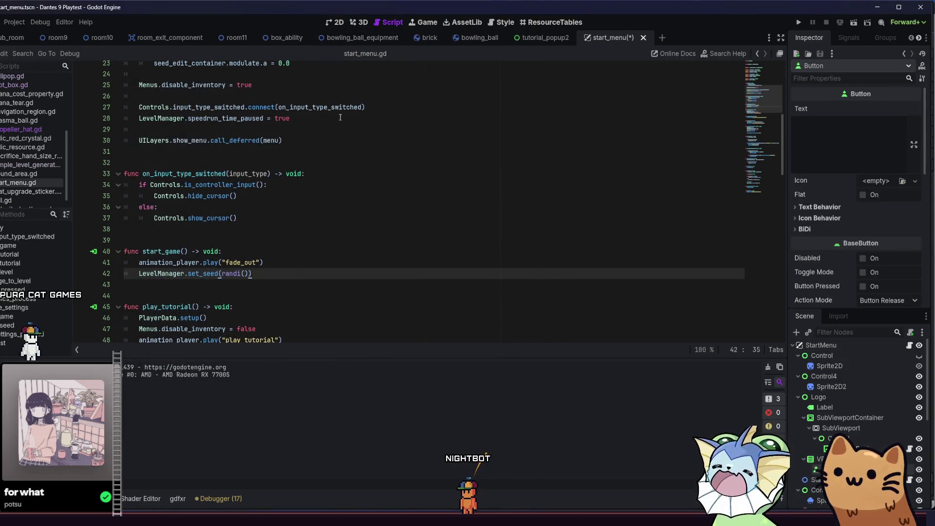
pyautogui.click(334, 22)
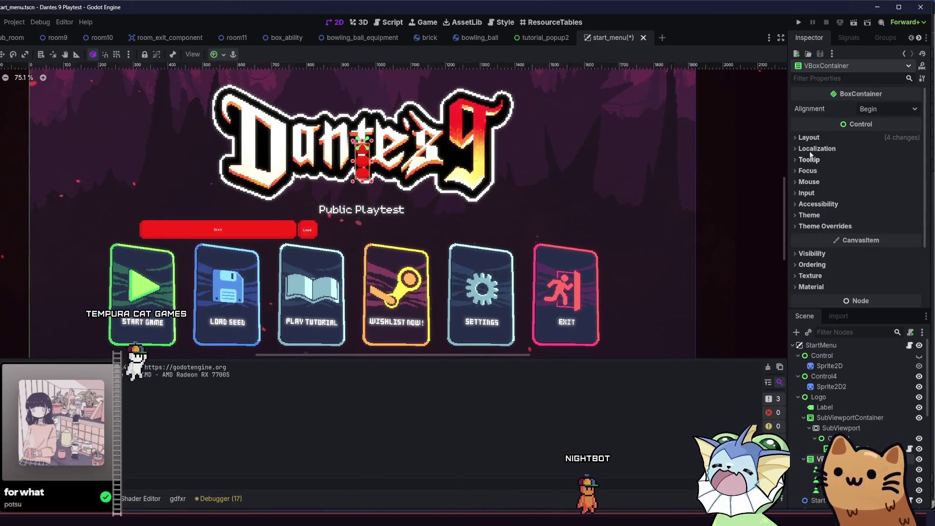
# Under Layout > Transform, set the VBoxContainer's x position to -20.
pyautogui.click(830, 136)
pyautogui.click(823, 260)
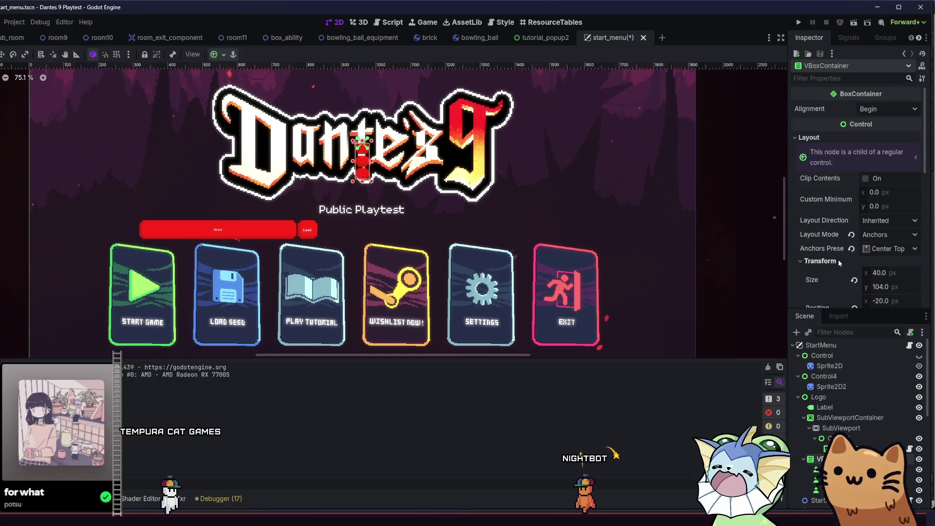
pyautogui.scroll(-2, 865, 246)
pyautogui.click(881, 247)
pyautogui.write('-20')
pyautogui.press('Return')
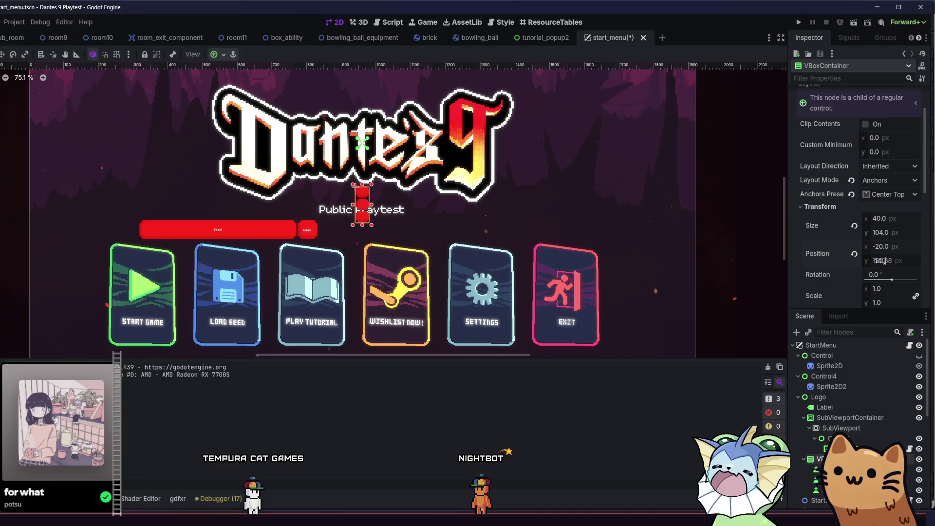
# Set the VBoxContainer's y position to 240 below Public Playtest and save the scene.
pyautogui.press('Return')
pyautogui.write('320')
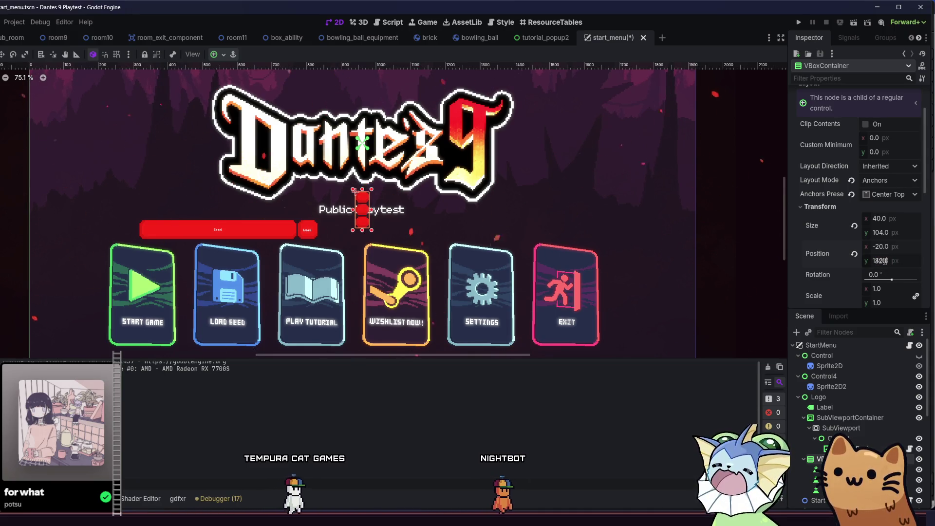
pyautogui.press('Return')
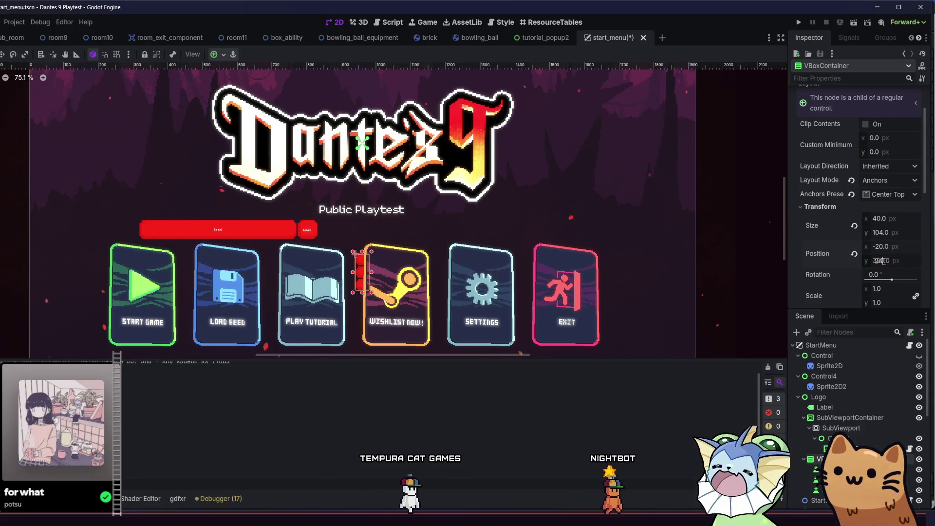
pyautogui.write('240')
pyautogui.press('Return')
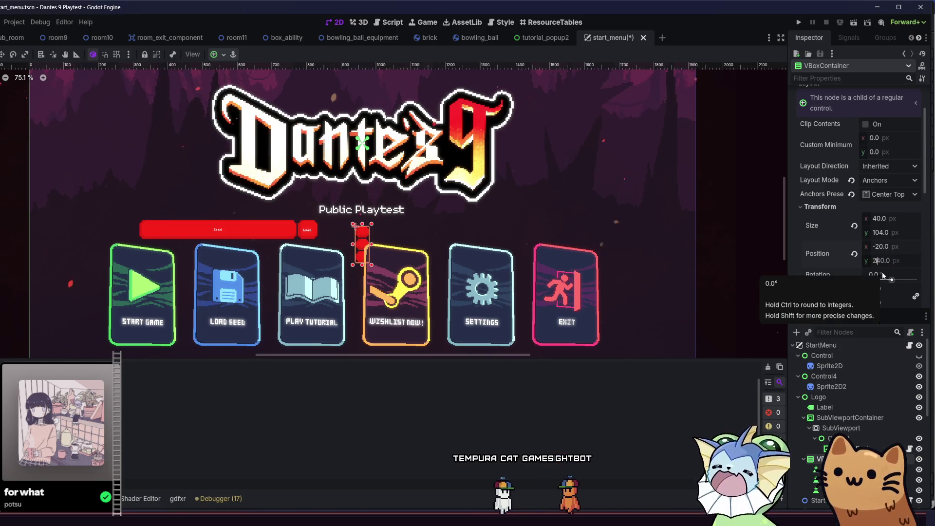
pyautogui.click(883, 275)
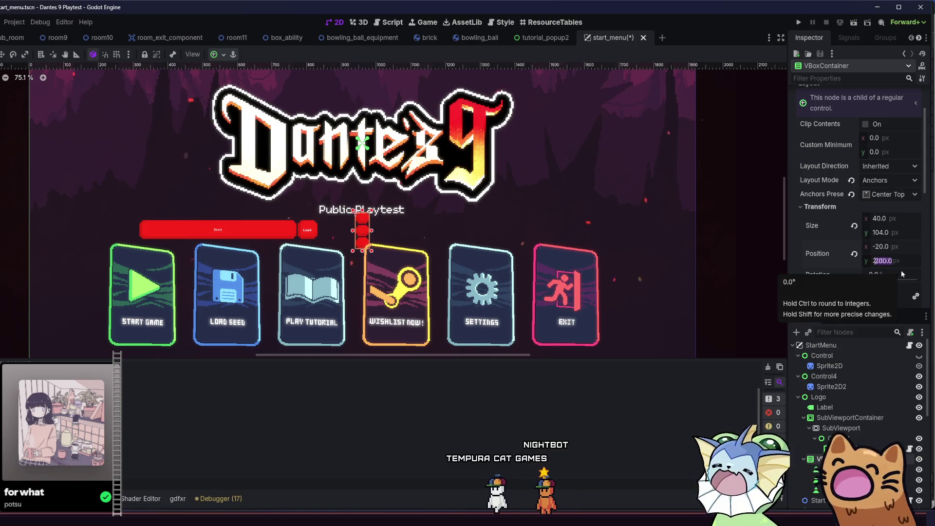
pyautogui.write('220')
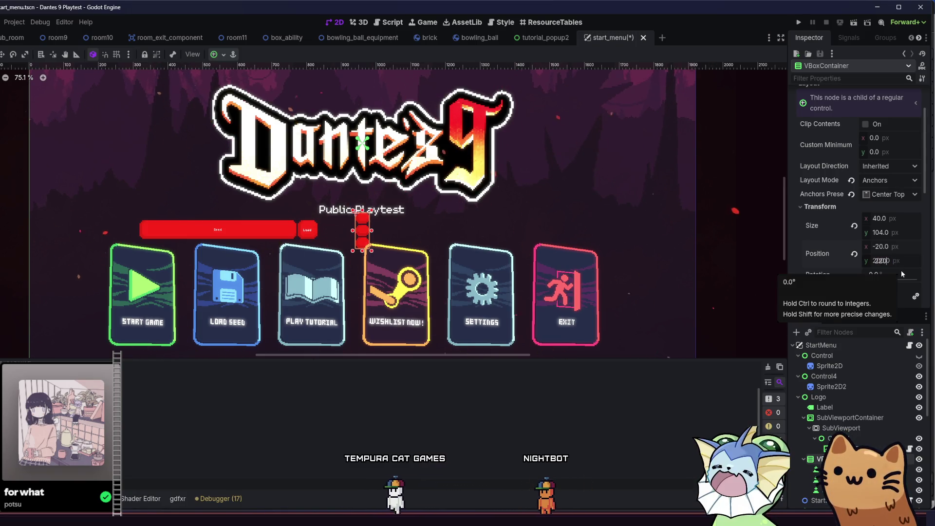
pyautogui.press('Return')
pyautogui.scroll(1, 531, 187)
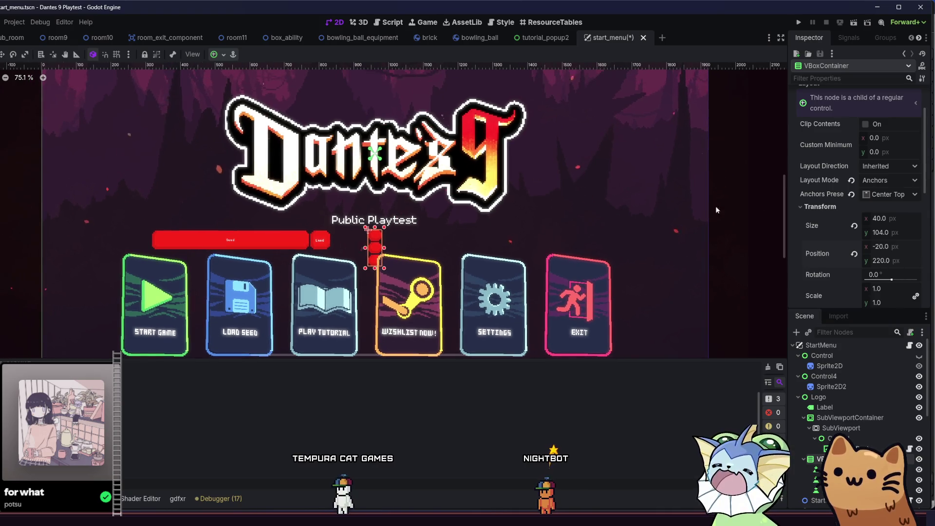
pyautogui.press('Return')
pyautogui.hotkey('ctrl', 's')
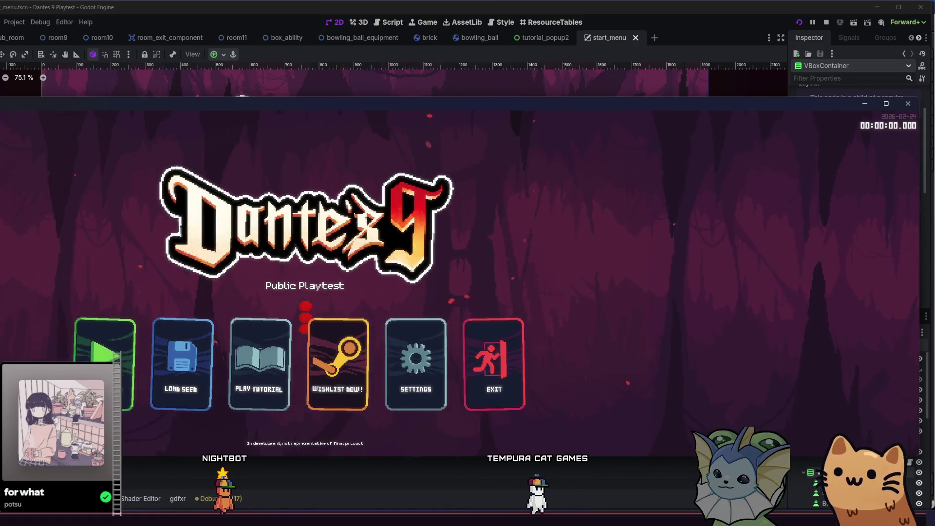
# Resize and shift the playtest window left, close it, then pick a button in the container.
pyautogui.moveTo(558, 87)
pyautogui.mouseDown()
pyautogui.moveTo(617, 88)
pyautogui.moveTo(635, 189)
pyautogui.moveTo(408, 93)
pyautogui.moveTo(779, 99)
pyautogui.moveTo(204, 104)
pyautogui.mouseUp()
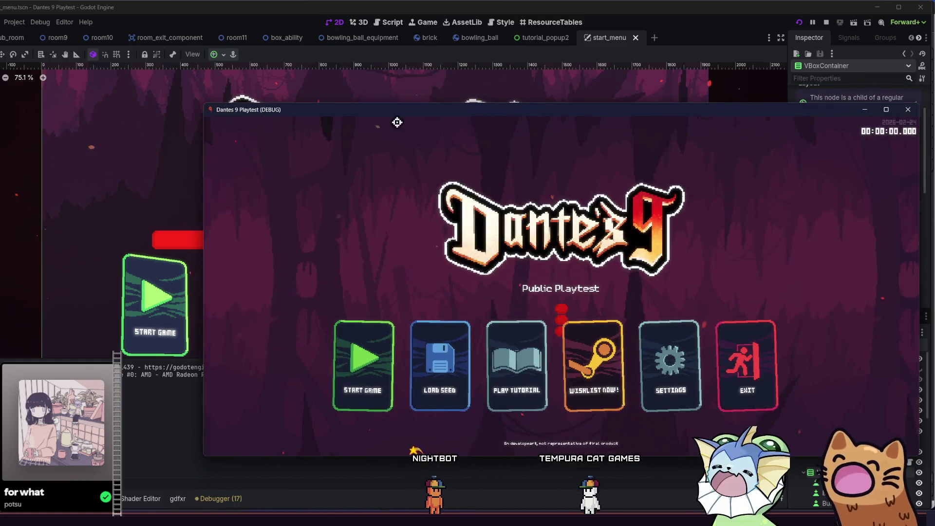
pyautogui.moveTo(409, 113)
pyautogui.mouseDown()
pyautogui.moveTo(250, 75)
pyautogui.moveTo(261, 103)
pyautogui.mouseUp()
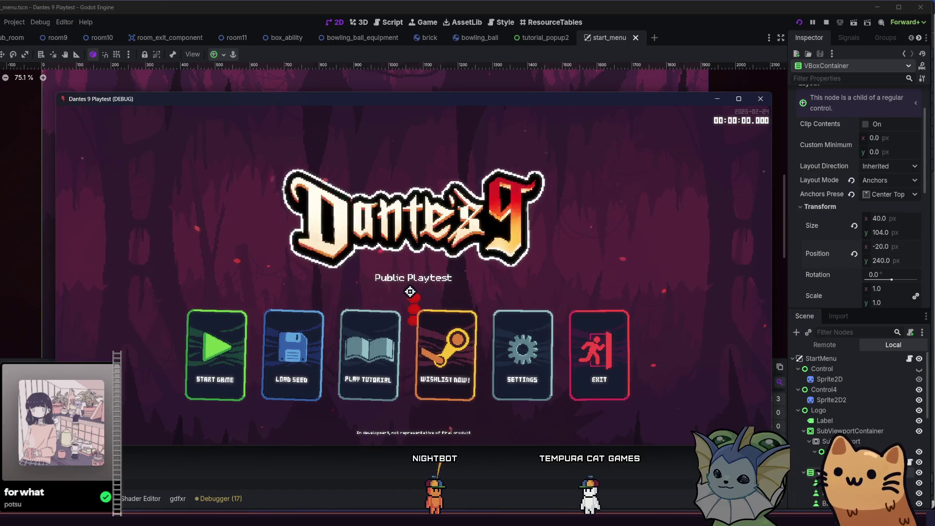
pyautogui.click(755, 104)
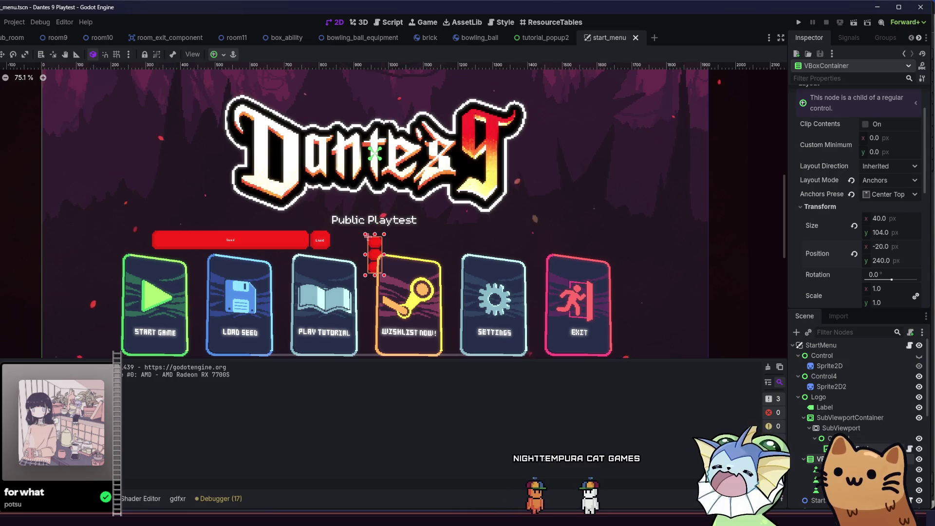
pyautogui.click(368, 251)
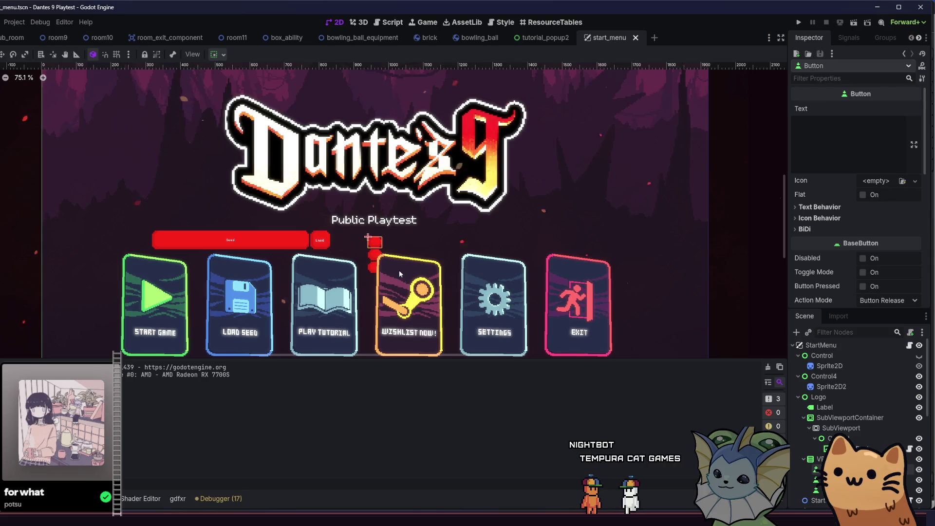
# Inspect Button, Button2 and Button3 in the VBoxContainer one after another.
pyautogui.scroll(-2, 399, 271)
pyautogui.scroll(-5, 857, 414)
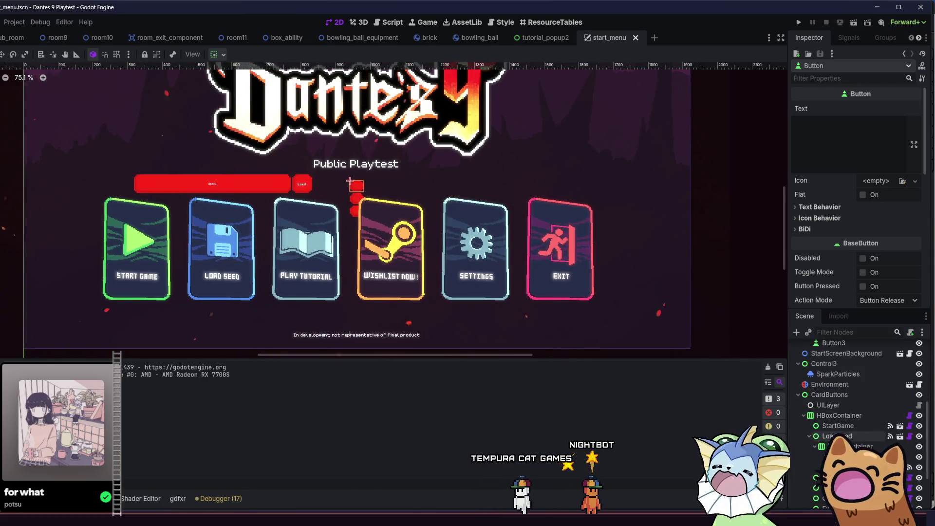
pyautogui.scroll(5, 857, 414)
pyautogui.click(833, 417)
pyautogui.click(837, 408)
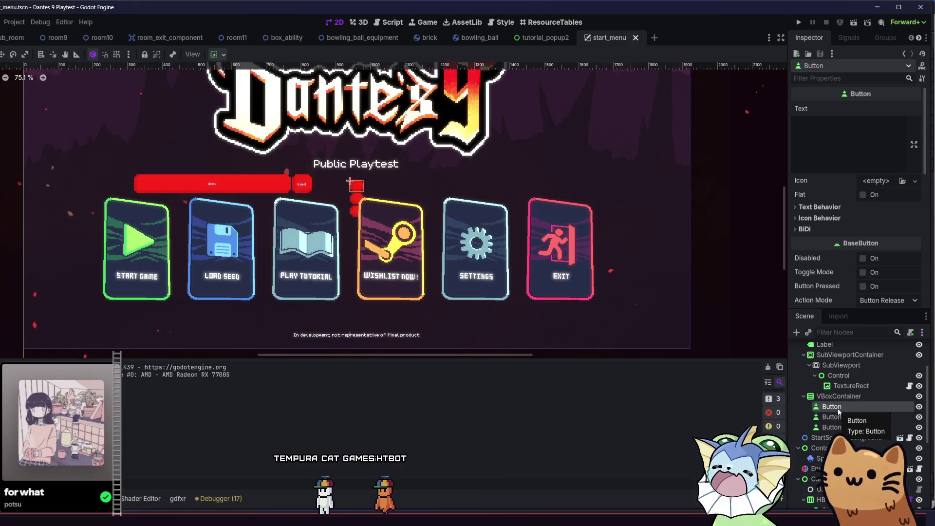
pyautogui.click(846, 417)
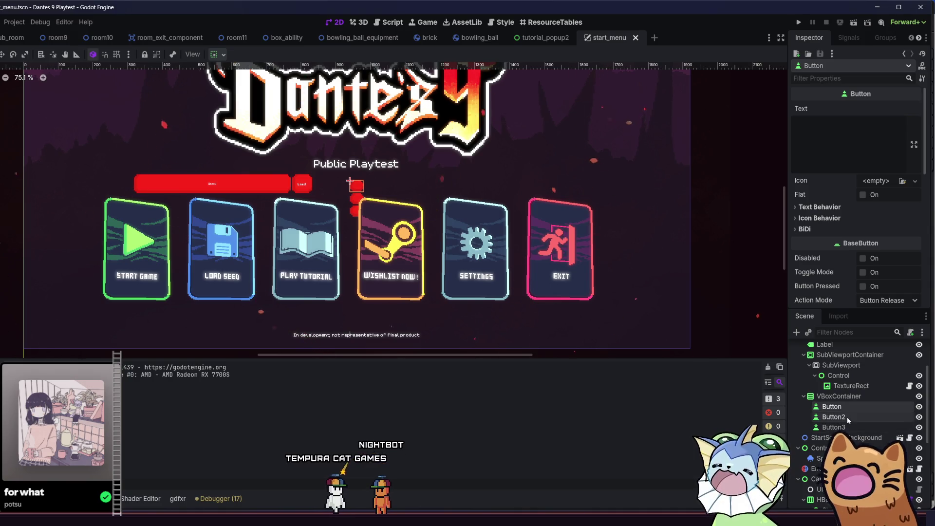
pyautogui.click(849, 429)
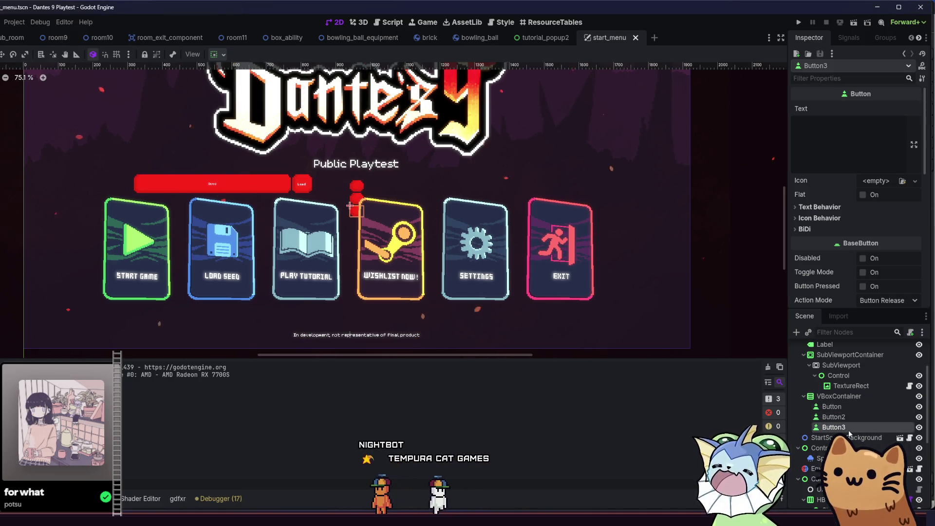
# Return to the first Button, expand and collapse its Theme section, and scroll up to Text.
pyautogui.click(853, 407)
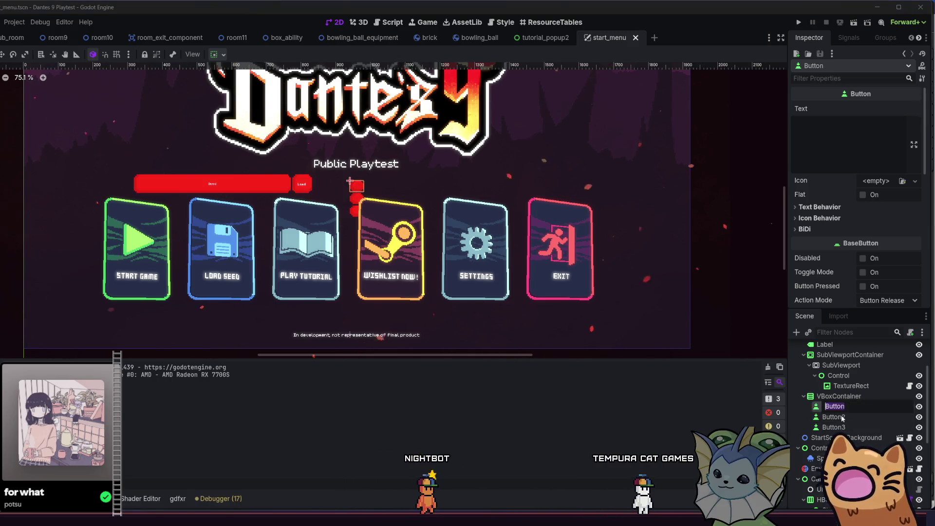
pyautogui.click(842, 417)
pyautogui.click(847, 406)
pyautogui.scroll(-10, 844, 221)
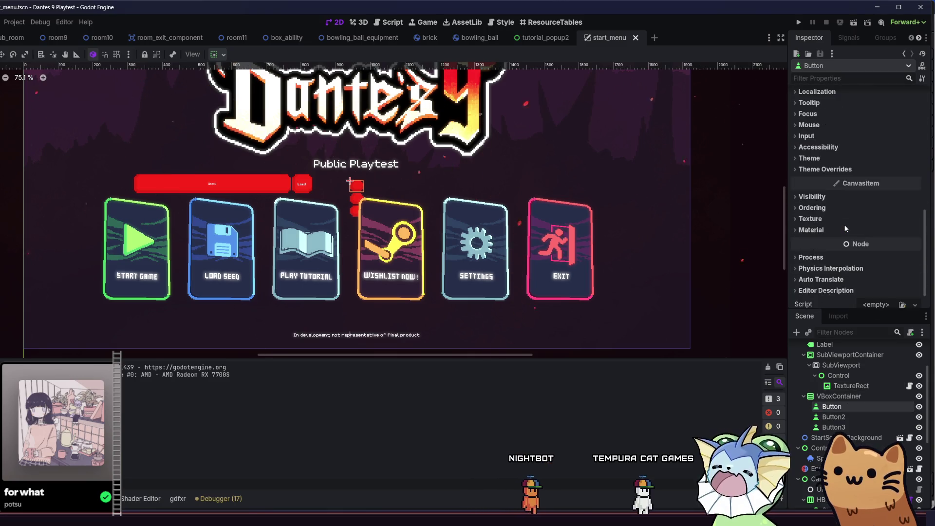
pyautogui.click(847, 158)
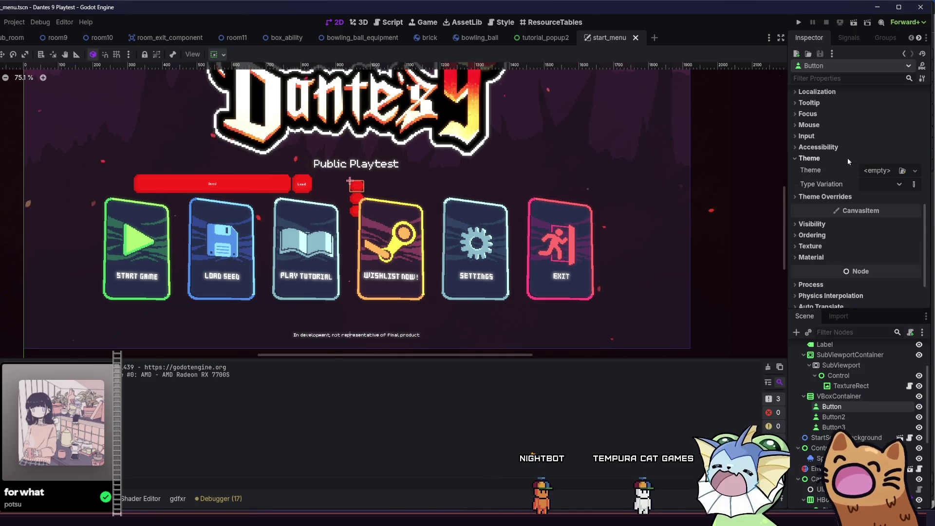
pyautogui.click(847, 158)
pyautogui.scroll(5, 845, 160)
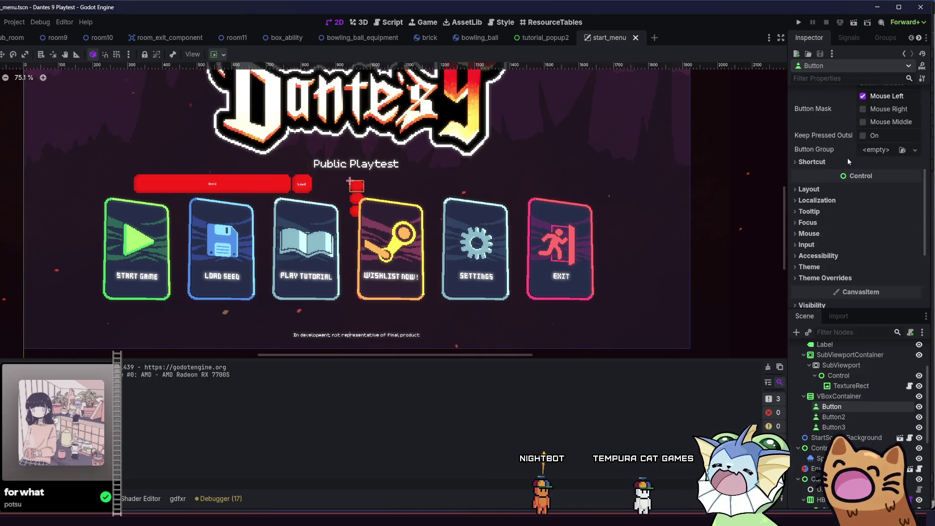
pyautogui.scroll(2, 844, 161)
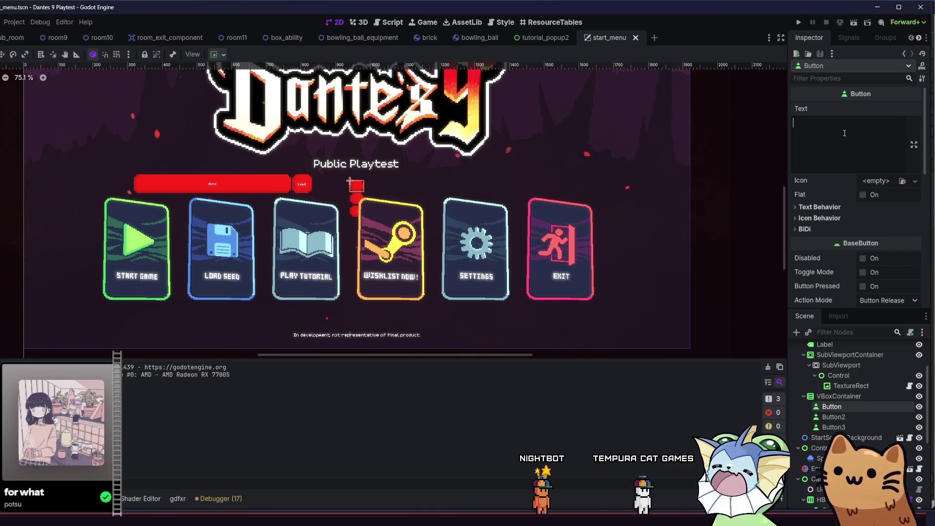
# Label the first button START GAME and delete the Button2 node.
pyautogui.write('START GAME')
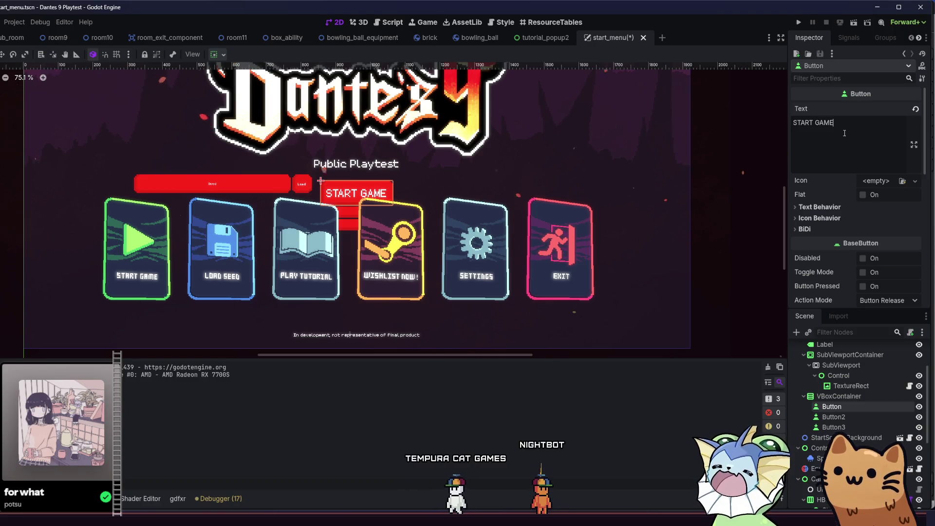
pyautogui.click(834, 417)
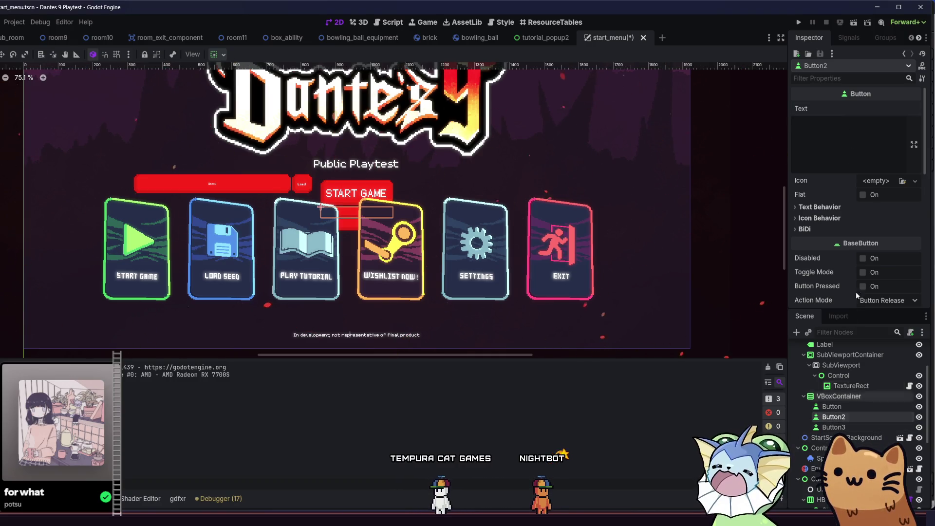
pyautogui.write('LOAD SEED')
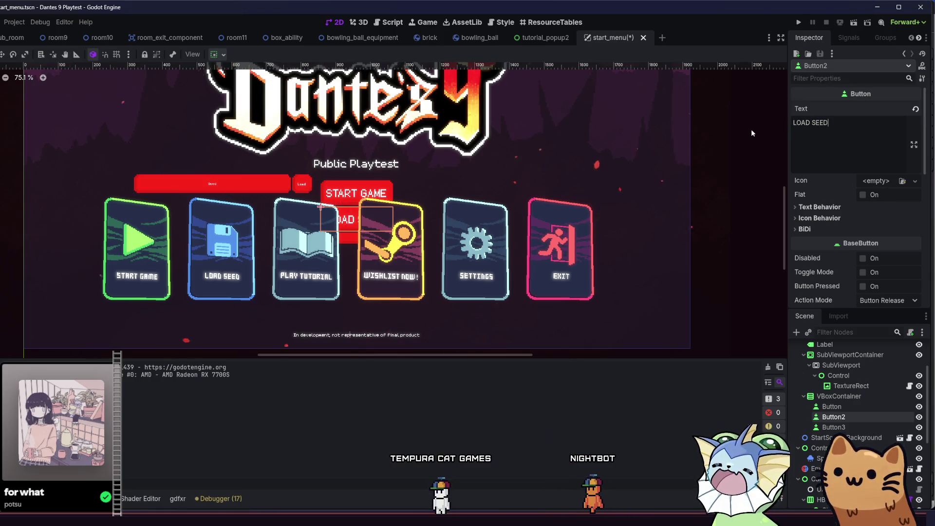
pyautogui.press('BackSpace')
pyautogui.press('BackSpace')
pyautogui.press('BackSpace')
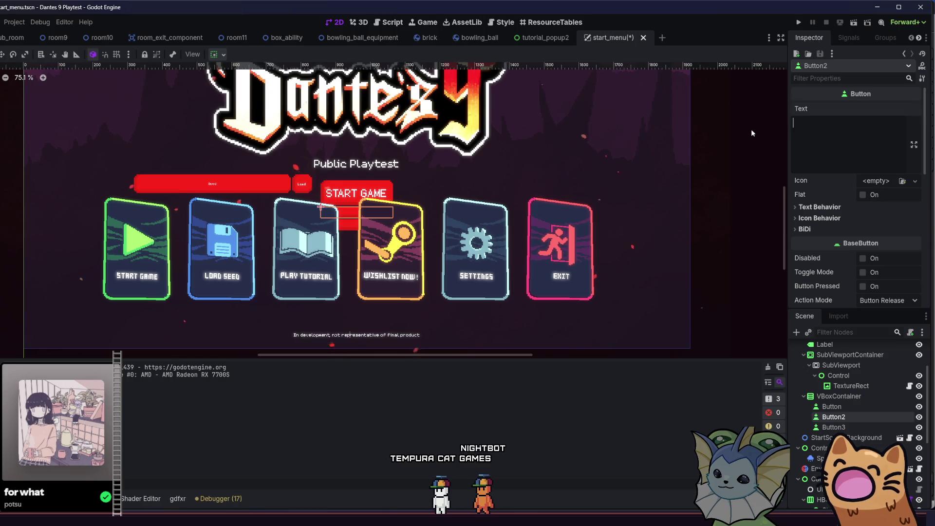
pyautogui.click(844, 417)
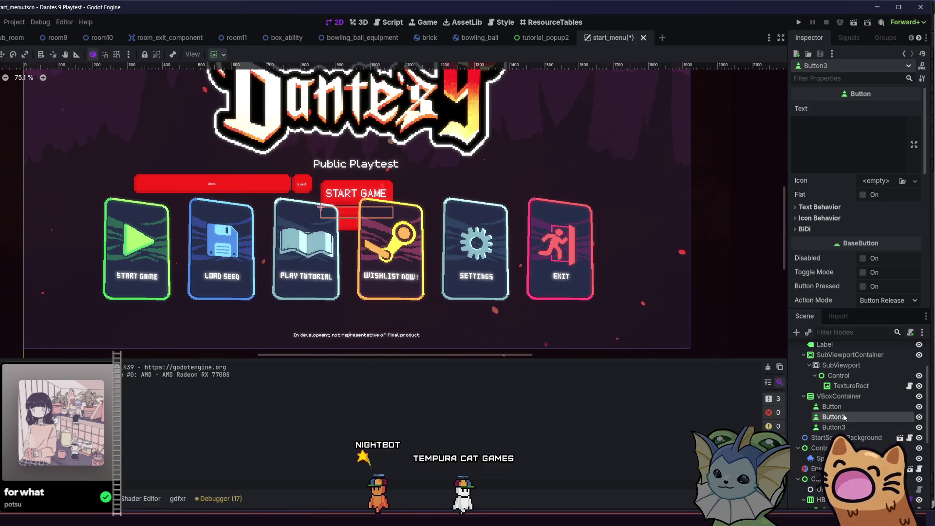
pyautogui.press('Delete')
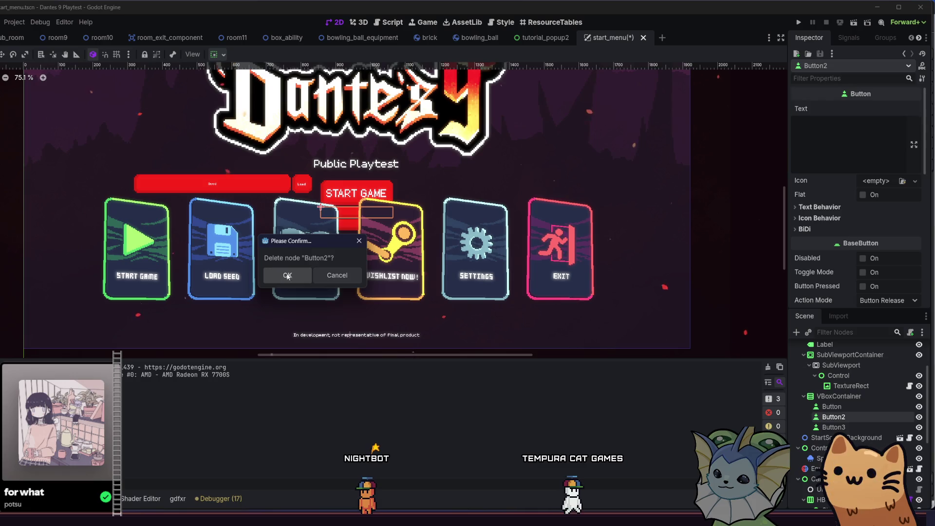
pyautogui.click(288, 275)
pyautogui.hscroll(-2, 476, 208)
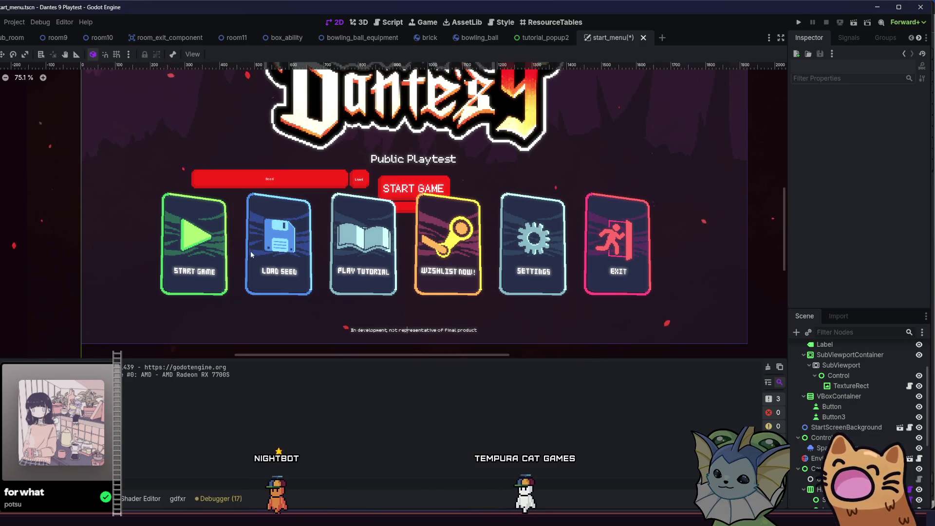
pyautogui.scroll(-1, 251, 250)
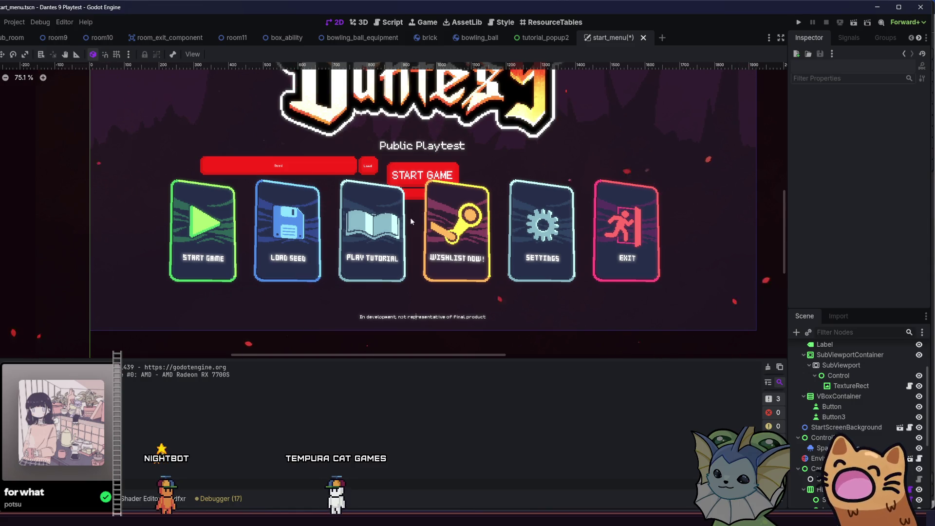
# Relabel Button3 as SETTINGS instead of WISHLIST NO.
pyautogui.click(842, 407)
pyautogui.click(842, 417)
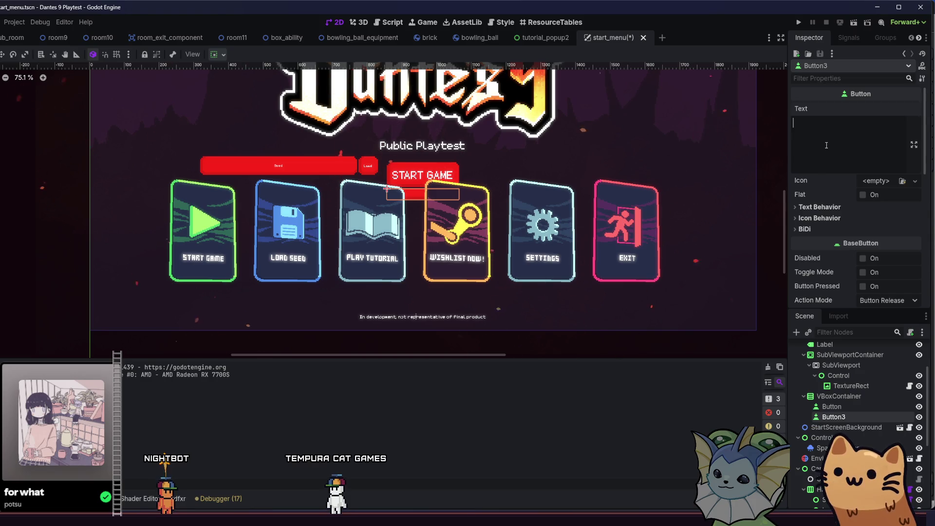
pyautogui.write('WISHLIST NOW')
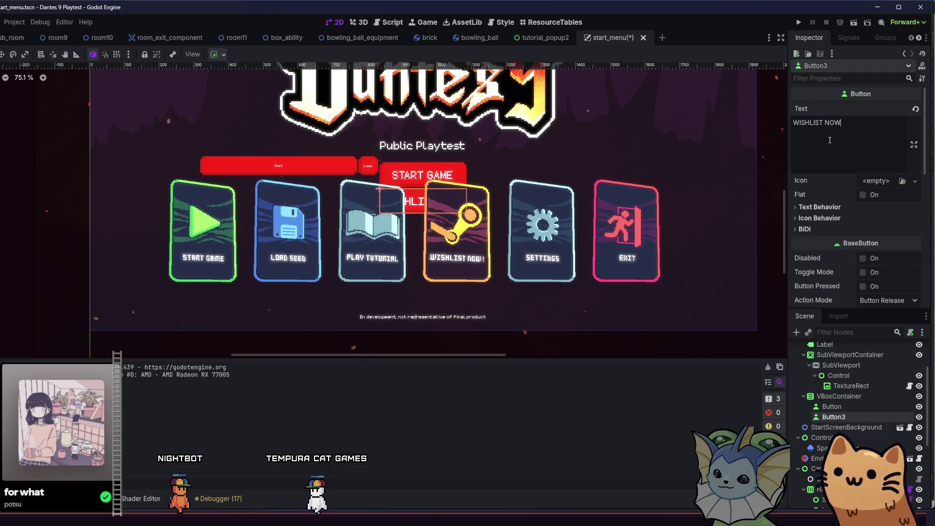
pyautogui.press('BackSpace')
pyautogui.press('BackSpace')
pyautogui.press('BackSpace')
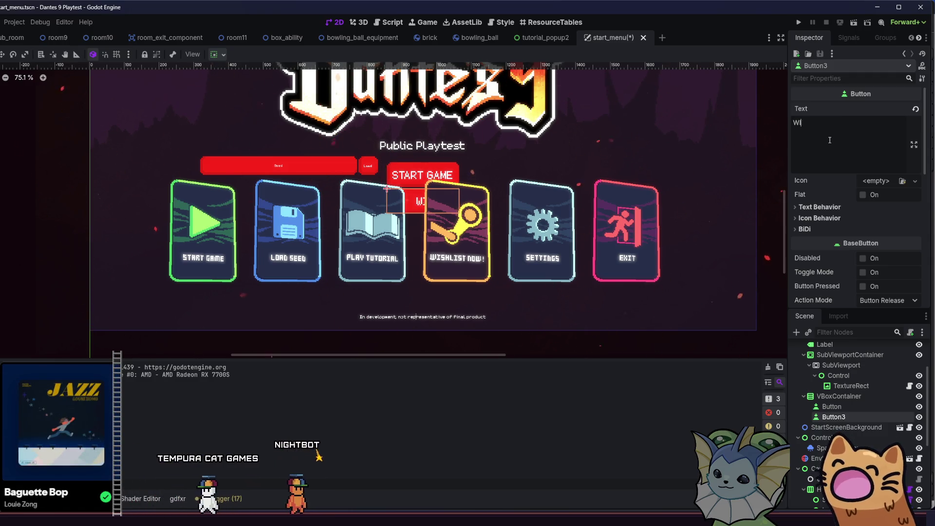
pyautogui.write('SETTINGS')
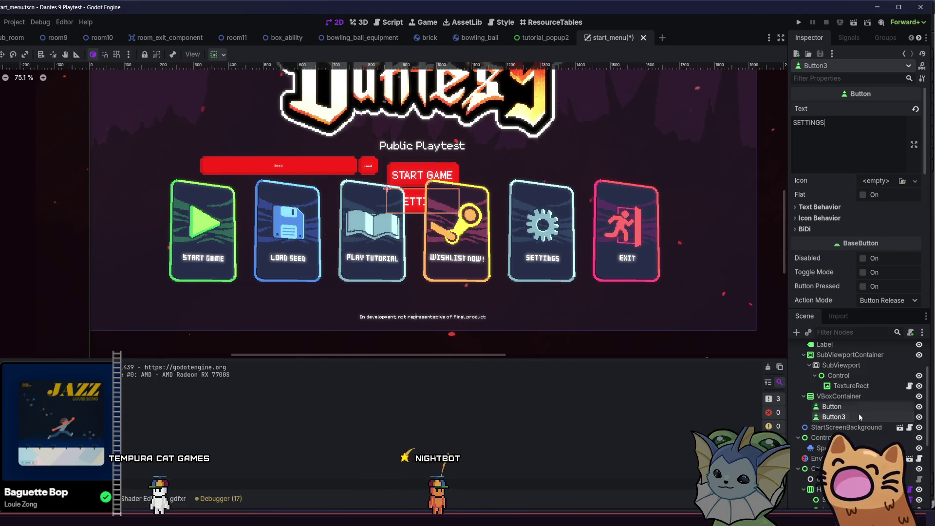
# Select START GAME and browse its Inspector groups down to the Theme properties.
pyautogui.click(832, 407)
pyautogui.hscroll(2, 708, 203)
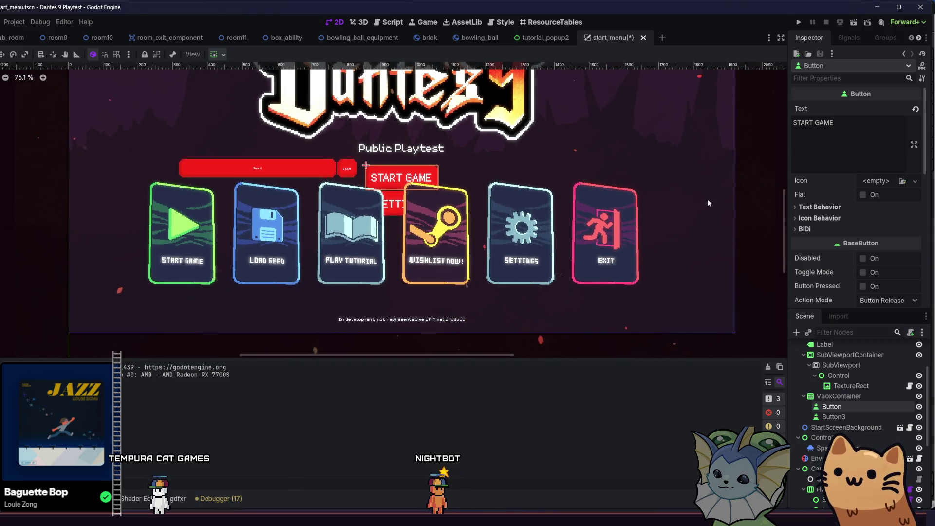
pyautogui.scroll(-5, 820, 195)
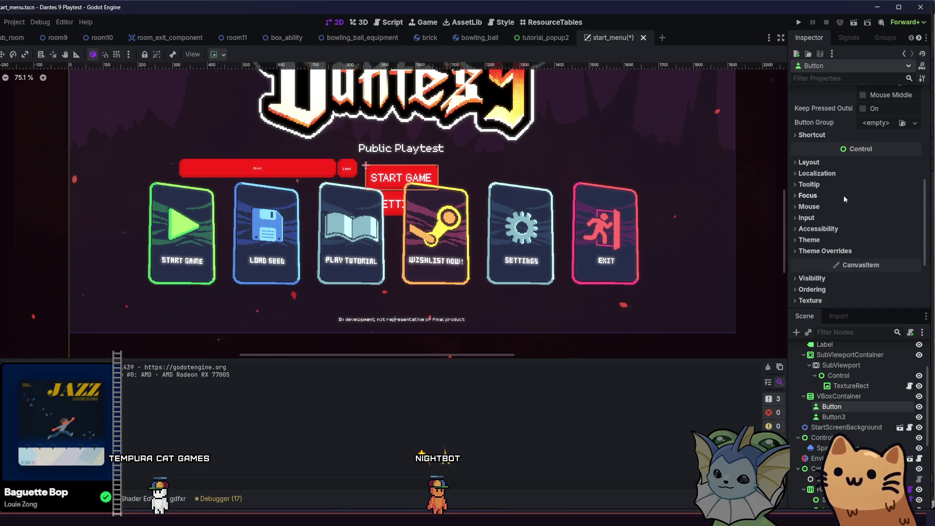
pyautogui.click(829, 216)
pyautogui.click(829, 217)
pyautogui.click(827, 162)
pyautogui.click(827, 162)
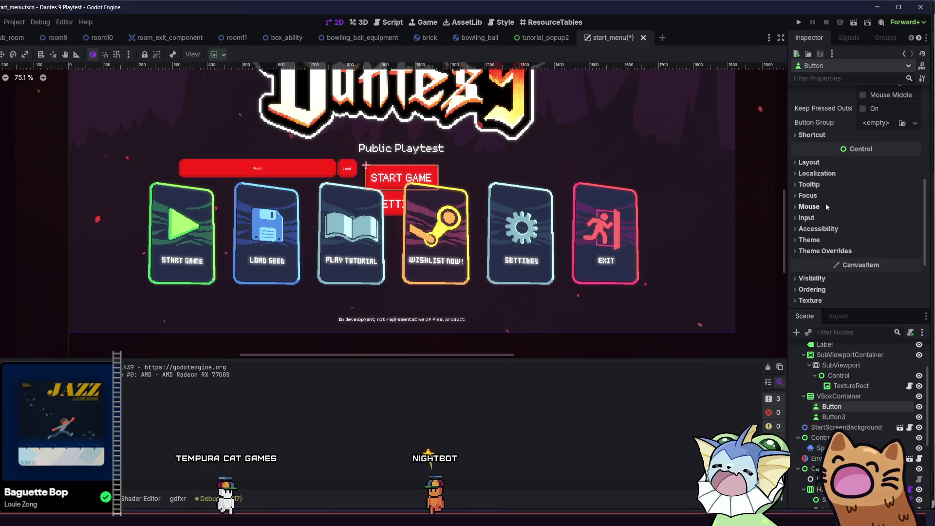
pyautogui.click(828, 227)
pyautogui.click(829, 227)
pyautogui.click(827, 239)
pyautogui.scroll(-1, 880, 255)
# Preview EmptyButton and FlatButton type variations on START GAME, keeping its red default look.
pyautogui.click(886, 239)
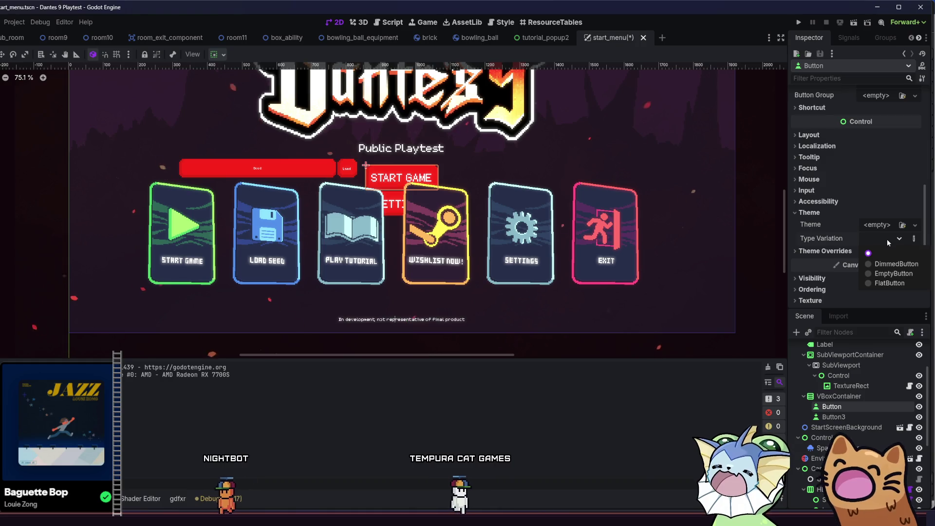
pyautogui.click(891, 235)
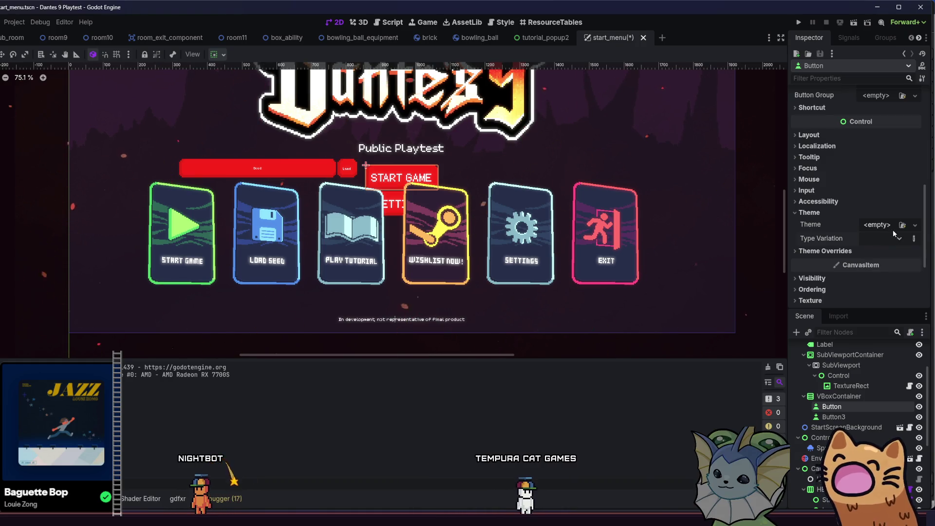
pyautogui.click(893, 238)
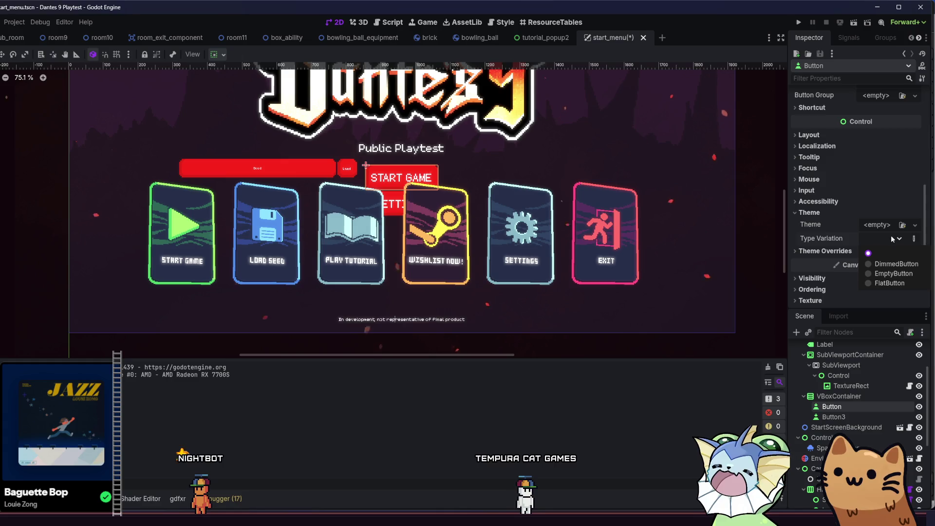
pyautogui.click(892, 239)
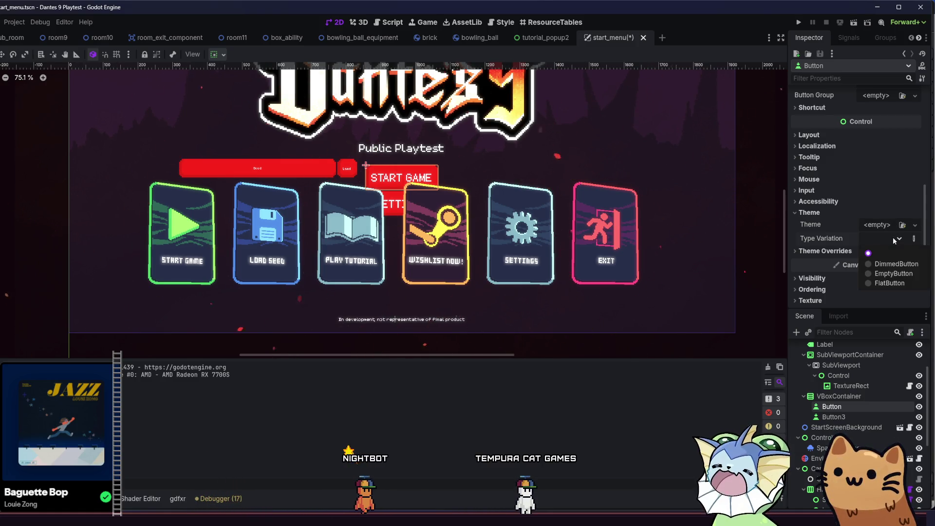
pyautogui.click(880, 274)
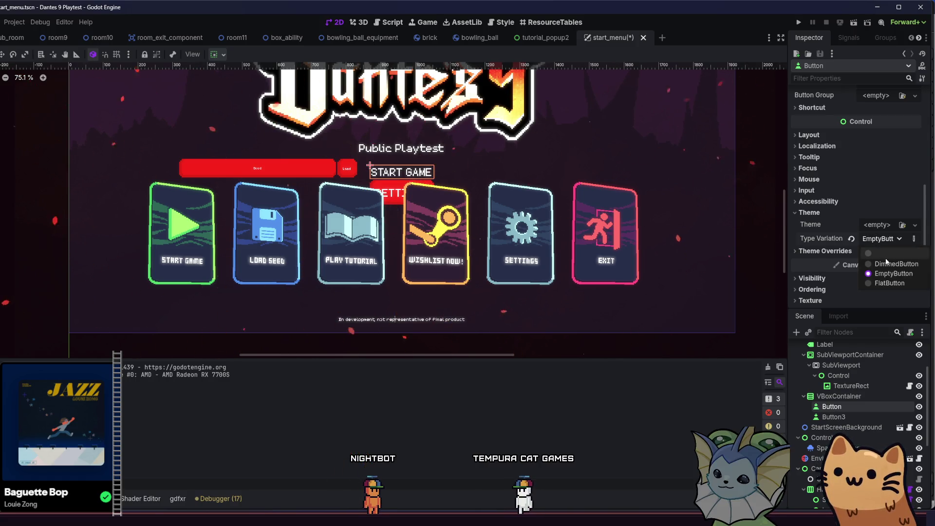
pyautogui.click(889, 283)
pyautogui.click(885, 239)
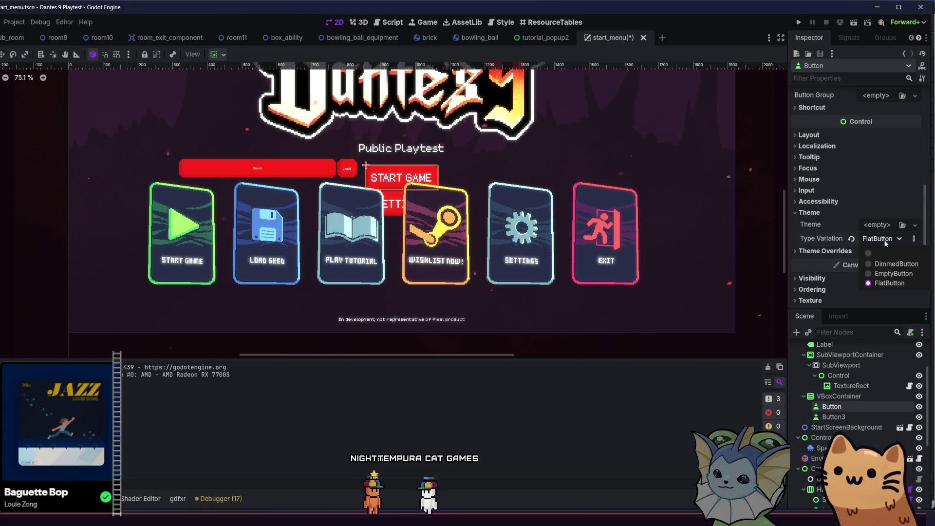
pyautogui.click(893, 273)
pyautogui.scroll(8, 416, 195)
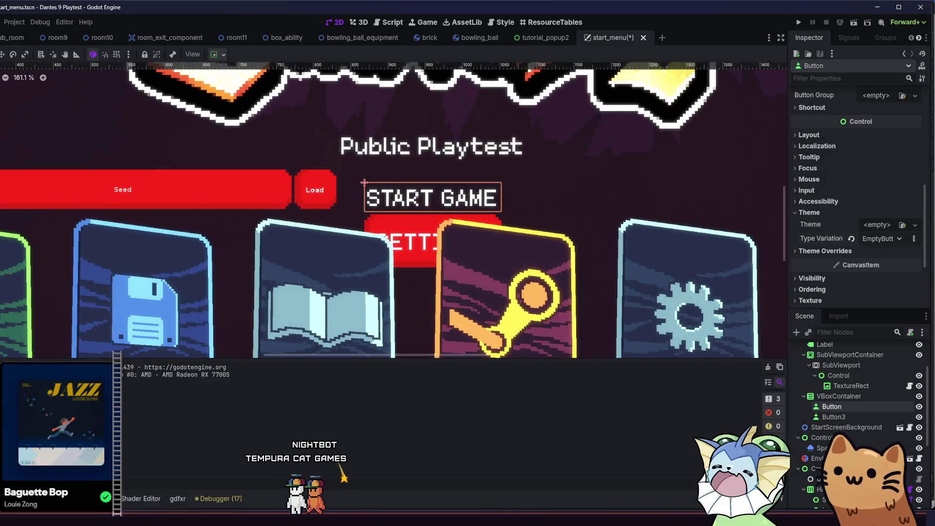
pyautogui.scroll(-4, 502, 212)
pyautogui.scroll(-3, 599, 174)
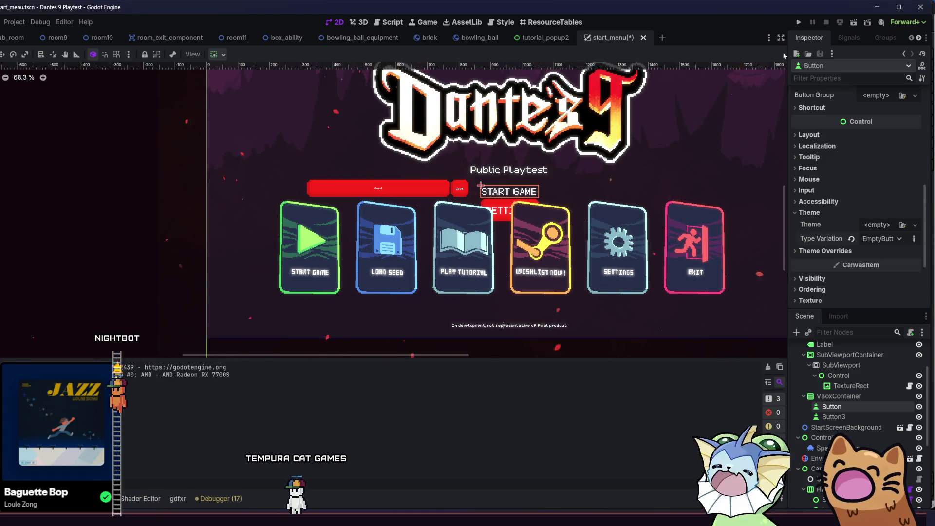
# Save the scene and test-run the start menu.
pyautogui.click(794, 23)
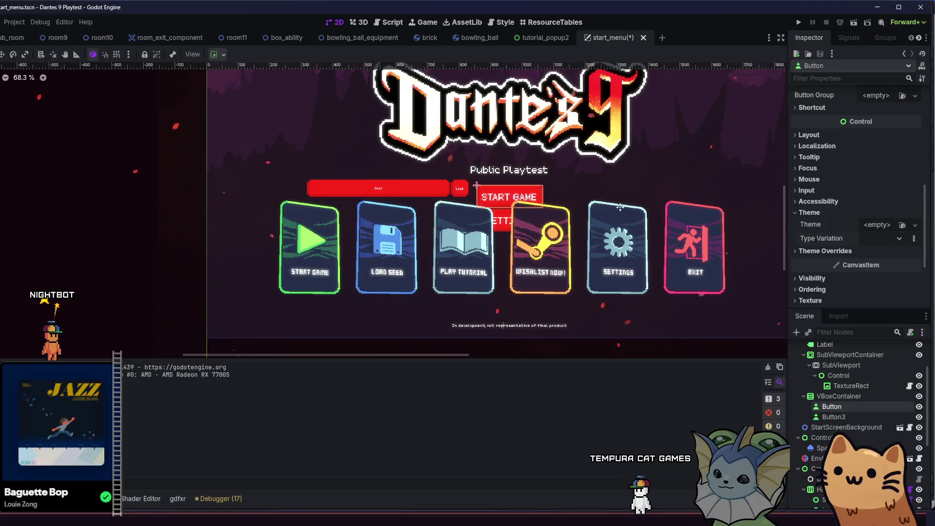
pyautogui.hscroll(3, 625, 211)
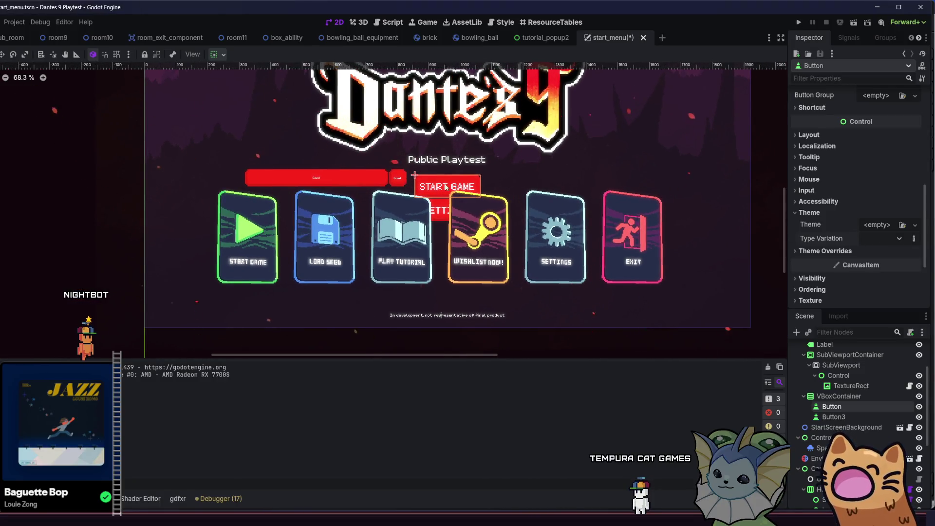
pyautogui.scroll(1, 462, 190)
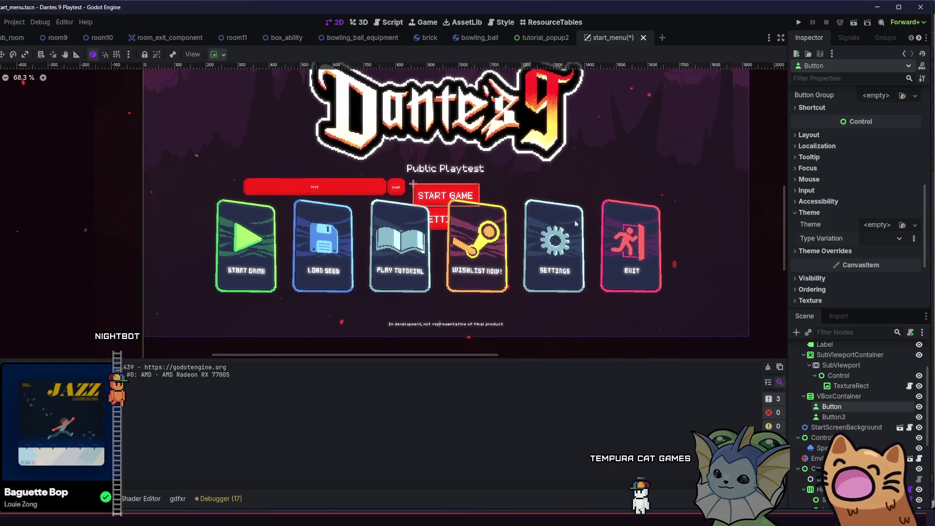
# Show START GAME's Normal, Pressed, Hover and Disabled style overrides and pan the menu into view.
pyautogui.click(846, 209)
pyautogui.click(852, 212)
pyautogui.click(876, 225)
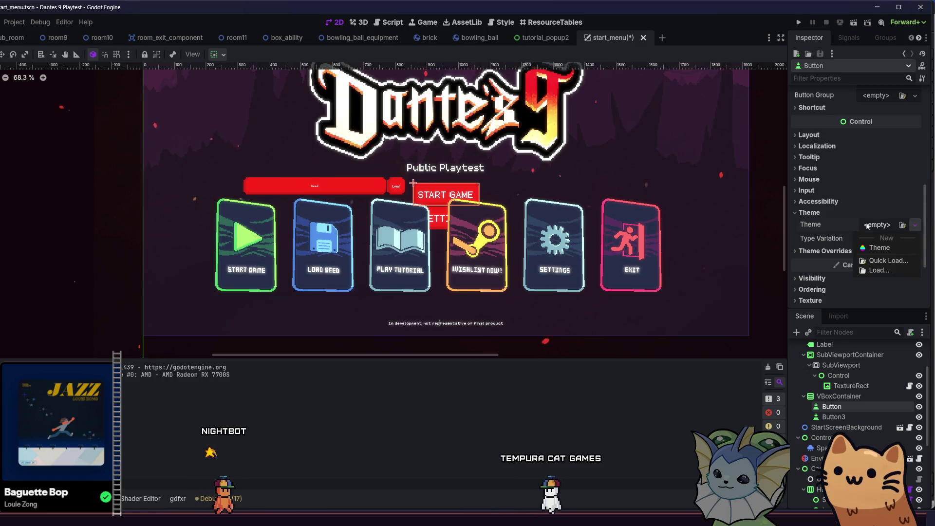
pyautogui.click(842, 212)
pyautogui.click(836, 224)
pyautogui.scroll(-1, 837, 238)
pyautogui.click(816, 262)
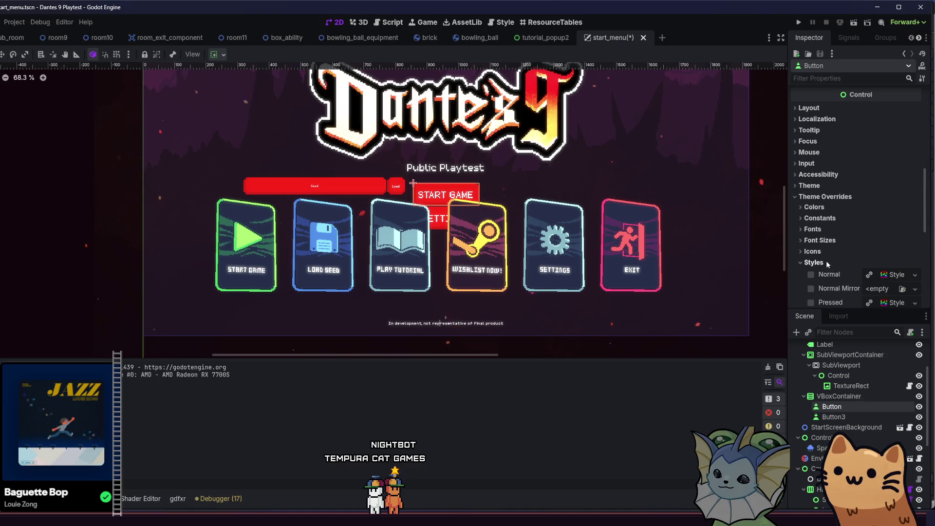
pyautogui.scroll(-3, 816, 263)
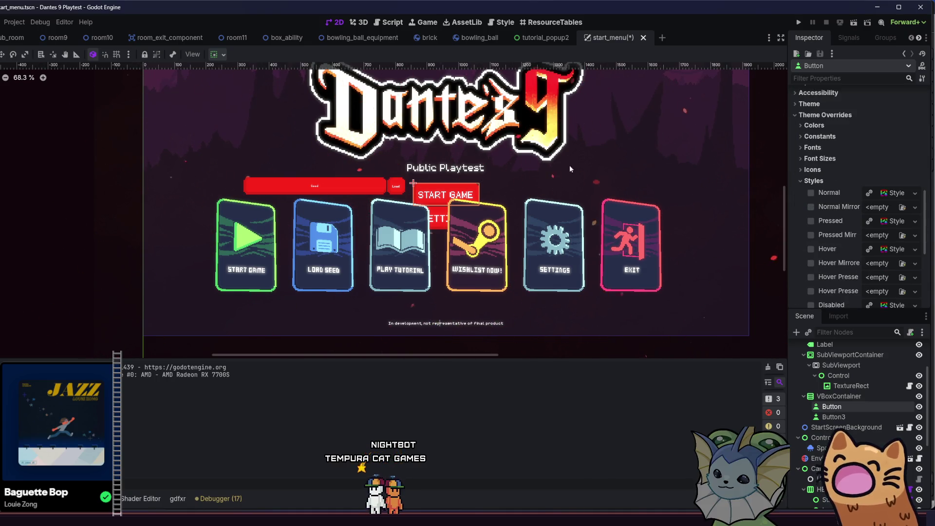
pyautogui.scroll(5, 453, 196)
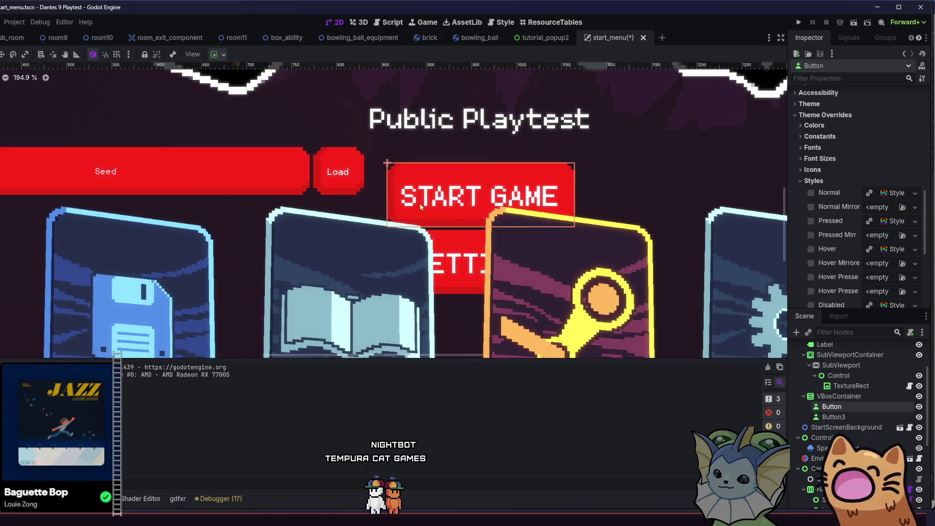
pyautogui.scroll(-4, 256, 245)
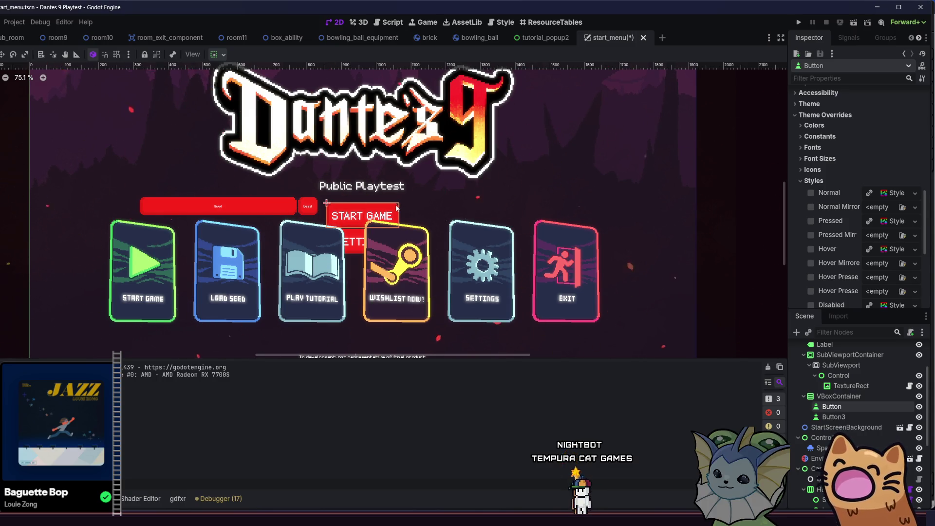
pyautogui.moveTo(397, 208)
pyautogui.mouseDown()
pyautogui.moveTo(490, 191)
pyautogui.moveTo(436, 197)
pyautogui.mouseUp()
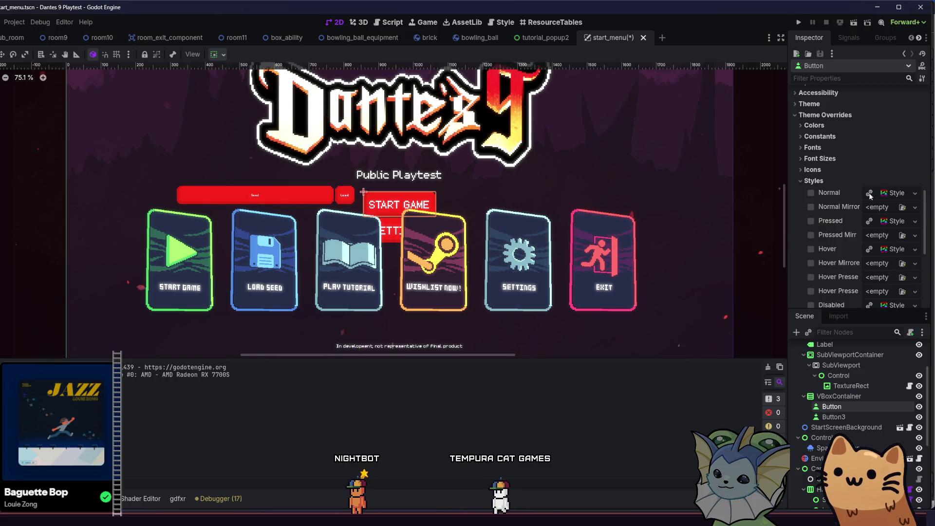
# Try toggling, reverting and clearing START GAME's Normal style override.
pyautogui.click(914, 193)
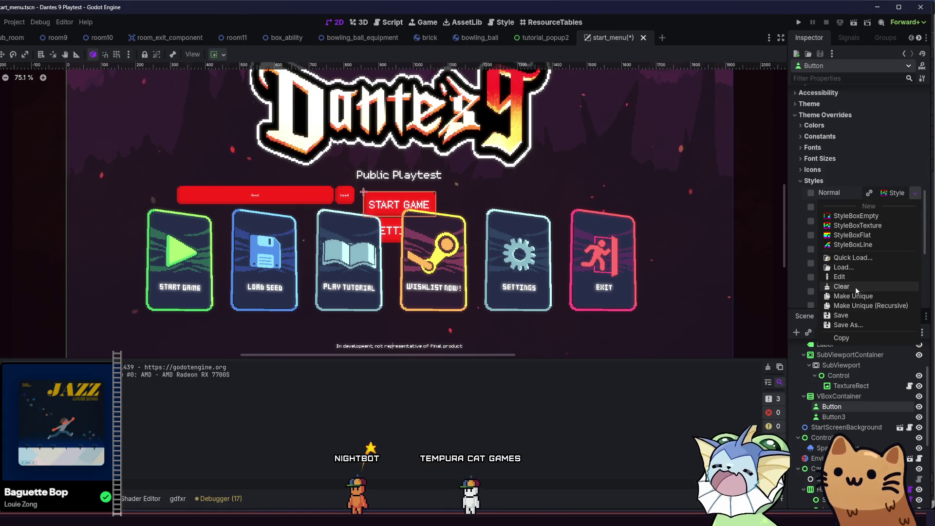
pyautogui.press('Escape')
pyautogui.click(810, 193)
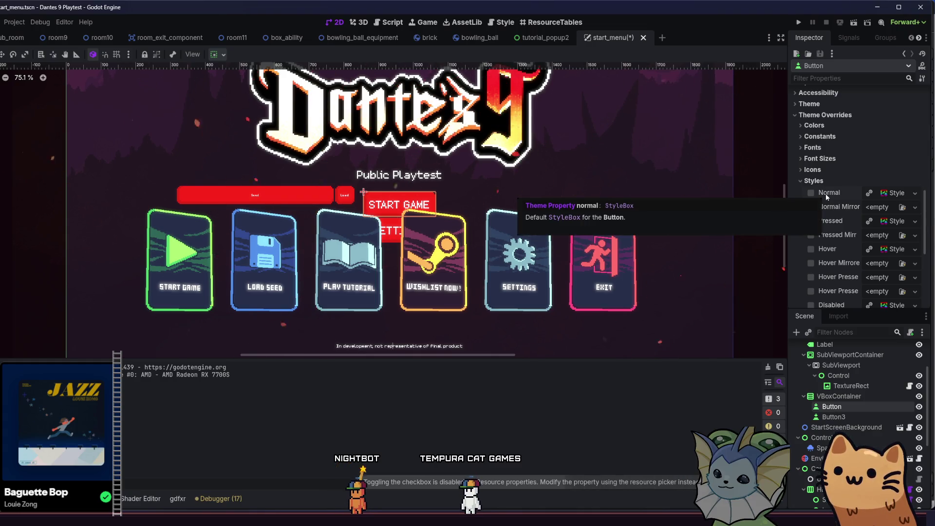
pyautogui.click(853, 193)
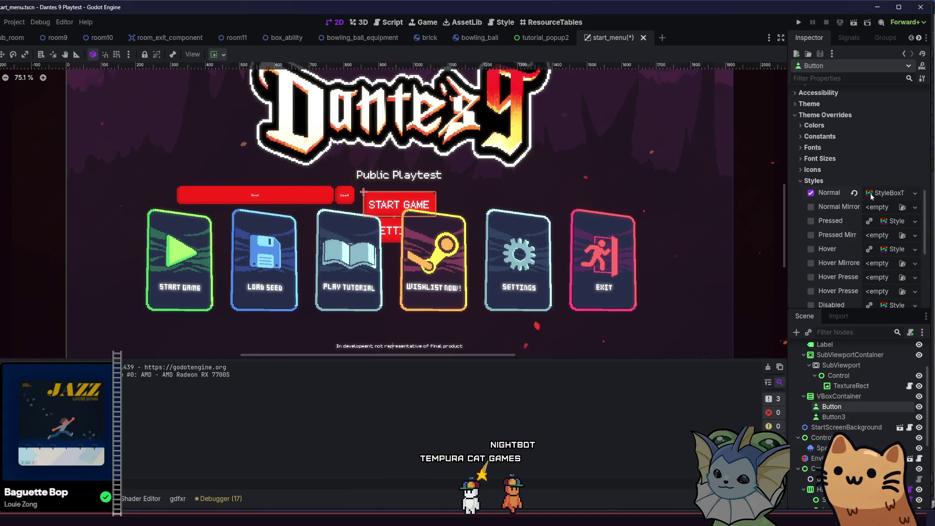
pyautogui.click(871, 195)
pyautogui.click(915, 193)
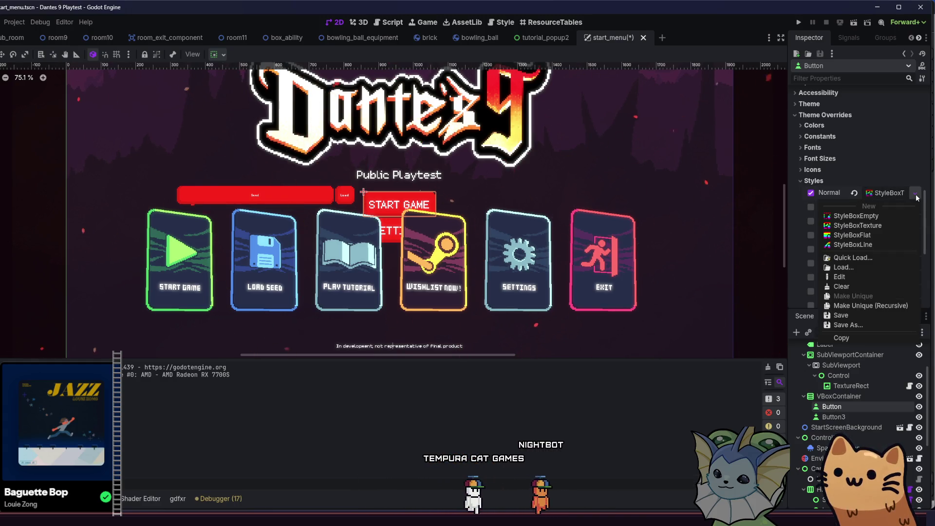
pyautogui.click(875, 285)
pyautogui.click(885, 197)
# Replace the Normal style's StyleBoxTexture with a new StyleBoxEmpty.
pyautogui.click(885, 195)
pyautogui.click(885, 194)
pyautogui.scroll(-1, 885, 233)
pyautogui.scroll(-1, 885, 233)
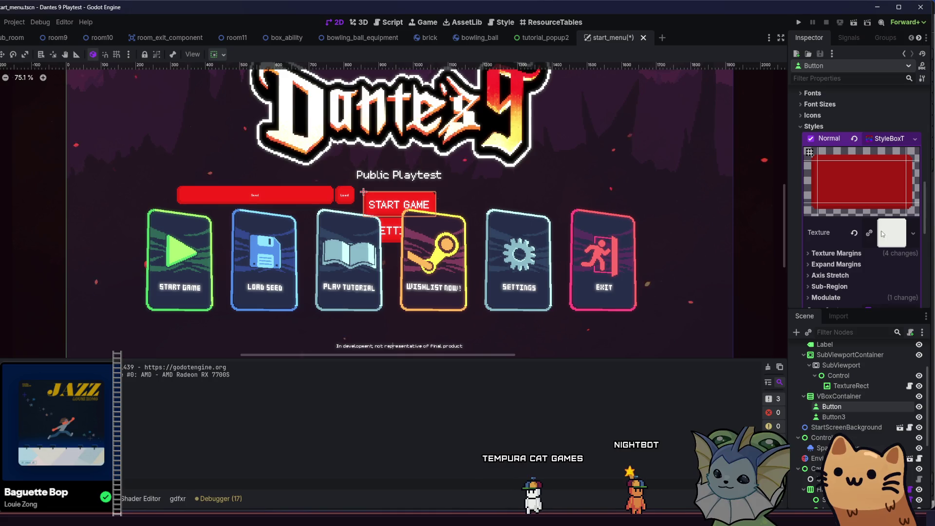
pyautogui.click(882, 141)
pyautogui.rightClick(882, 140)
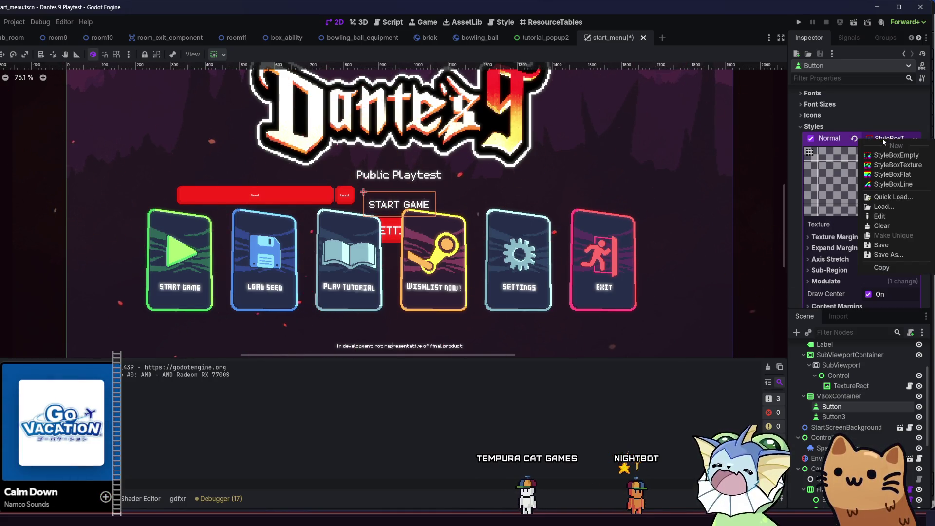
pyautogui.click(882, 155)
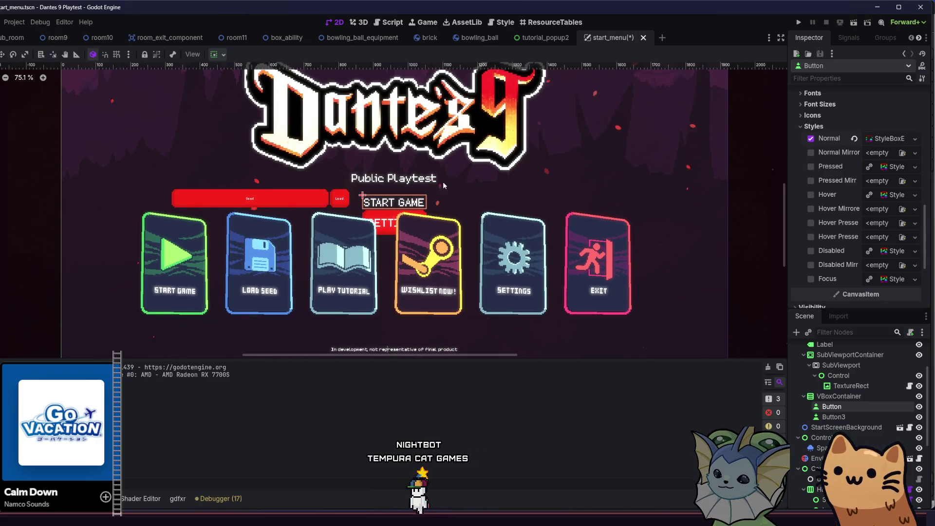
# Set the empty Normal style's left and right content margins to 60 px.
pyautogui.click(884, 141)
pyautogui.click(837, 194)
pyautogui.moveTo(895, 215); pyautogui.dragTo(866, 220)
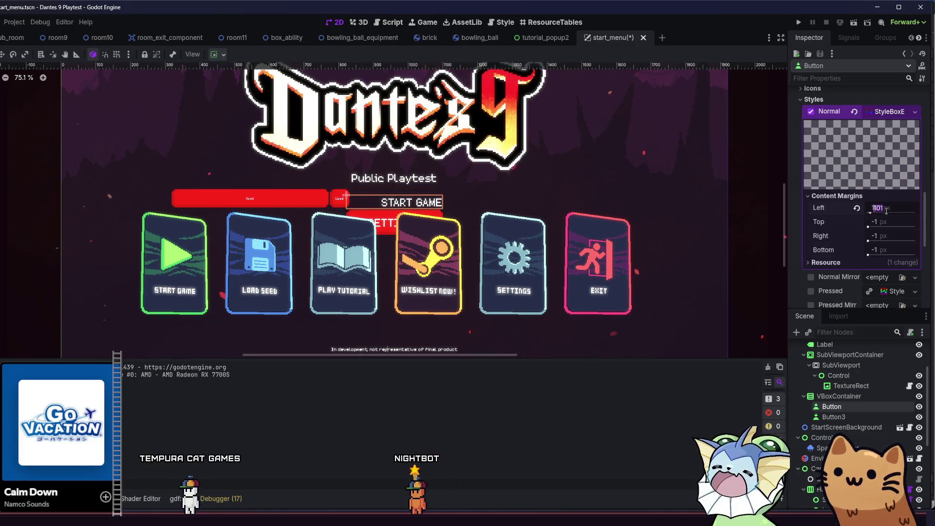
pyautogui.write('60')
pyautogui.press('Return')
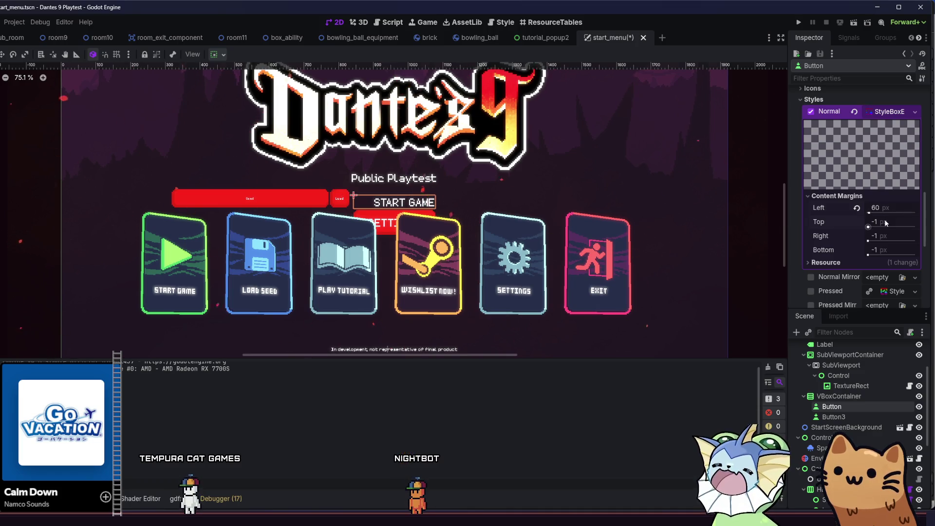
pyautogui.press('Return')
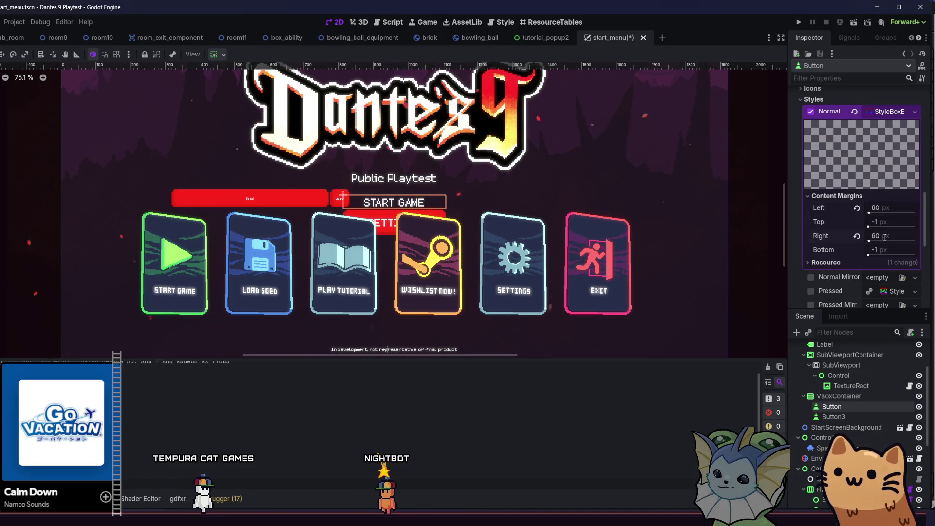
pyautogui.click(832, 196)
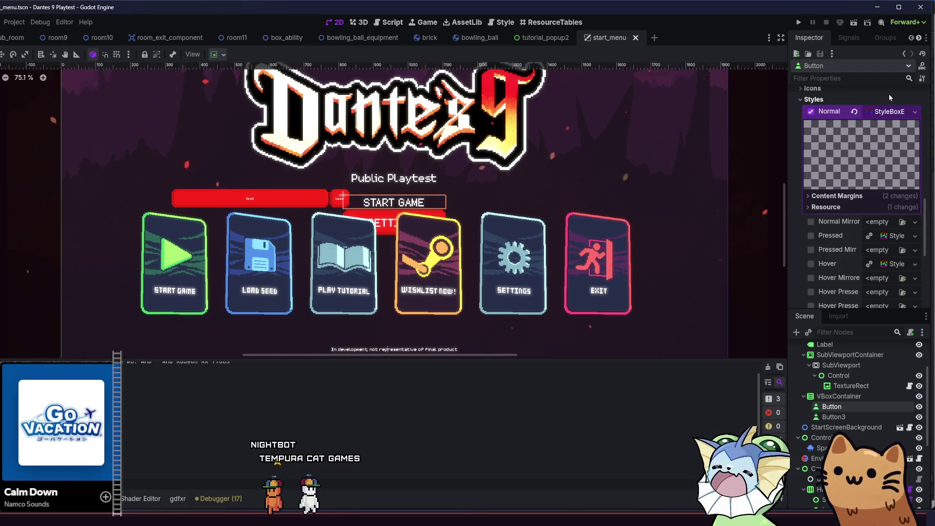
pyautogui.click(883, 113)
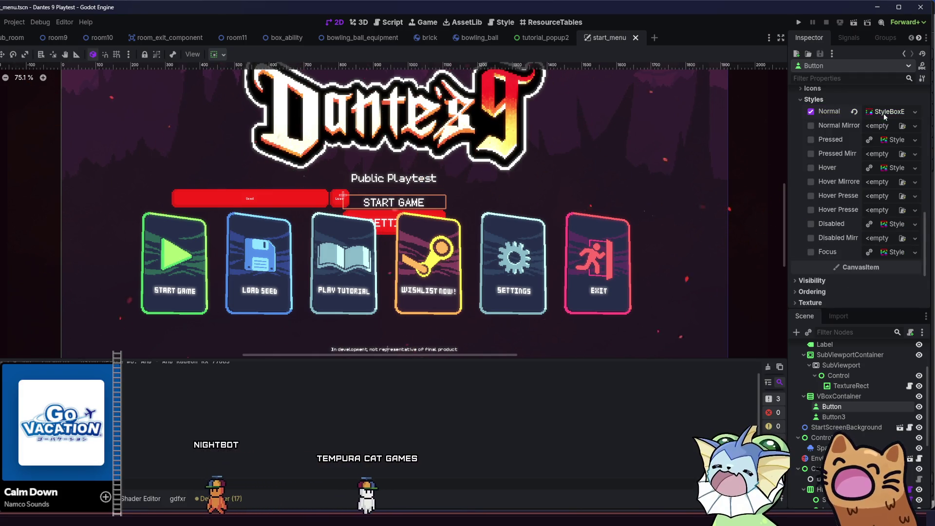
pyautogui.click(889, 141)
# Enable a Hover style override and assign the white inventory panel texture found by searching 'ui'.
pyautogui.click(887, 140)
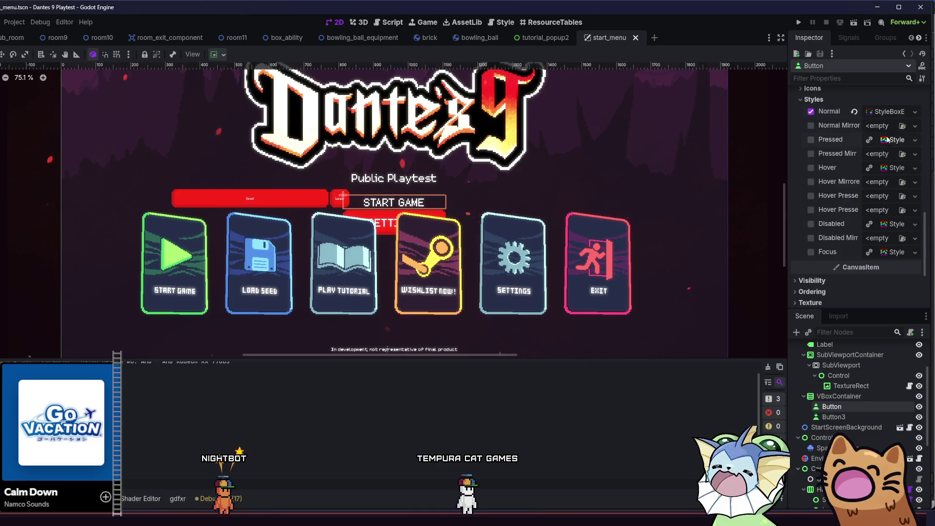
pyautogui.click(874, 165)
pyautogui.scroll(-1, 826, 207)
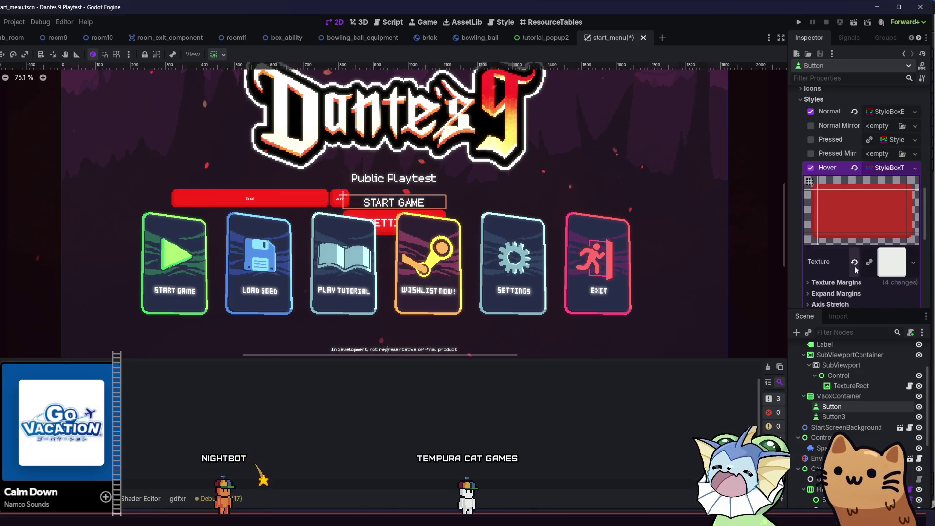
pyautogui.click(854, 262)
pyautogui.click(900, 255)
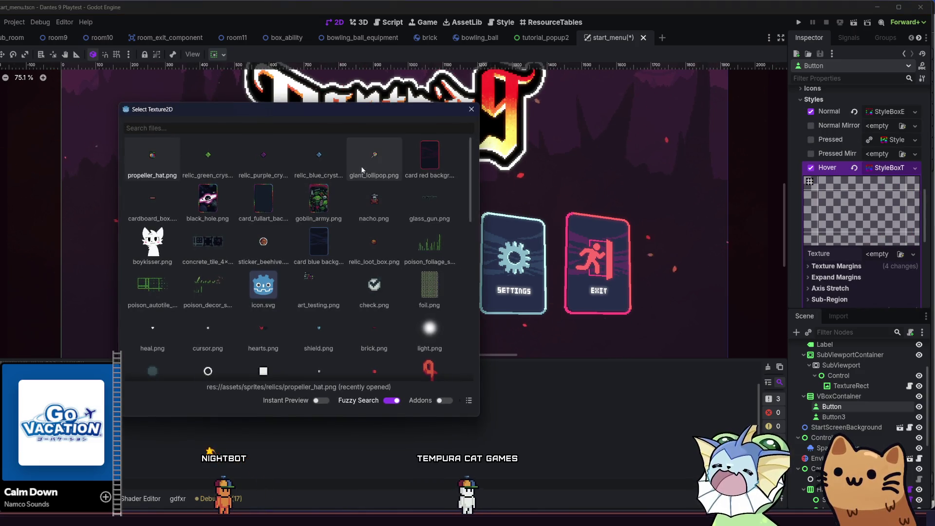
pyautogui.write('ui')
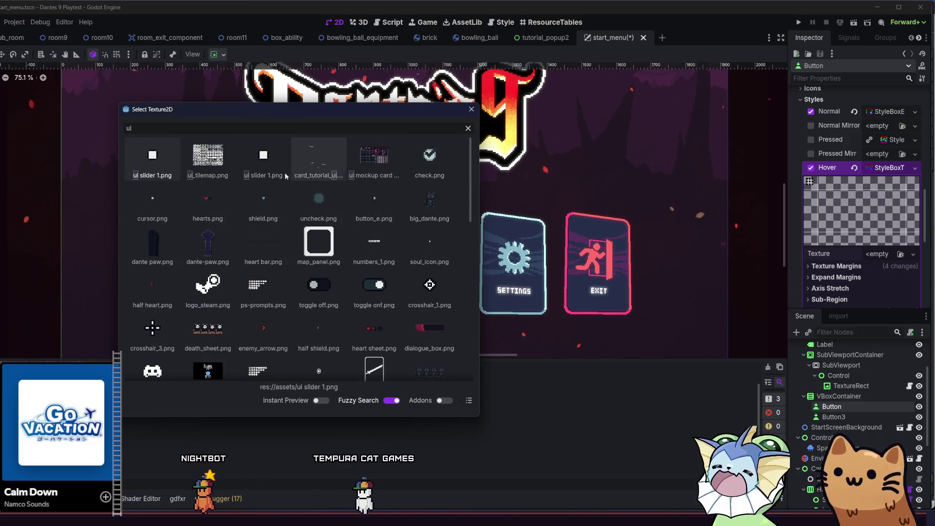
pyautogui.scroll(-10, 286, 214)
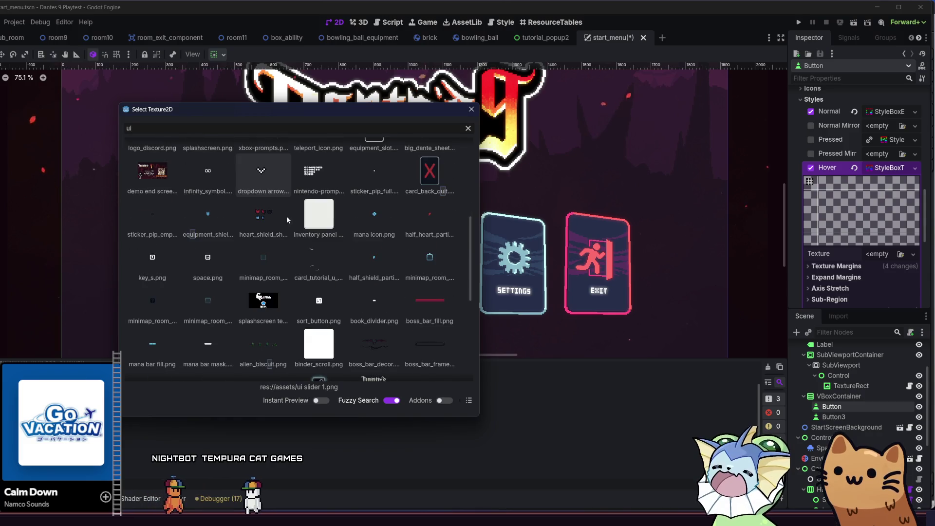
pyautogui.scroll(-1, 289, 226)
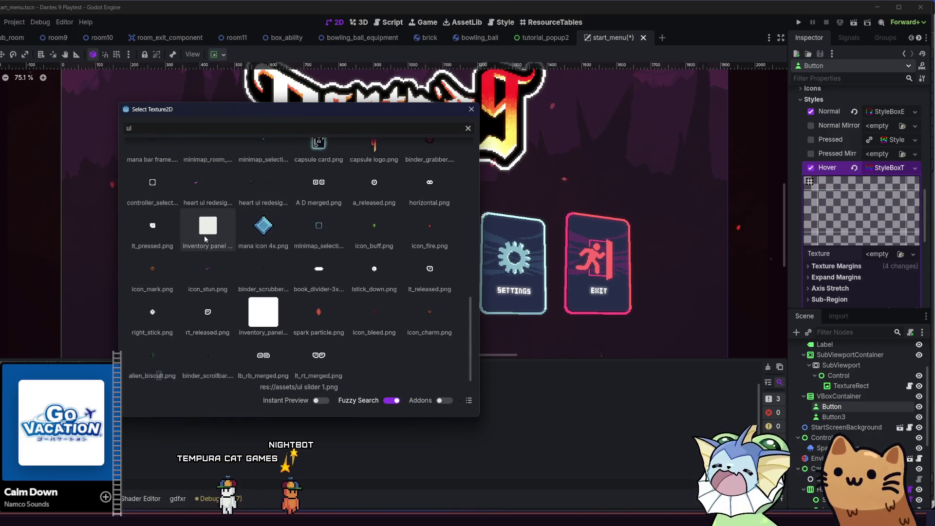
pyautogui.doubleClick(258, 307)
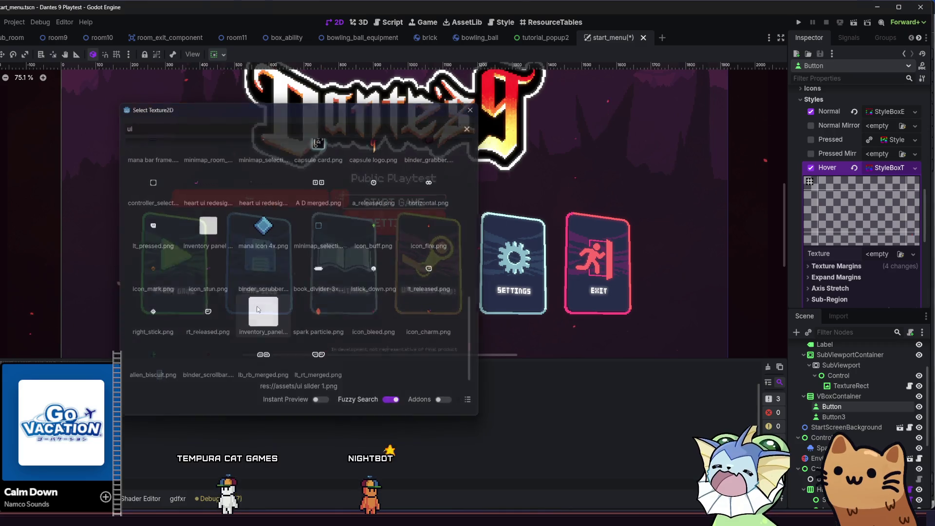
# Inspect the hover texture's margin values.
pyautogui.scroll(5, 491, 212)
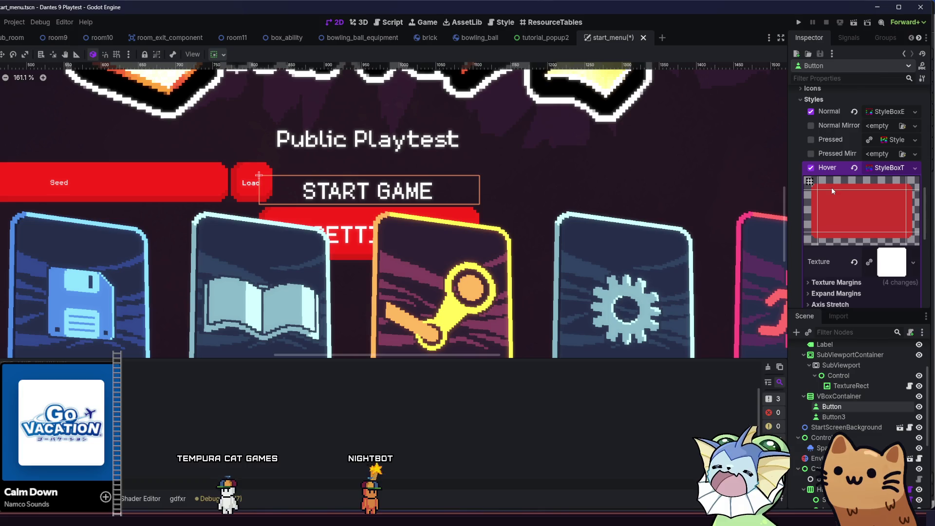
pyautogui.scroll(-1, 832, 189)
pyautogui.scroll(-1, 871, 224)
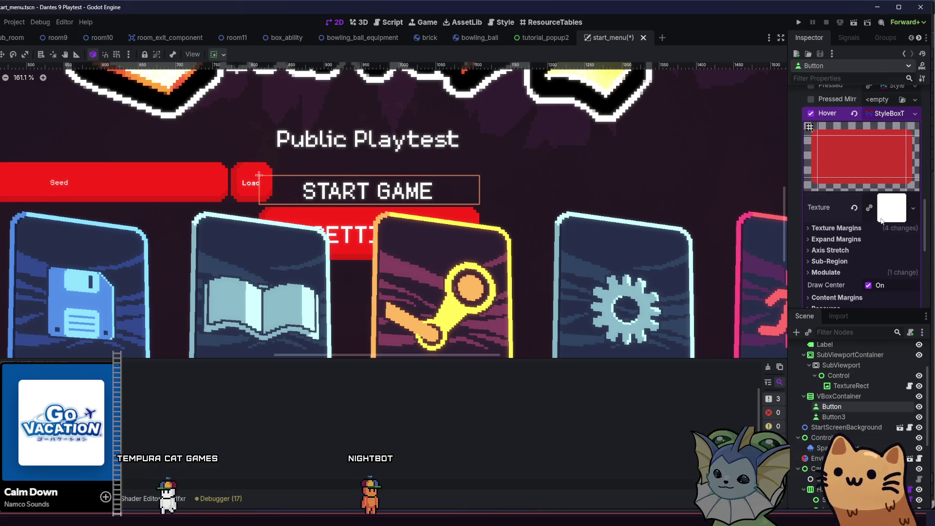
pyautogui.click(834, 229)
pyautogui.click(836, 229)
pyautogui.click(836, 229)
pyautogui.click(837, 228)
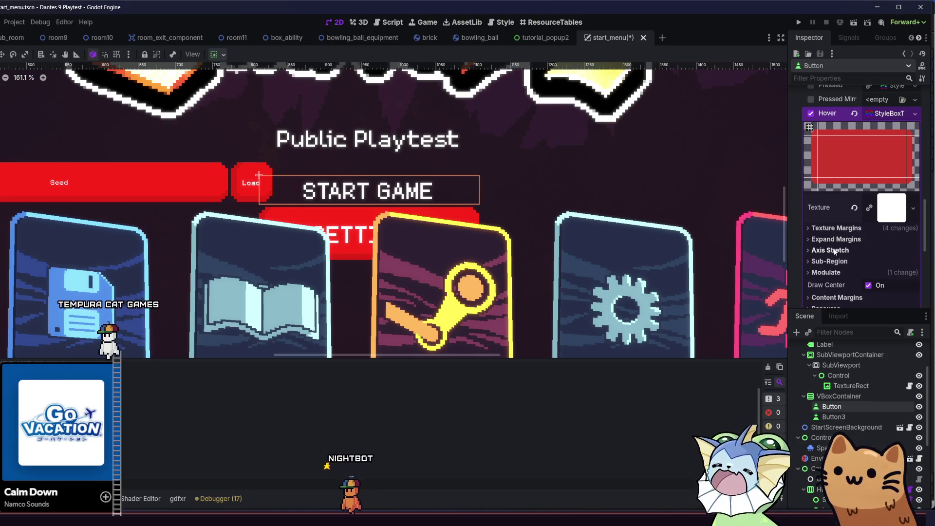
# Tint the Hover texture with the grey-teal dante_palette colour at about 0.37 alpha.
pyautogui.click(827, 273)
pyautogui.click(879, 283)
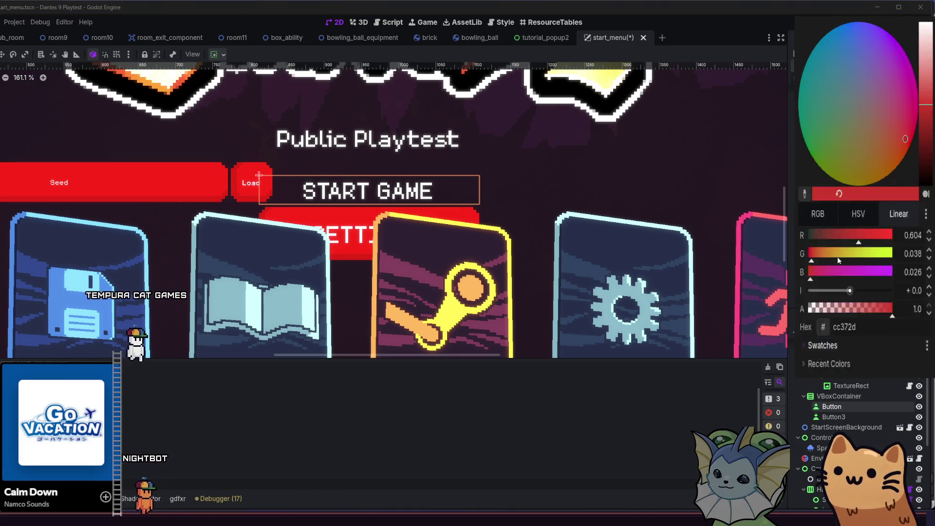
pyautogui.click(837, 257)
pyautogui.click(920, 341)
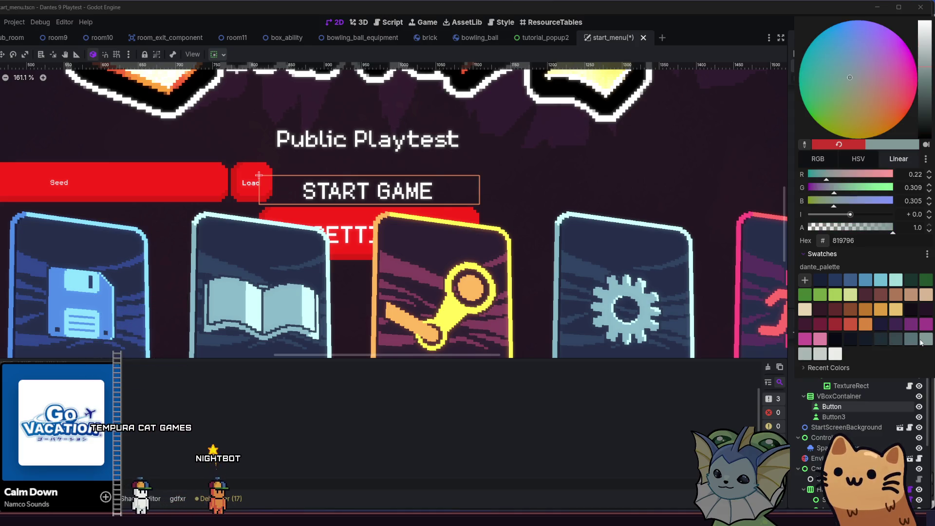
pyautogui.click(665, 402)
pyautogui.scroll(-1, 867, 249)
pyautogui.click(861, 241)
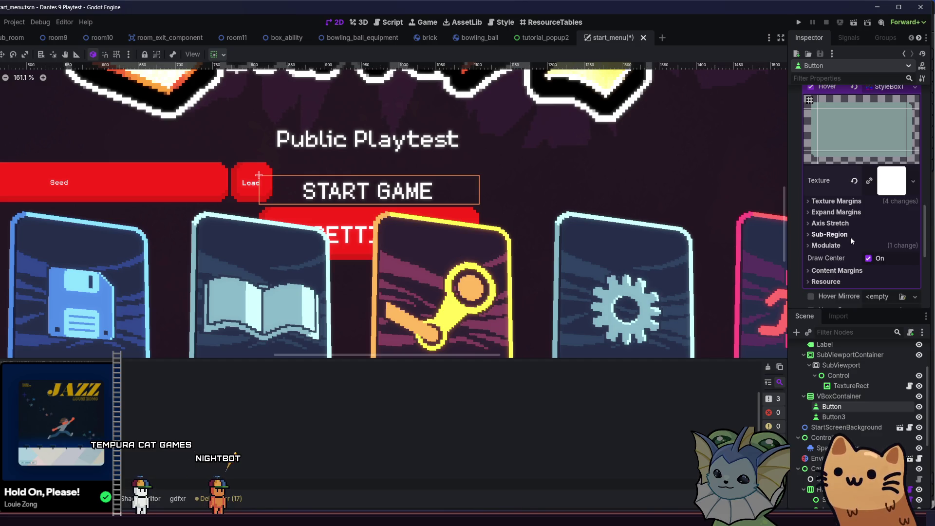
pyautogui.click(858, 245)
pyautogui.click(881, 258)
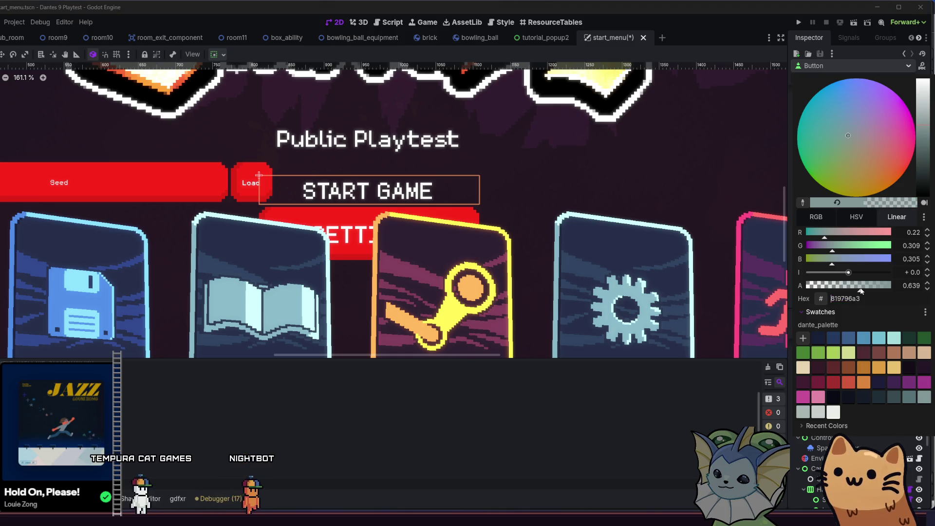
pyautogui.click(637, 418)
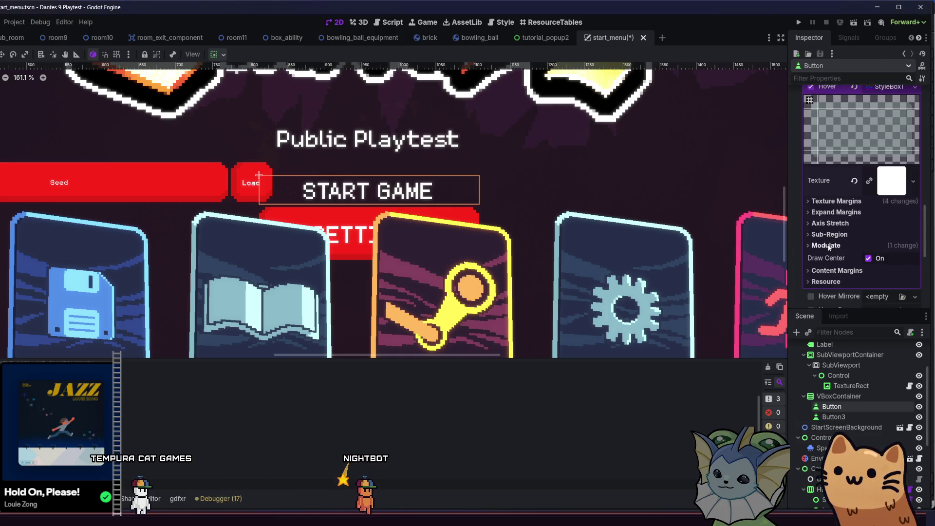
pyautogui.click(891, 257)
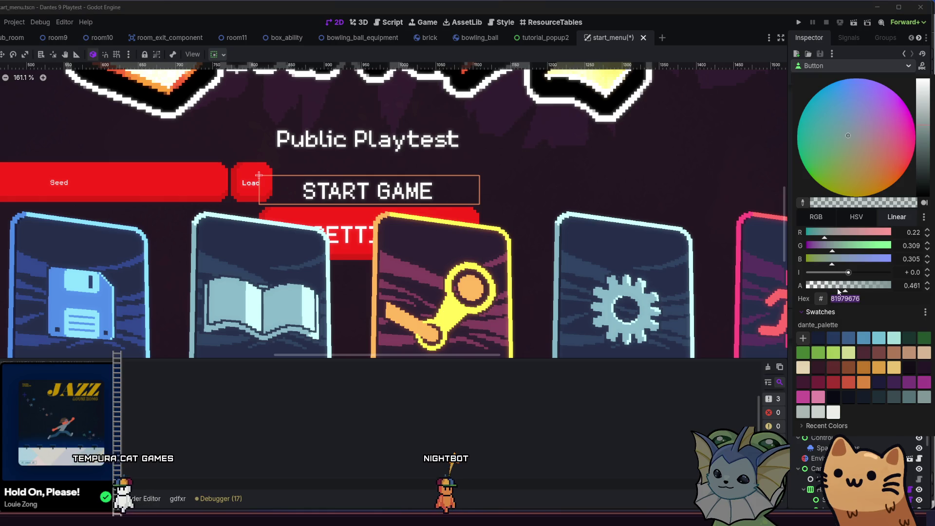
# Close the colour chooser and check the Hover style's grey-teal tint.
pyautogui.click(776, 350)
pyautogui.click(854, 243)
pyautogui.click(825, 245)
pyautogui.scroll(-3, 839, 232)
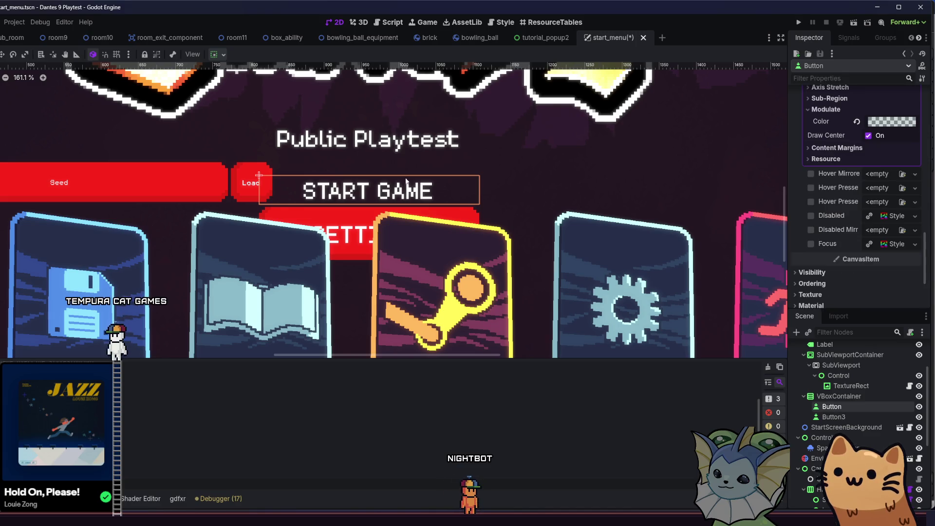
pyautogui.scroll(-1, 813, 164)
pyautogui.scroll(2, 823, 150)
pyautogui.scroll(-1, 830, 144)
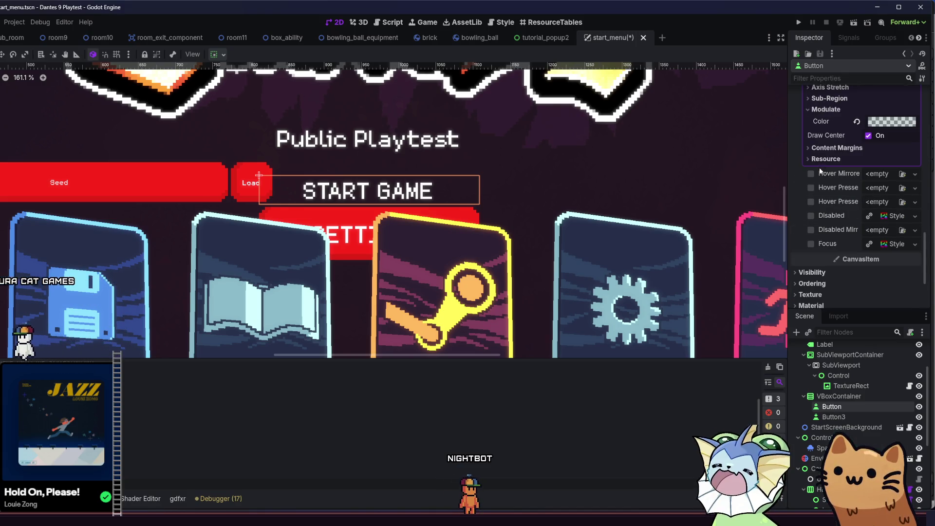
pyautogui.scroll(1, 835, 141)
pyautogui.click(827, 137)
# Set the Hover style's left and right content margins to 60 px.
pyautogui.click(837, 161)
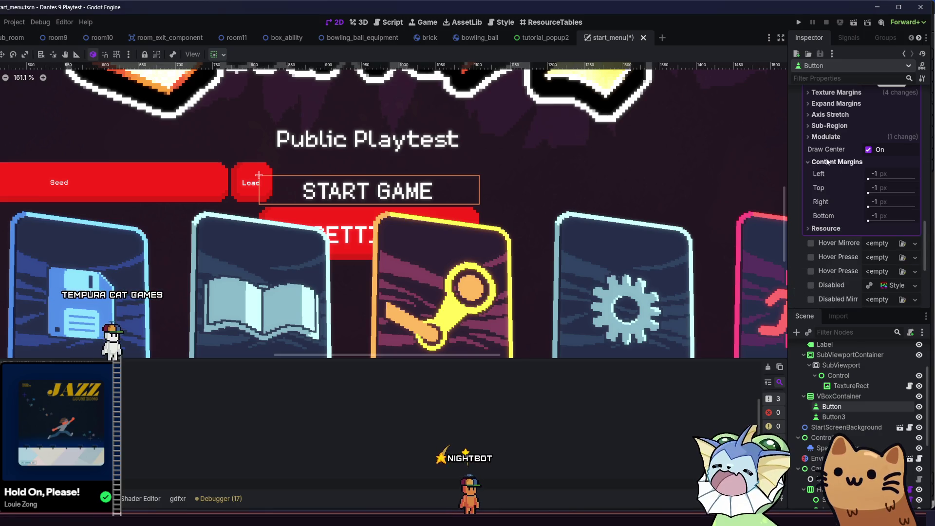
pyautogui.click(884, 174)
pyautogui.write('-60')
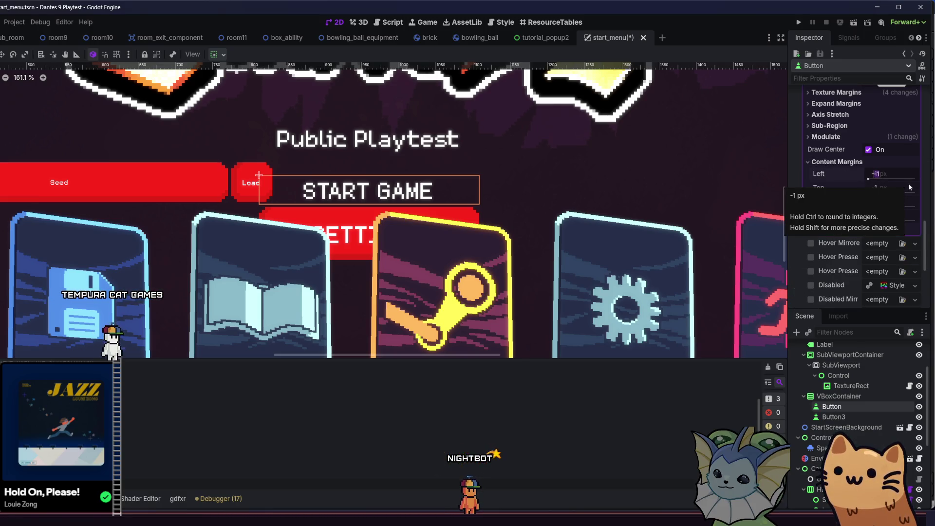
pyautogui.press('Return')
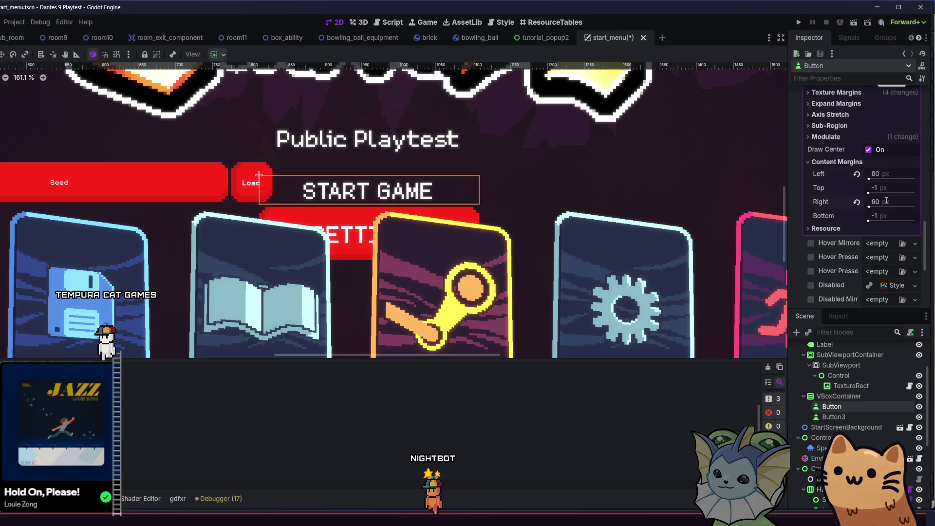
pyautogui.scroll(-5, 572, 219)
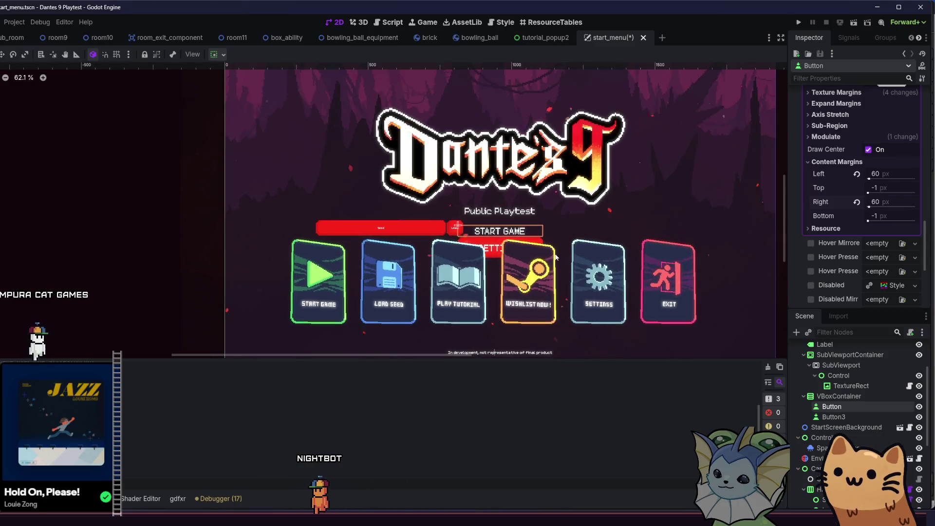
# Give START GAME's Disabled state an empty style override.
pyautogui.scroll(2, 556, 257)
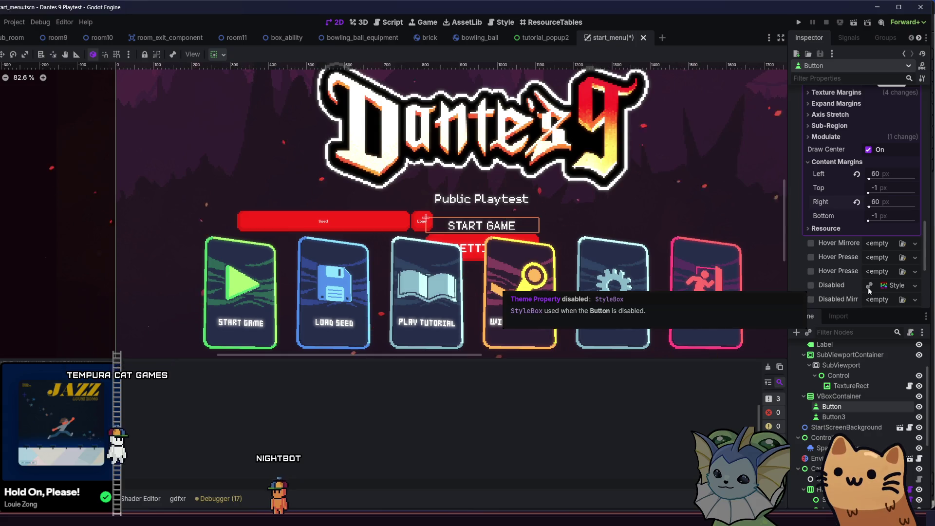
pyautogui.click(870, 287)
pyautogui.click(870, 301)
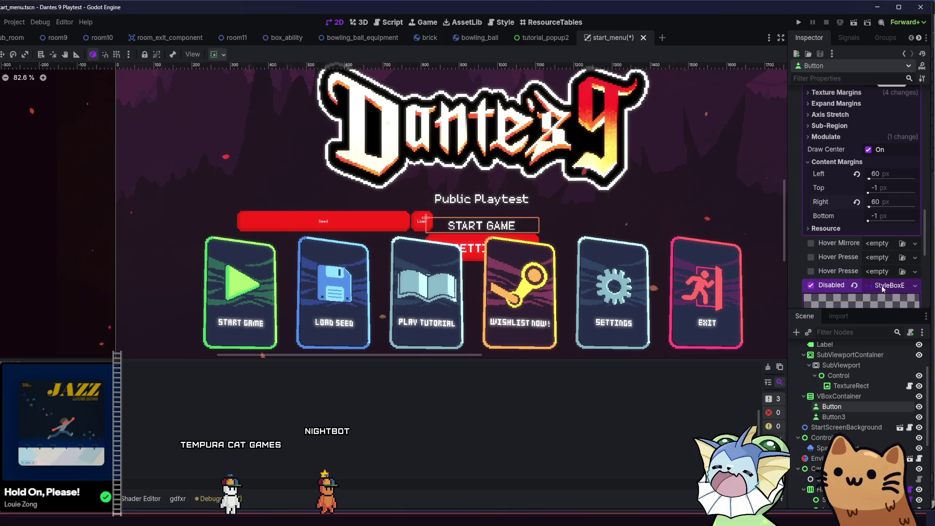
pyautogui.scroll(4, 864, 219)
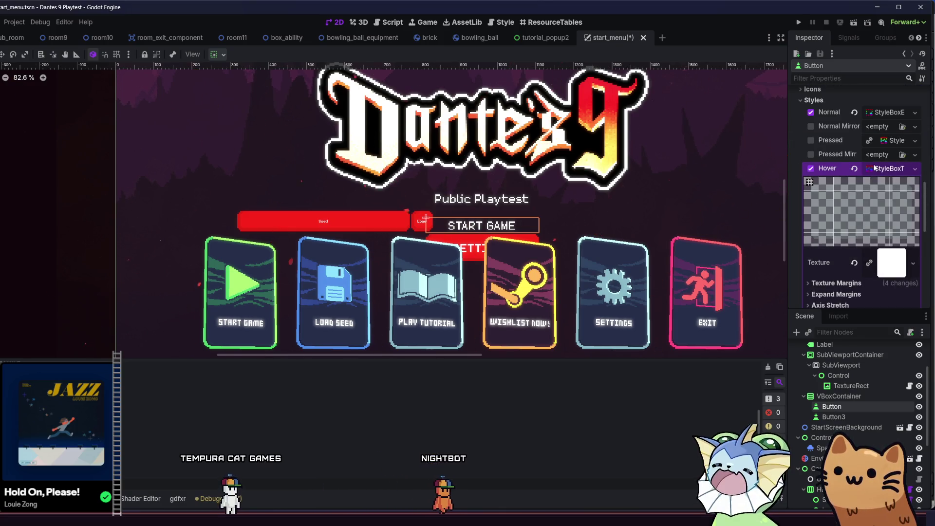
# Copy the Hover style into the Pressed slot and make it unique (recursive).
pyautogui.rightClick(874, 241)
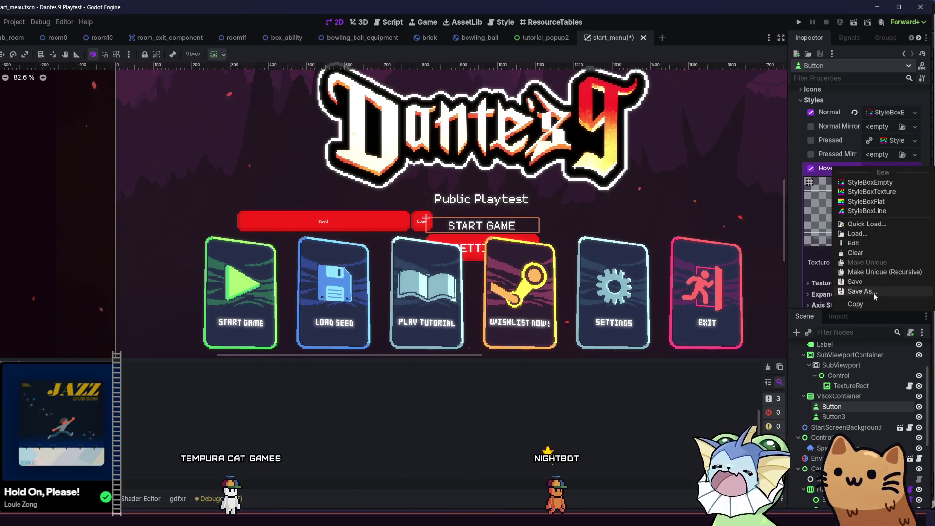
pyautogui.rightClick(883, 141)
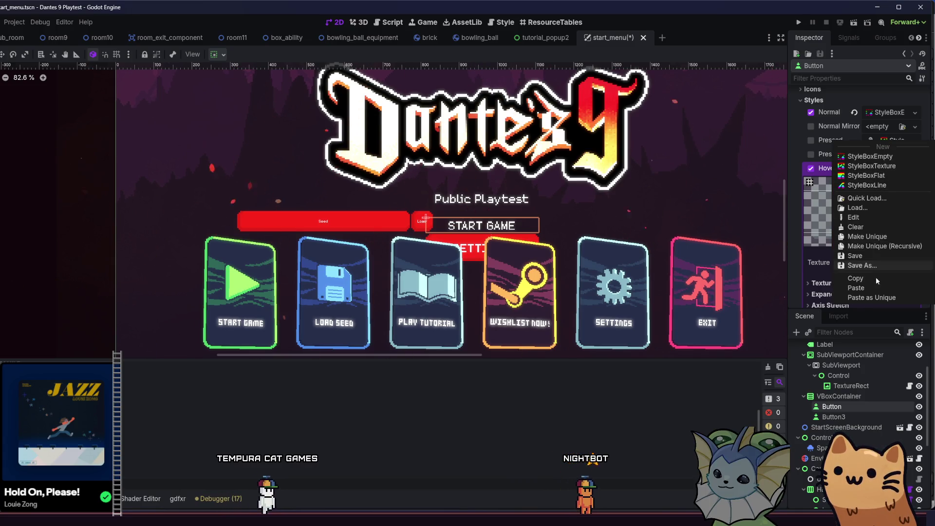
pyautogui.click(855, 288)
pyautogui.rightClick(873, 141)
pyautogui.click(850, 253)
pyautogui.click(240, 347)
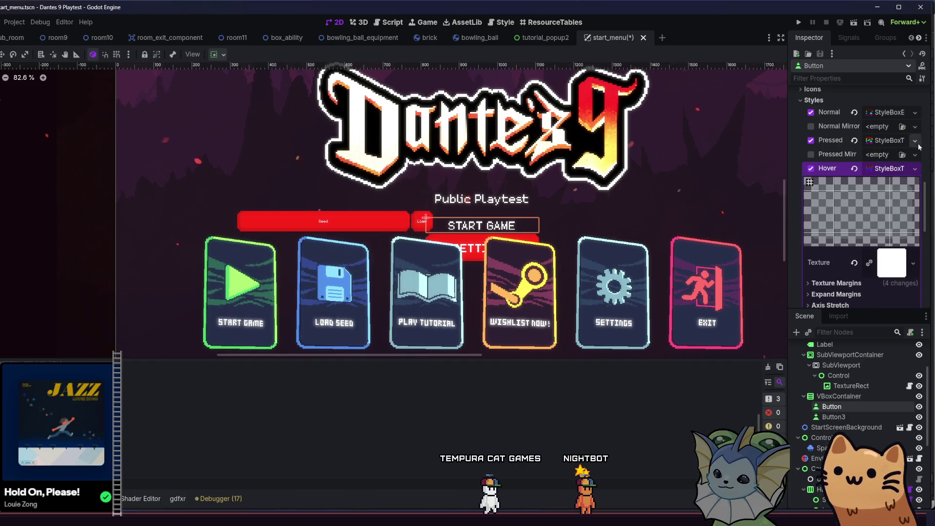
pyautogui.click(866, 144)
# Tint the Pressed style with a semi-transparent grey modulate colour.
pyautogui.scroll(-1, 871, 194)
pyautogui.click(826, 273)
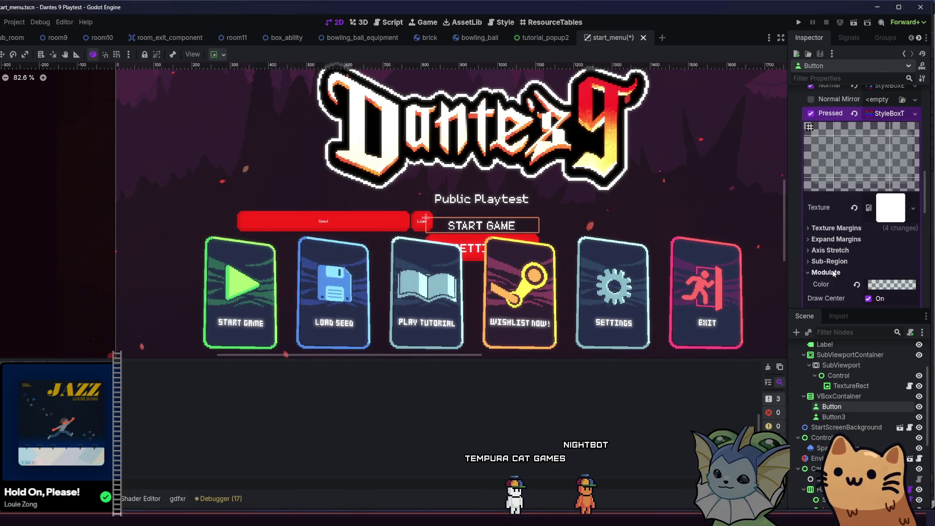
pyautogui.scroll(-1, 872, 244)
pyautogui.click(887, 259)
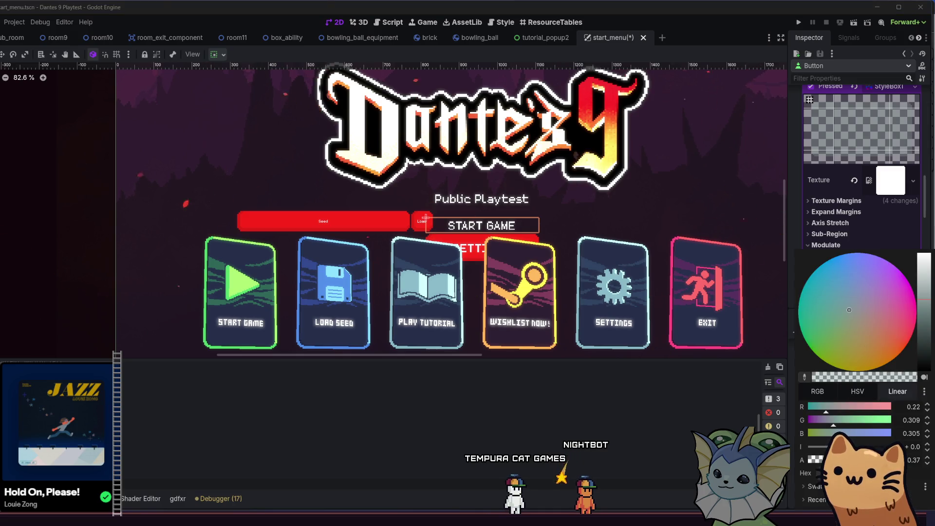
pyautogui.click(838, 377)
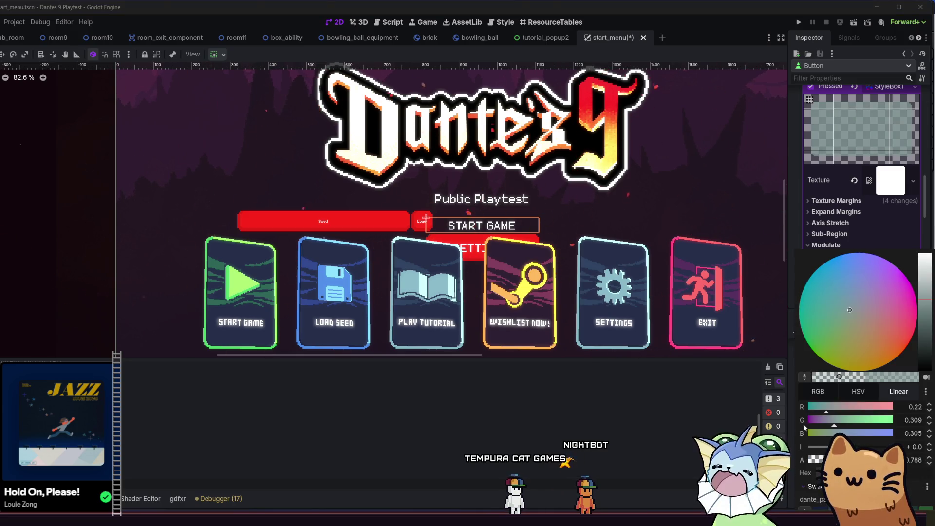
pyautogui.click(861, 210)
pyautogui.scroll(-2, 863, 207)
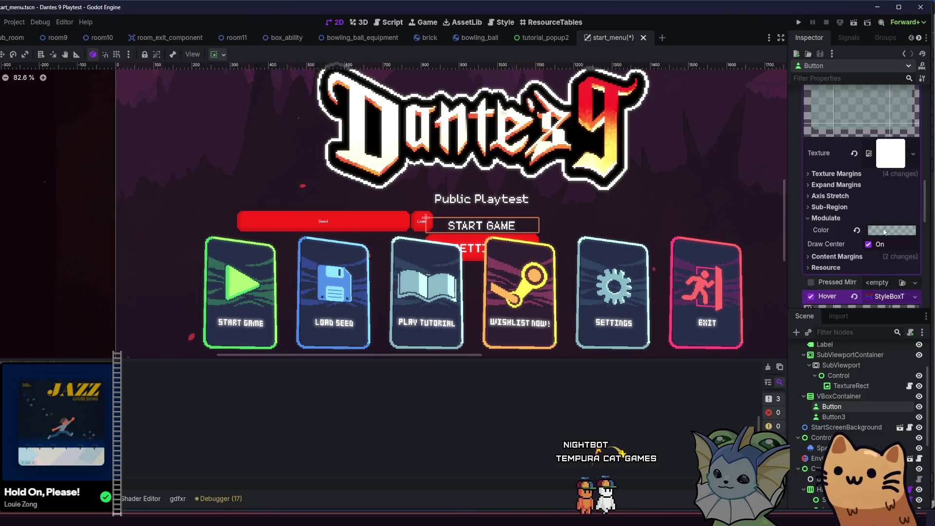
pyautogui.click(885, 231)
pyautogui.click(803, 414)
pyautogui.click(743, 380)
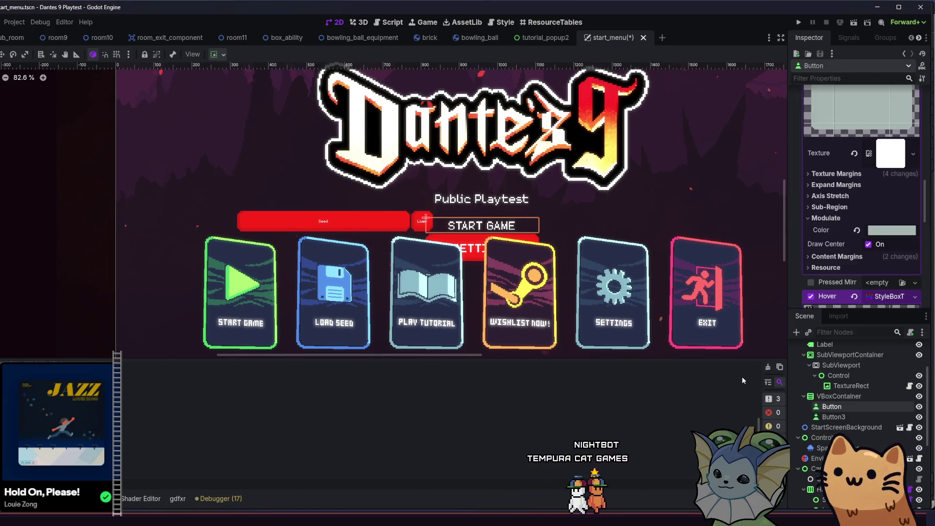
# Recheck the tint, save the scene with Ctrl+S and launch a test run.
pyautogui.click(894, 233)
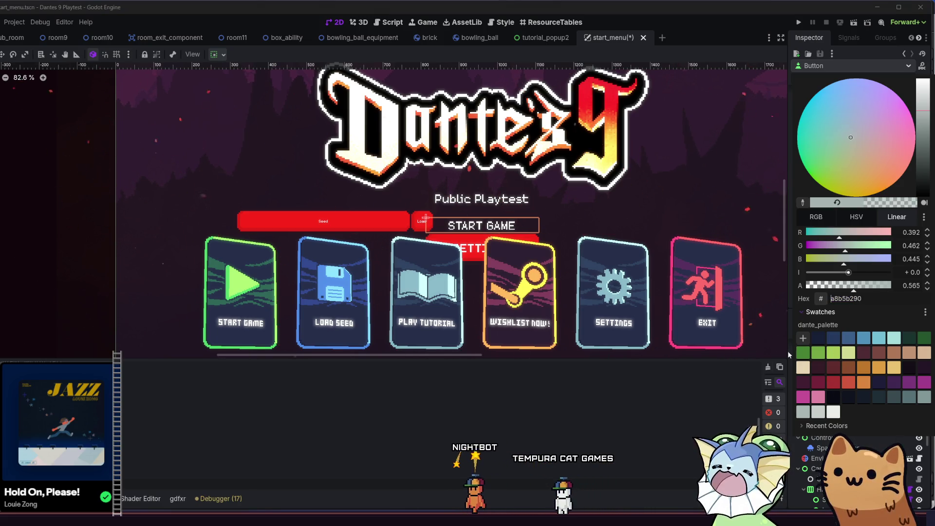
pyautogui.click(765, 253)
pyautogui.hotkey('ctrl', 's')
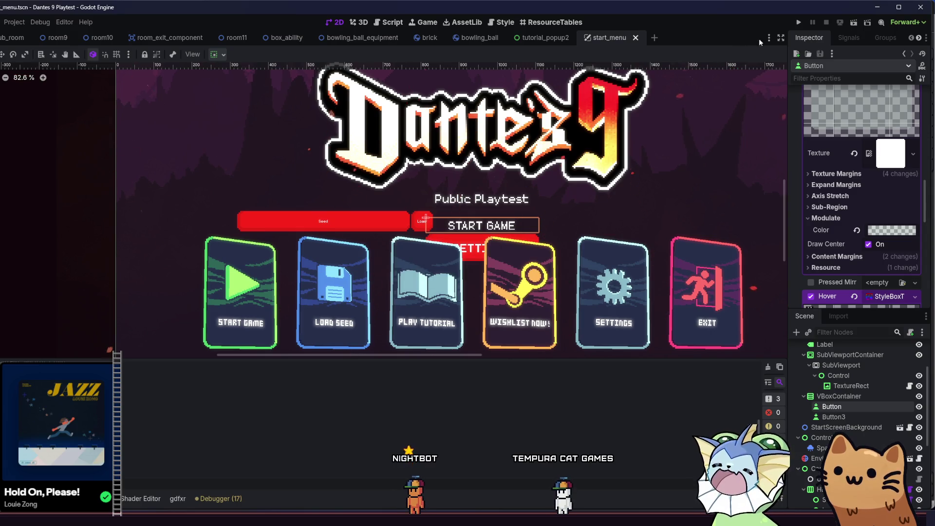
pyautogui.click(796, 23)
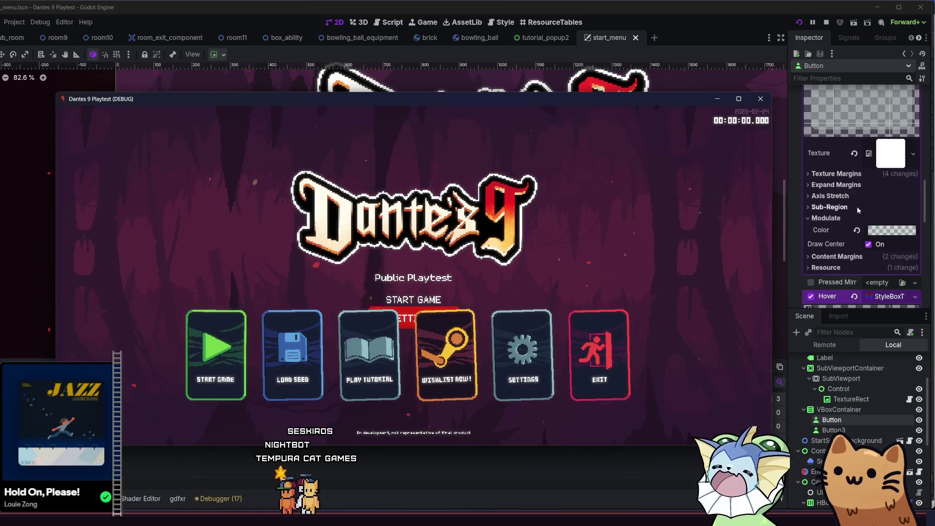
# Tint the button style's modulate colour to dark slate 394a50 from the palette, then return to the editor.
pyautogui.click(892, 230)
pyautogui.click(894, 392)
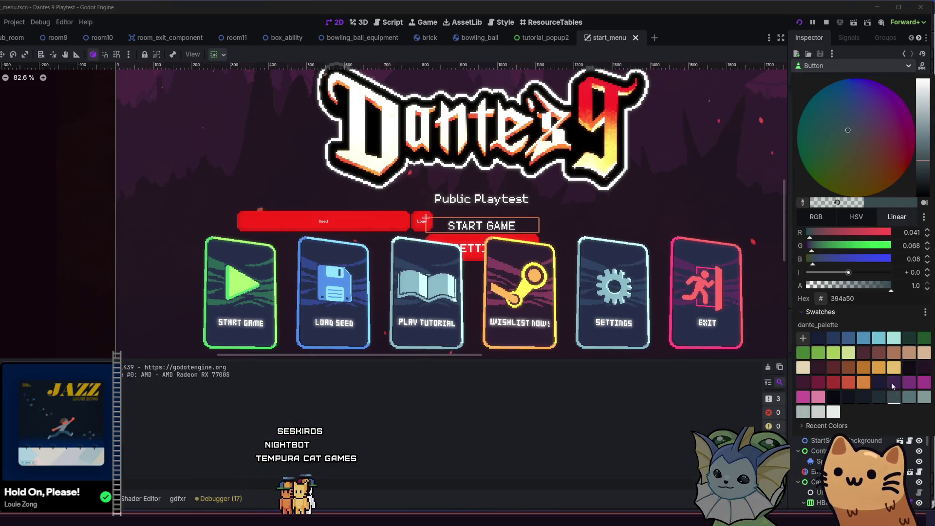
pyautogui.click(662, 436)
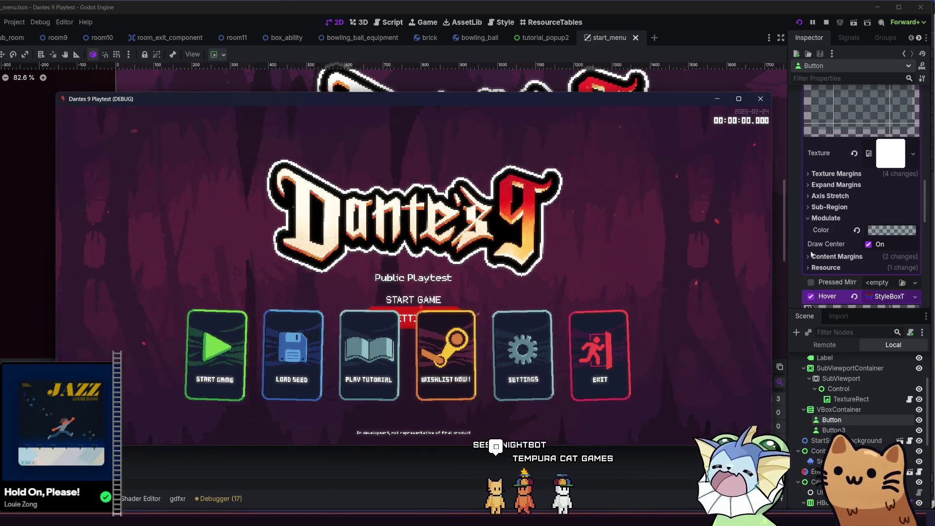
pyautogui.click(838, 239)
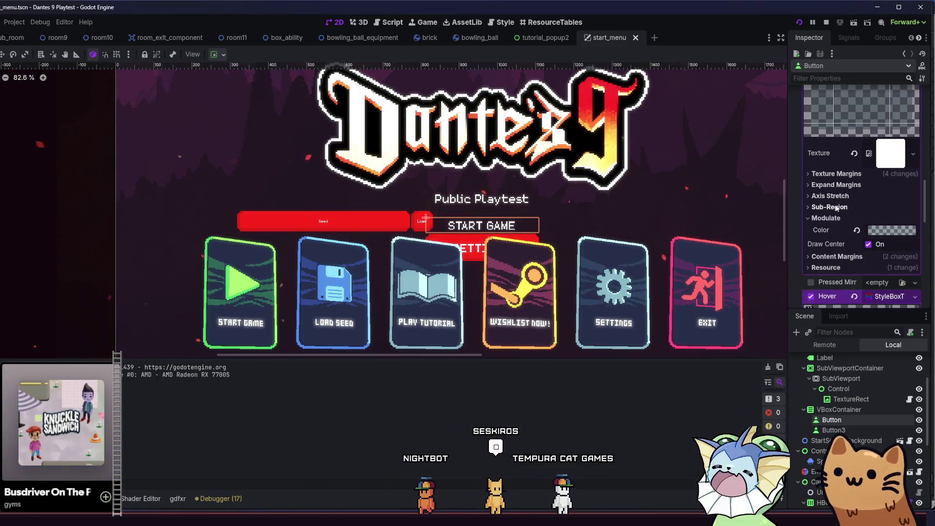
# Set the pressed style's left and right content margins to 120 px, then rerun and close the game.
pyautogui.click(833, 258)
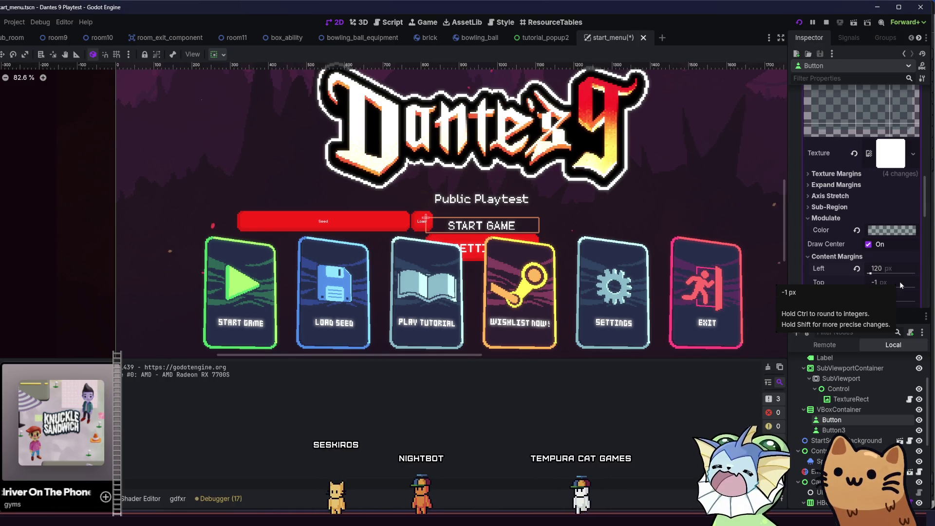
pyautogui.press('Return')
pyautogui.write('120')
pyautogui.press('Return')
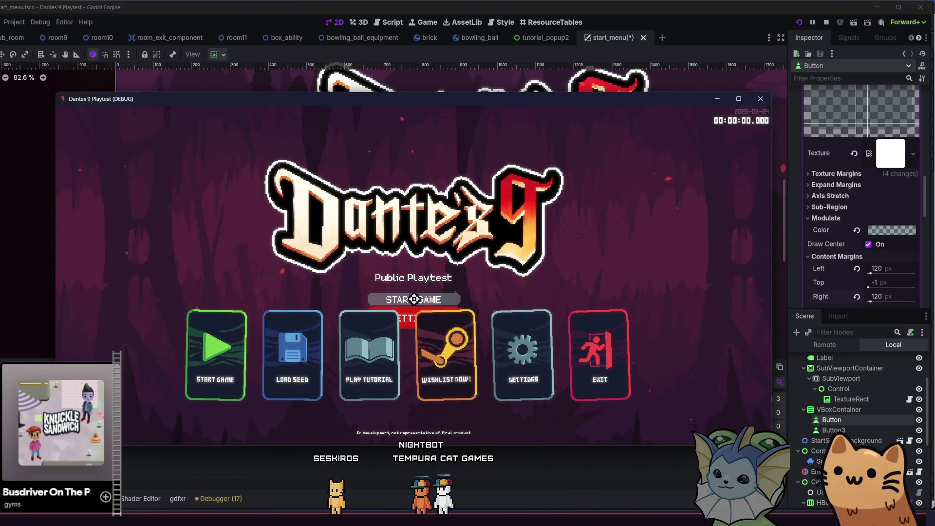
pyautogui.press('F5')
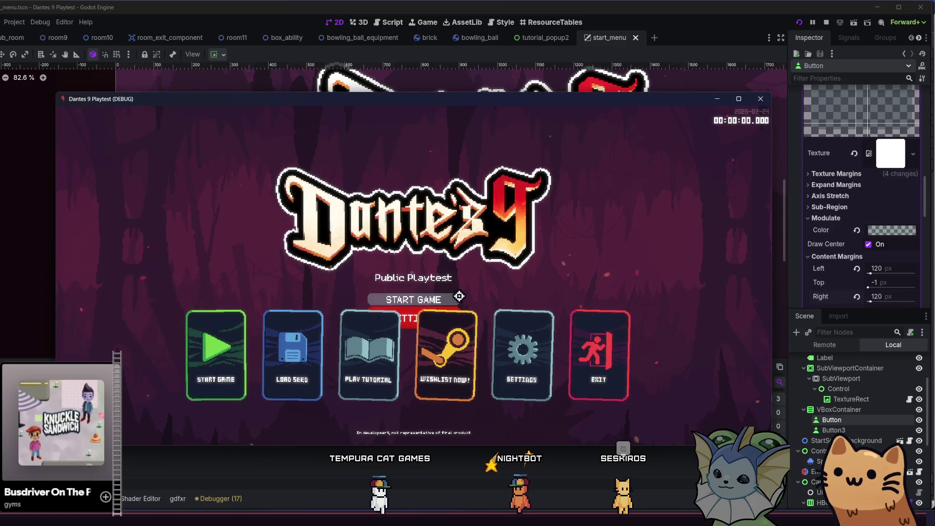
pyautogui.click(760, 98)
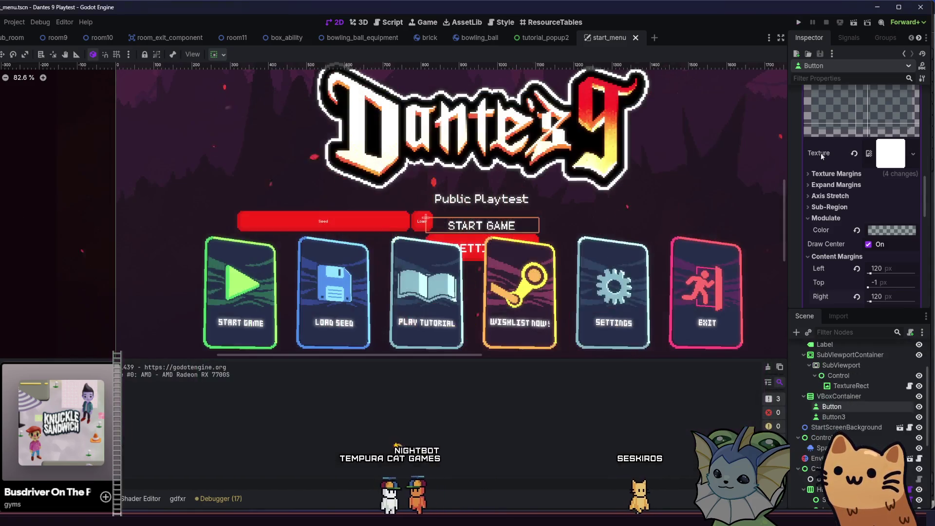
# Revert the pressed style's left content margin to its default.
pyautogui.click(856, 268)
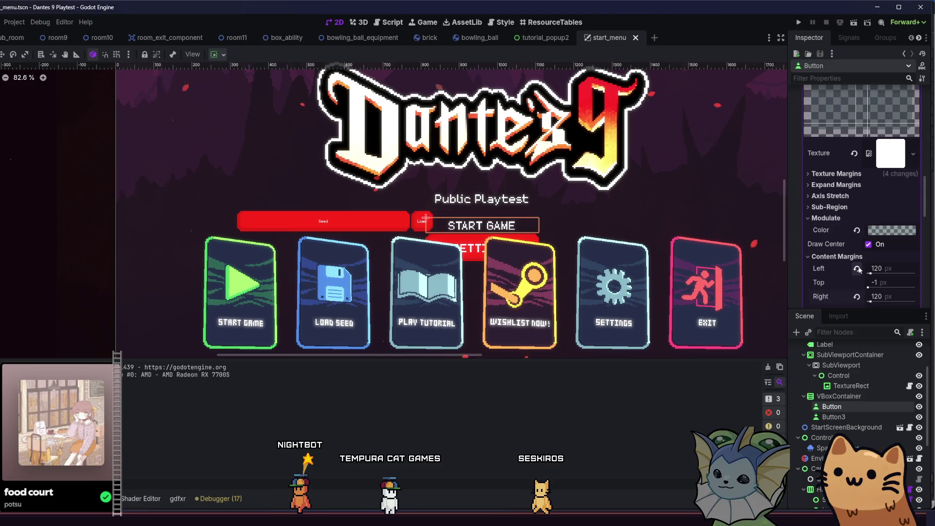
pyautogui.scroll(8, 852, 273)
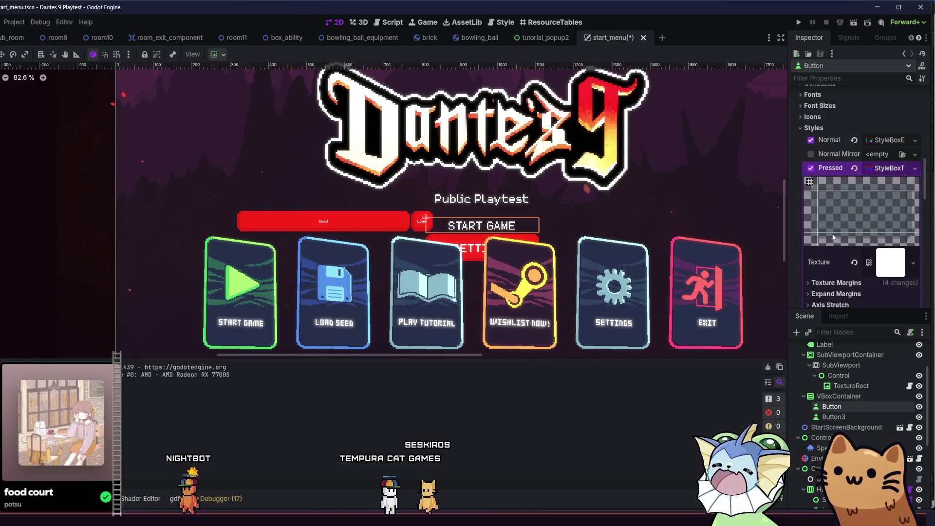
pyautogui.scroll(-6, 857, 255)
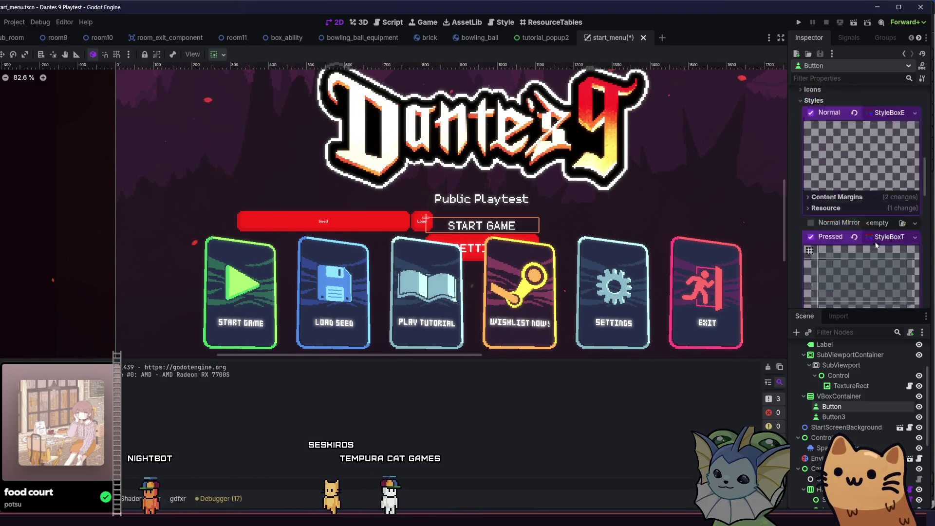
pyautogui.scroll(4, 840, 251)
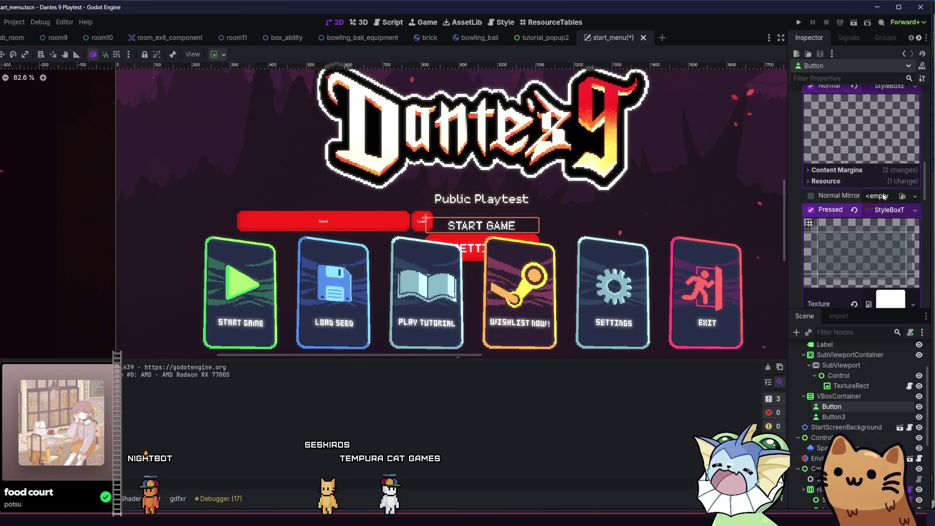
pyautogui.scroll(1, 892, 197)
# Give the Normal style a 120 px left content margin, save, and launch a test run.
pyautogui.click(833, 196)
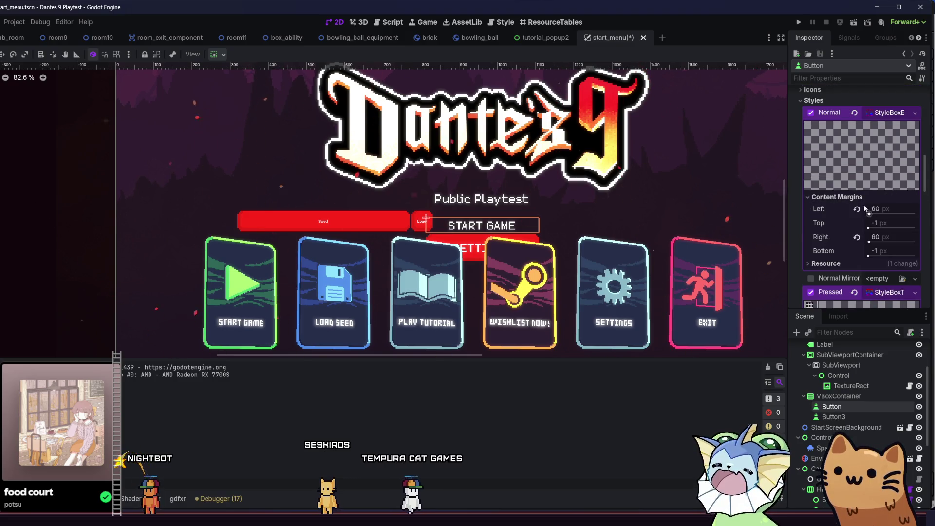
pyautogui.hotkey('ctrl', 's')
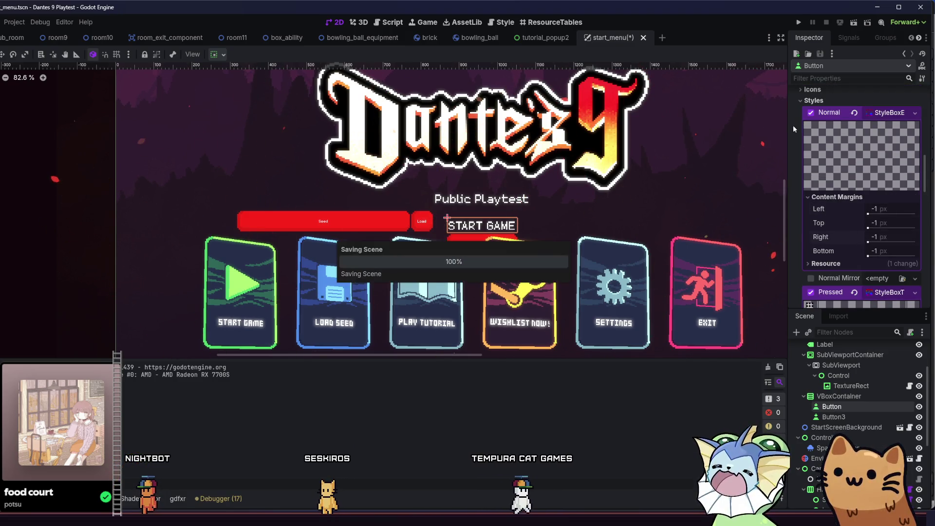
pyautogui.click(891, 209)
pyautogui.write('120')
pyautogui.press('Return')
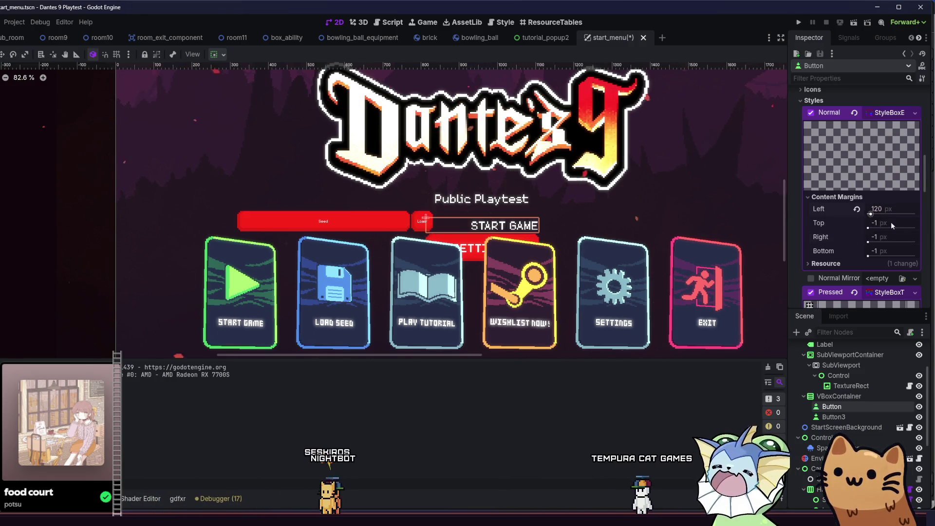
pyautogui.write('0')
pyautogui.click(798, 22)
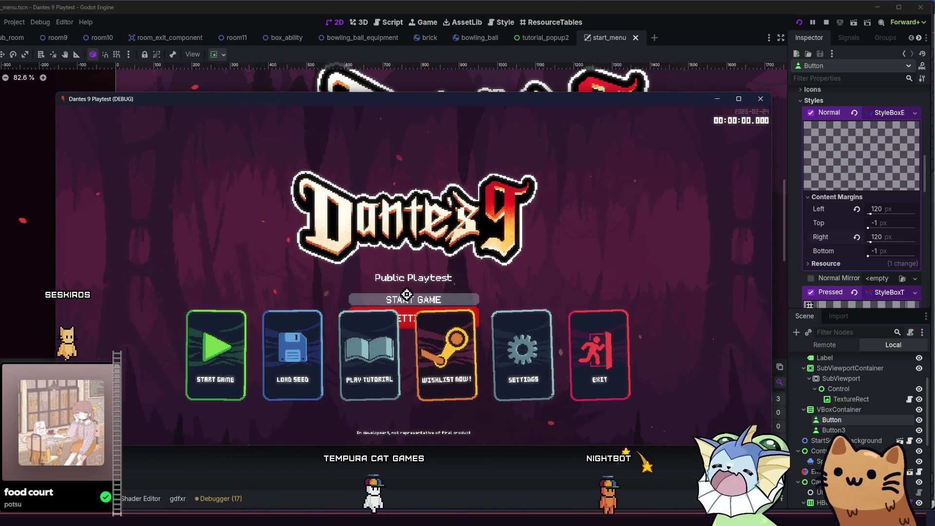
# Maximize the running playtest window to fill the screen, then close it.
pyautogui.doubleClick(486, 99)
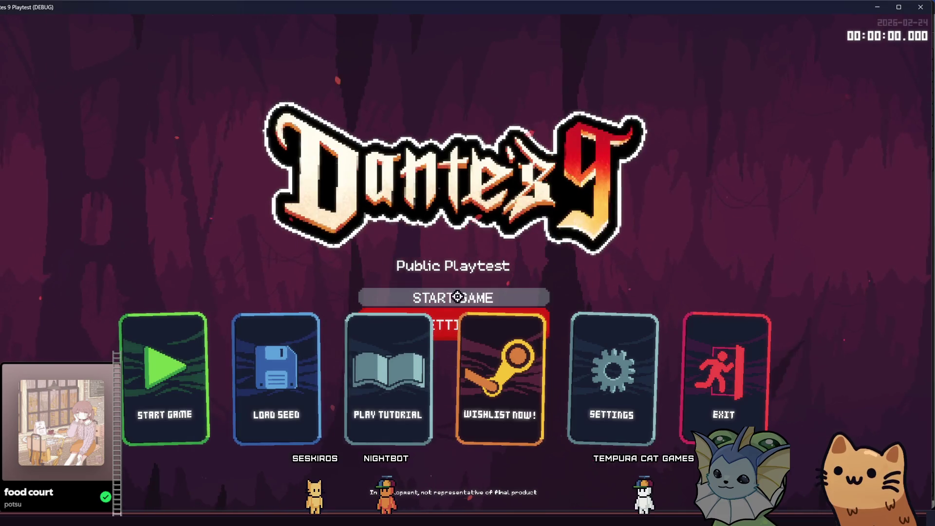
pyautogui.click(928, 13)
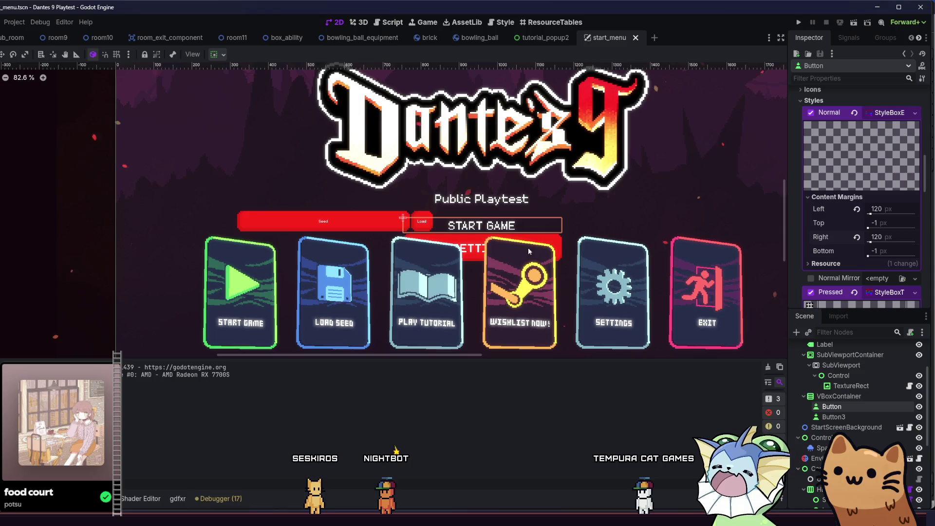
# Delete the SETTINGS button node (Button3) and reselect the START GAME button.
pyautogui.click(830, 417)
pyautogui.click(830, 406)
pyautogui.click(830, 417)
pyautogui.press('Delete')
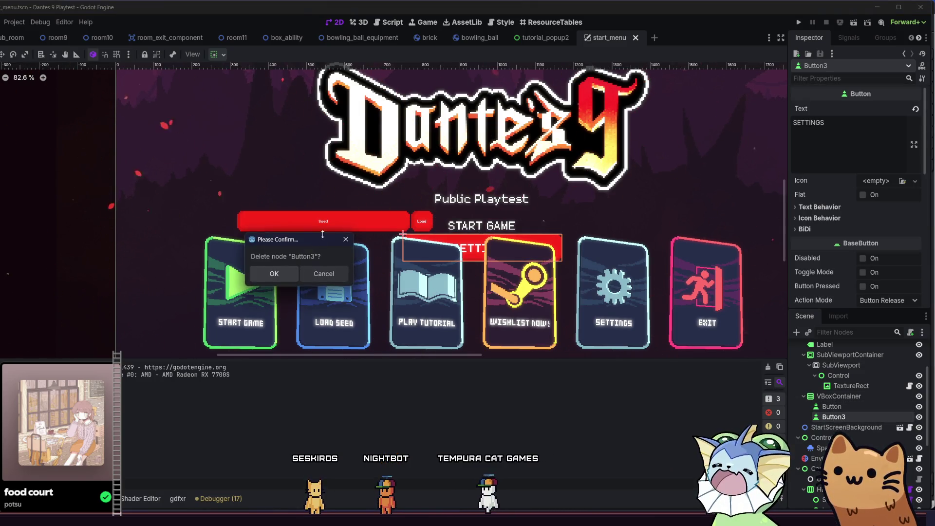
pyautogui.click(285, 269)
pyautogui.click(832, 406)
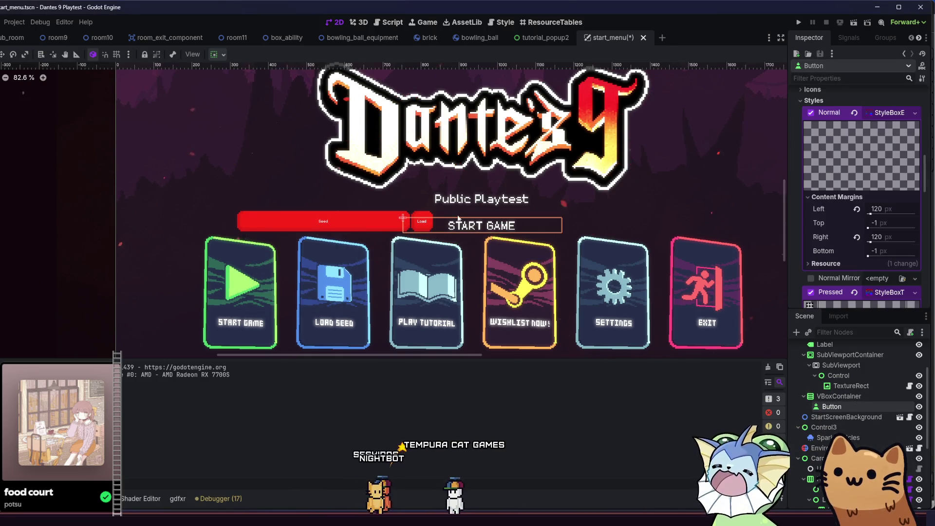
# Set the Normal style's side content margins (left 240, right 180) and save the scene.
pyautogui.click(894, 214)
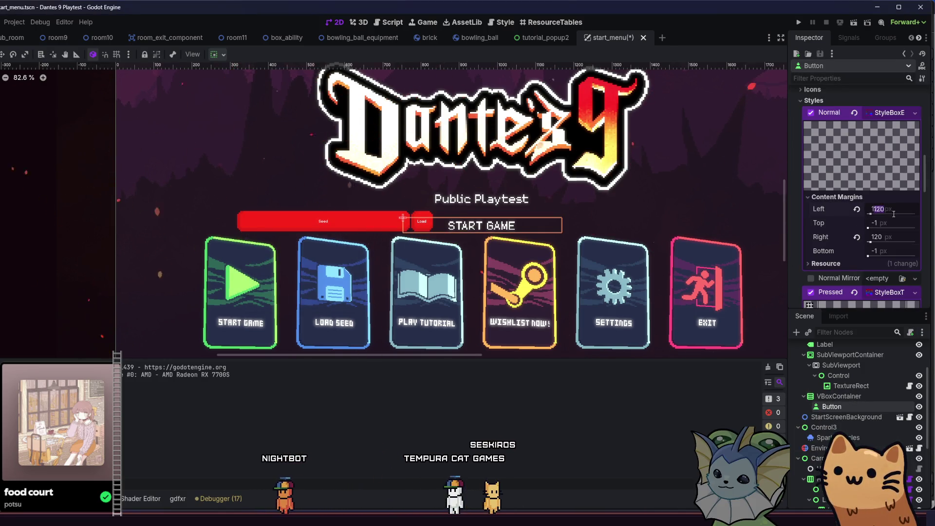
pyautogui.write('240')
pyautogui.press('Return')
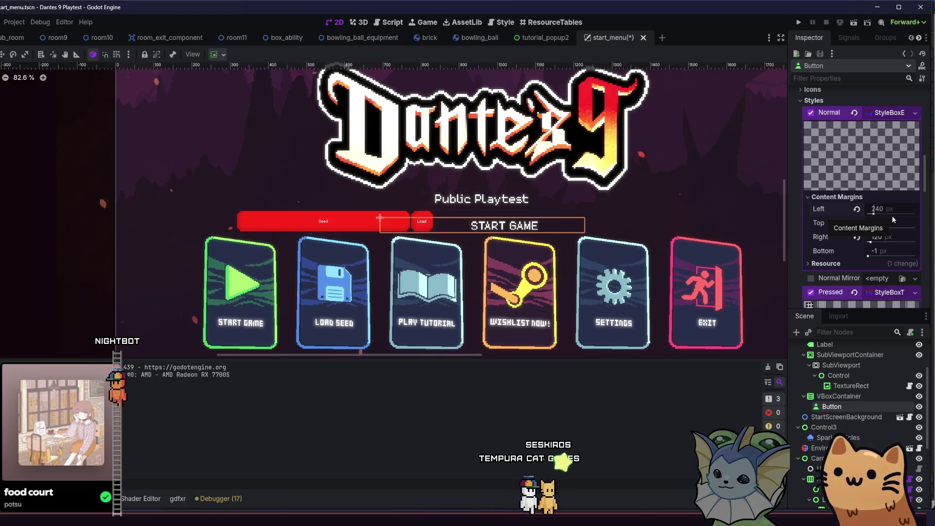
pyautogui.write('180')
pyautogui.click(902, 235)
pyautogui.write('180')
pyautogui.press('Return')
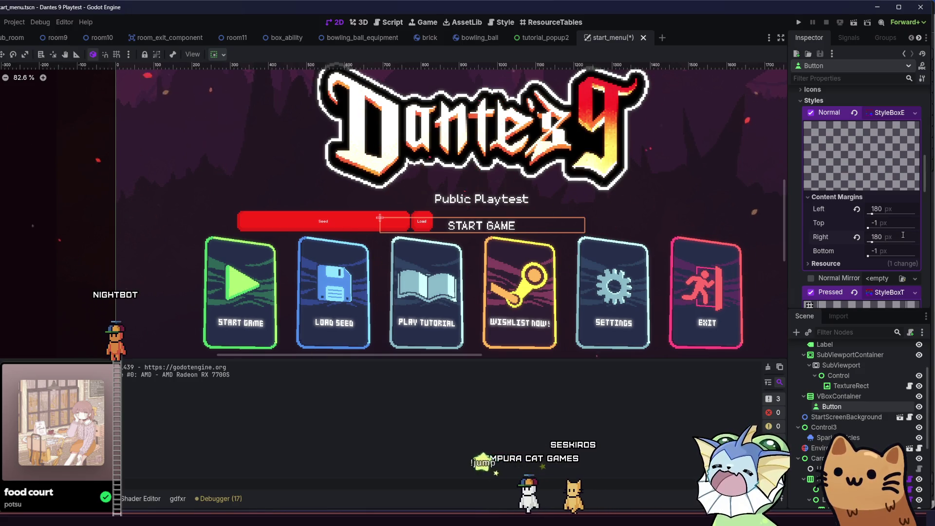
pyautogui.click(885, 208)
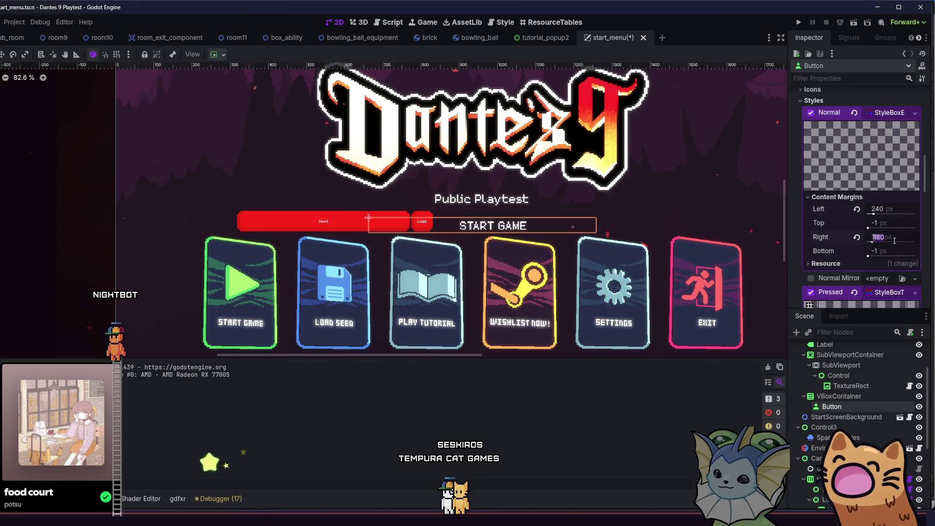
pyautogui.hotkey('ctrl', 's')
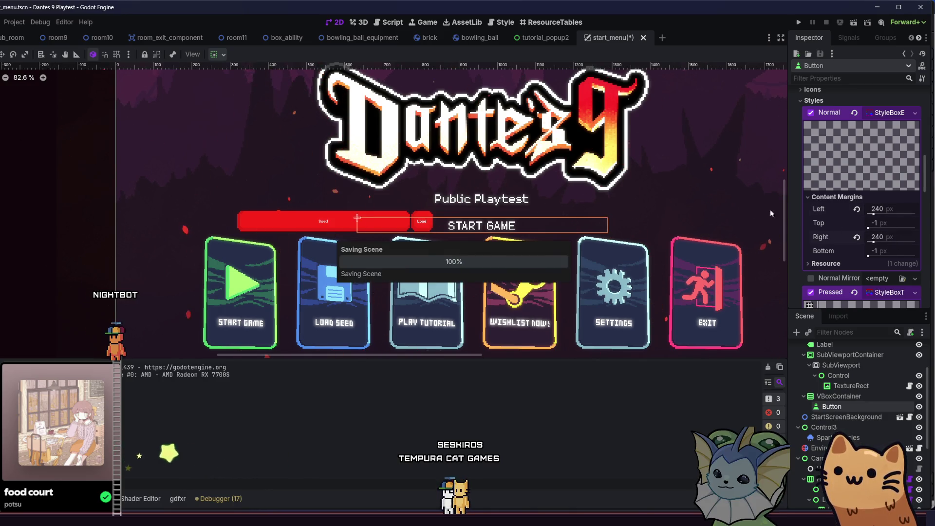
# Set top and bottom content margins to 8 px, save, and duplicate the START GAME button.
pyautogui.scroll(-2, 626, 223)
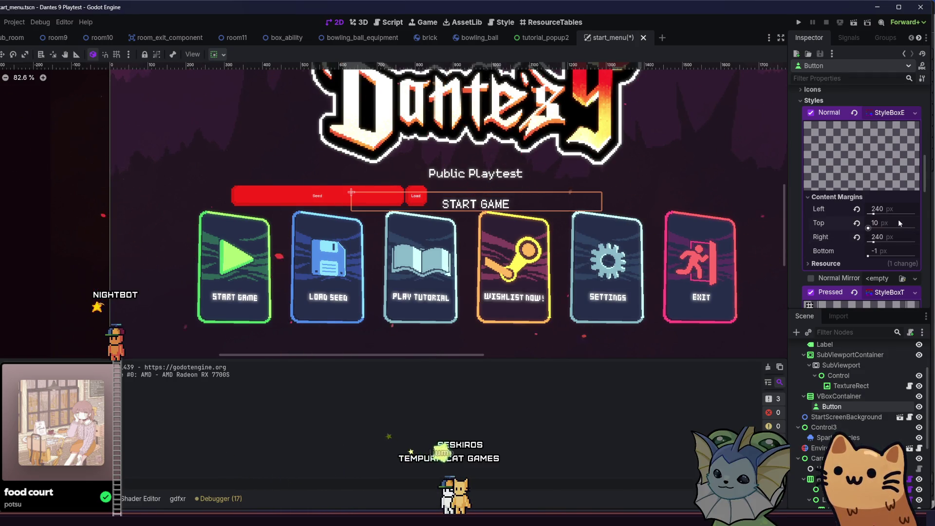
pyautogui.hotkey('ctrl', 'z')
pyautogui.write('8')
pyautogui.press('Tab')
pyautogui.write('-8')
pyautogui.press('Home')
pyautogui.press('Delete')
pyautogui.press('Return')
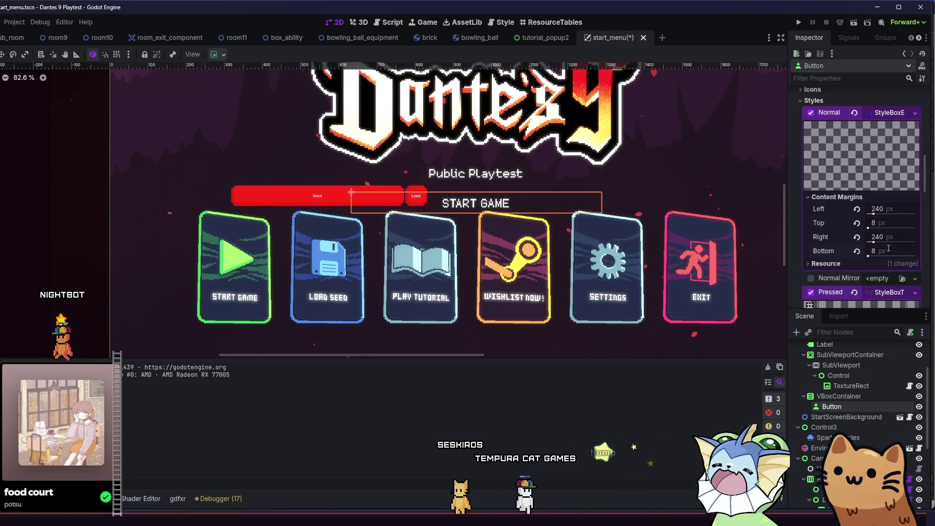
pyautogui.hotkey('ctrl', 's')
pyautogui.scroll(-2, 721, 149)
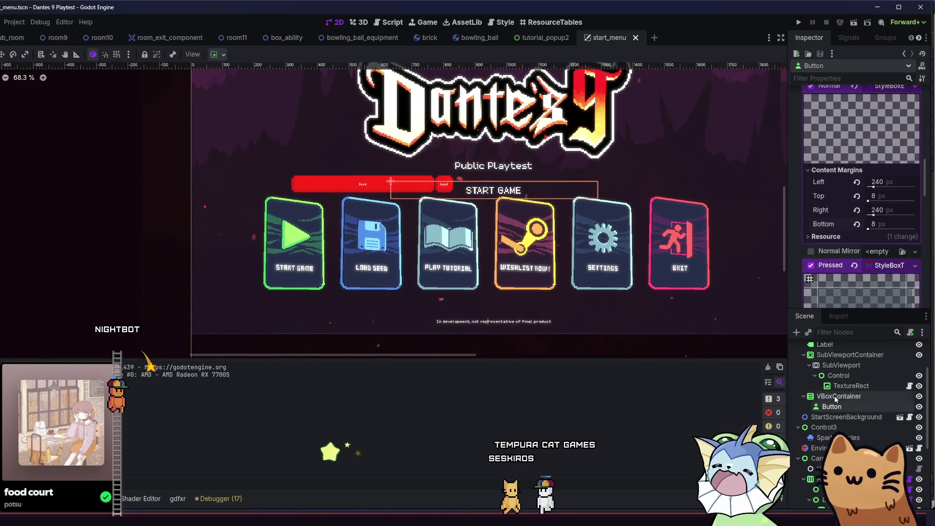
pyautogui.hotkey('ctrl', 'd')
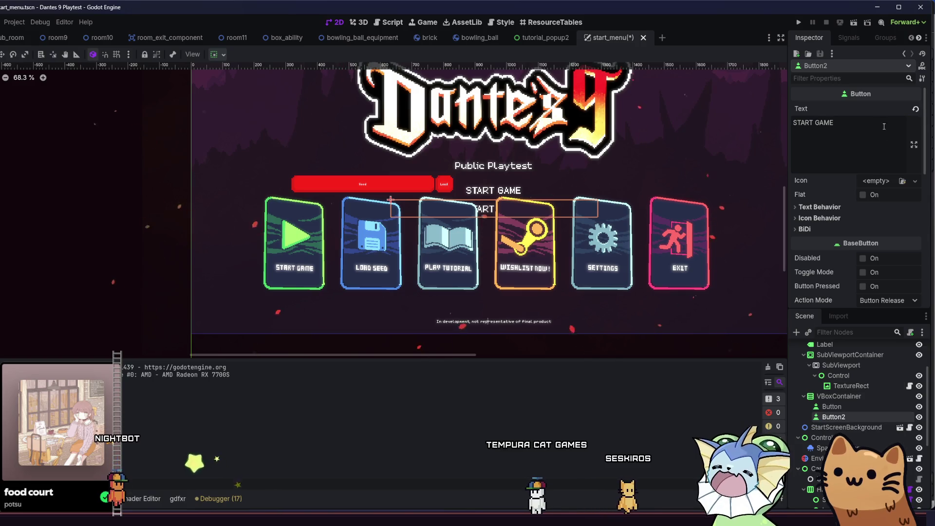
# Relabel the duplicated Button2 as 'Settings'.
pyautogui.moveTo(797, 123); pyautogui.dragTo(834, 123)
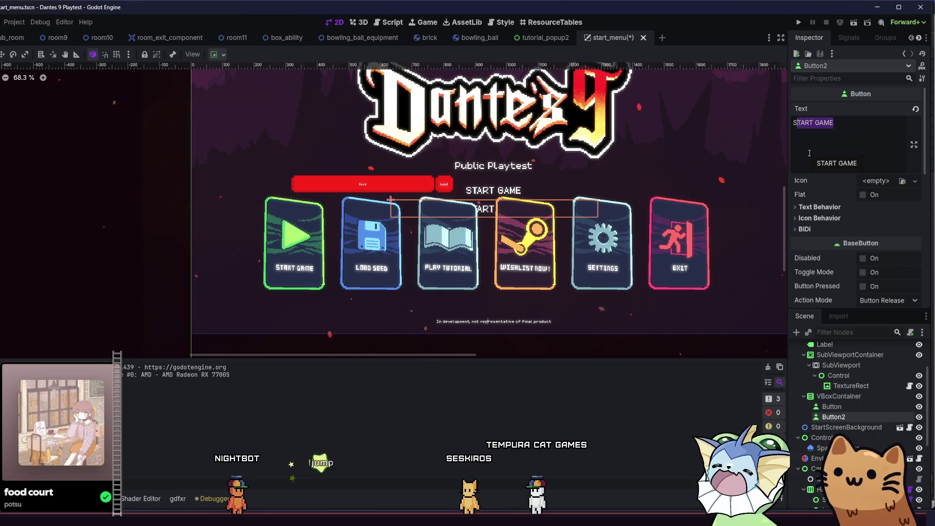
pyautogui.press('BackSpace')
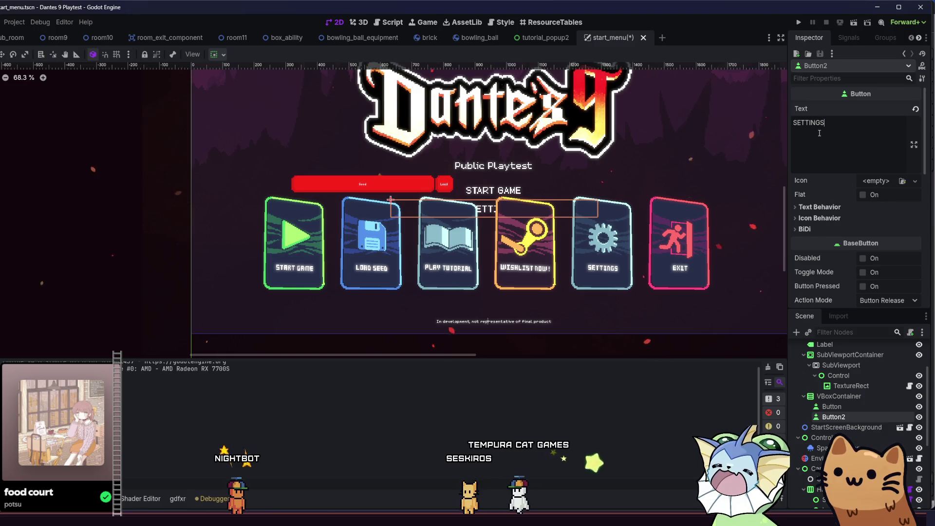
pyautogui.press('BackSpace')
pyautogui.press('BackSpace')
pyautogui.press('BackSpace')
pyautogui.write('ett')
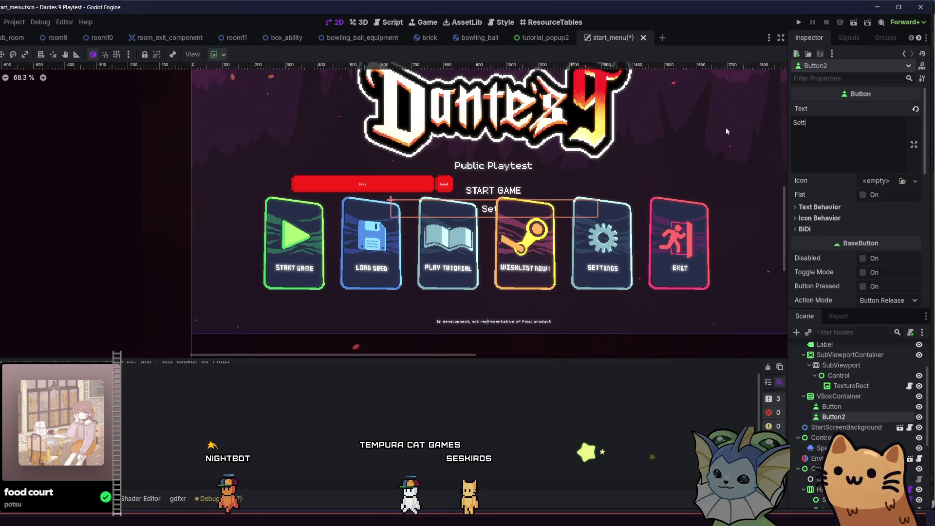
pyautogui.write('ings')
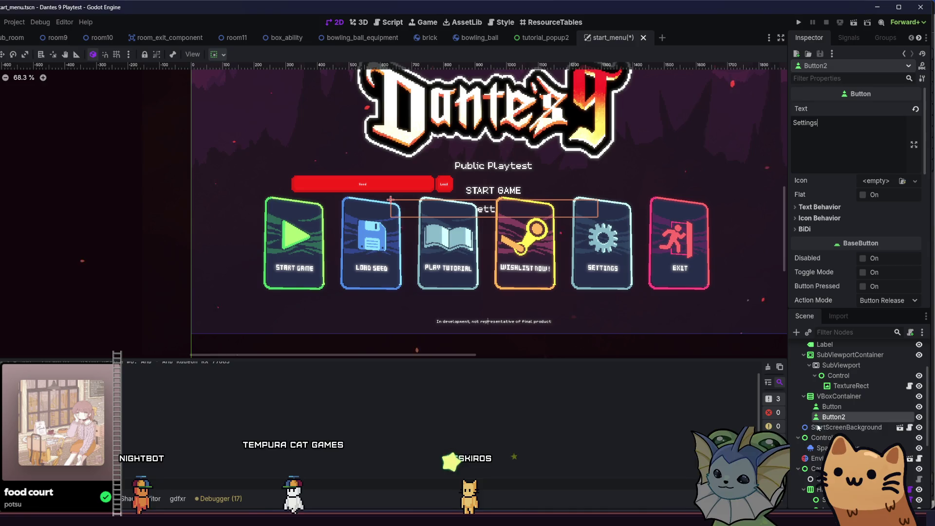
# Relabel the original button 'Start Game'.
pyautogui.click(831, 406)
pyautogui.scroll(3, 862, 180)
pyautogui.scroll(10, 849, 168)
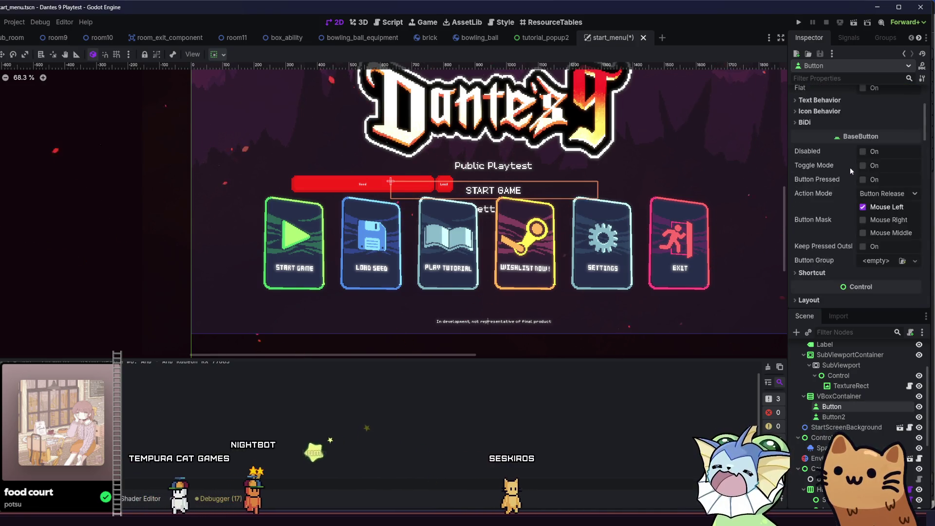
pyautogui.write('Start Game')
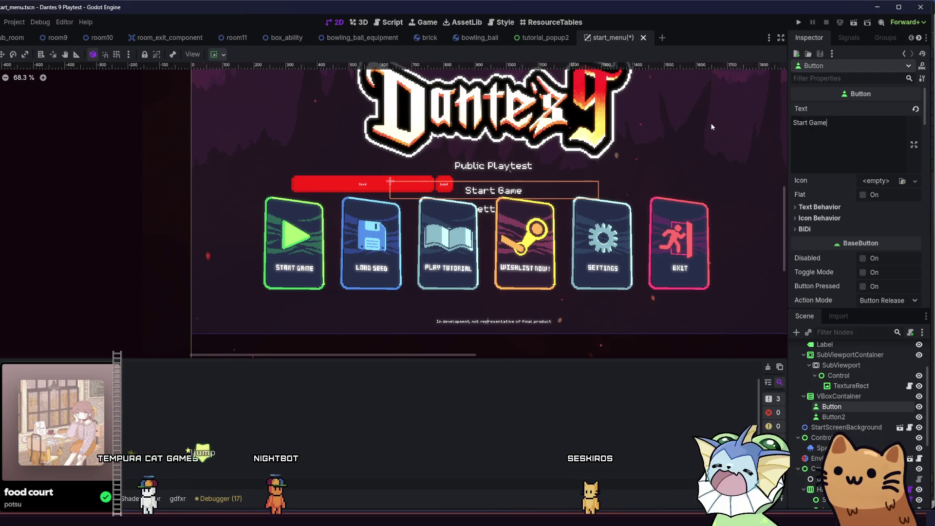
pyautogui.click(711, 125)
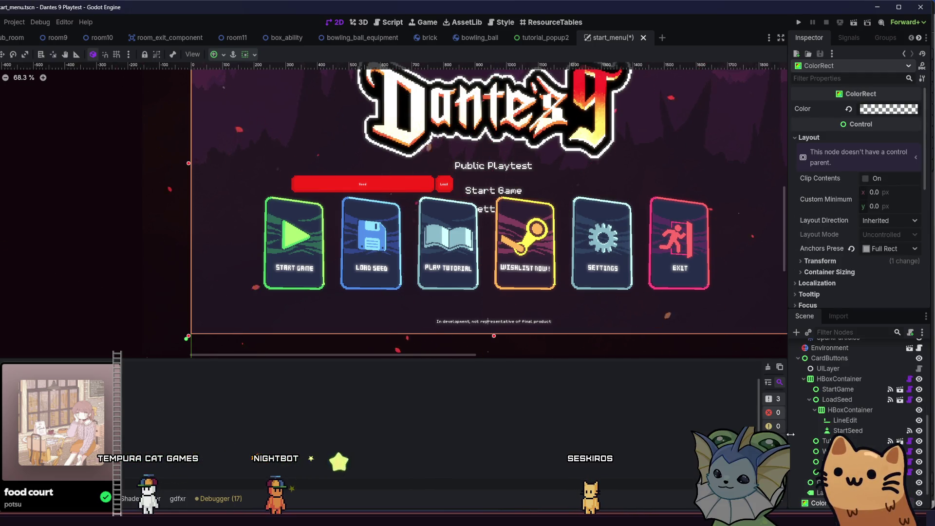
pyautogui.scroll(-2, 828, 438)
pyautogui.click(848, 399)
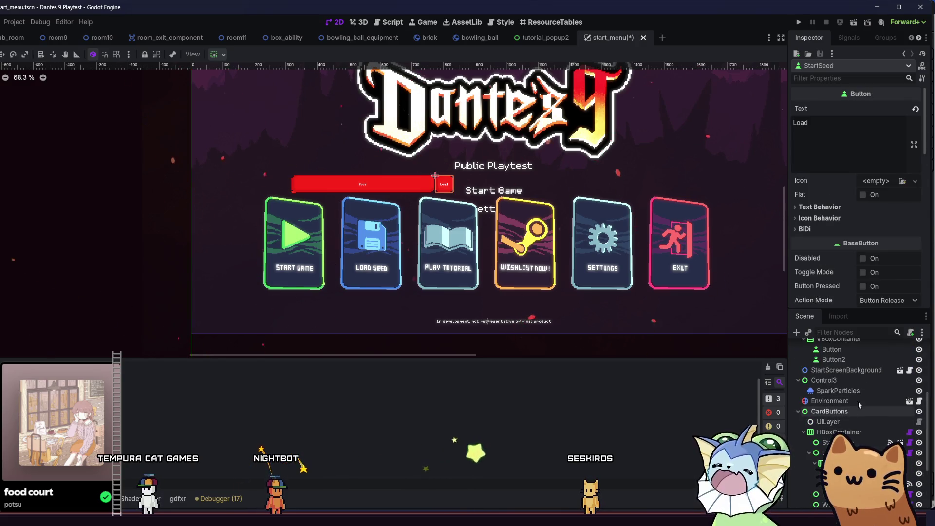
pyautogui.rightClick(854, 360)
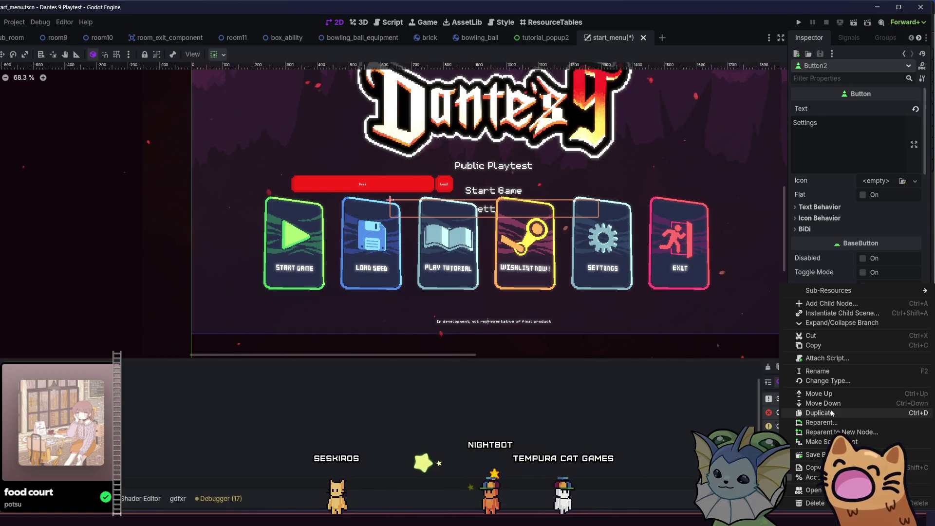
# Duplicate the Settings button (Button2) to create a third menu button, Button3.
pyautogui.click(825, 122)
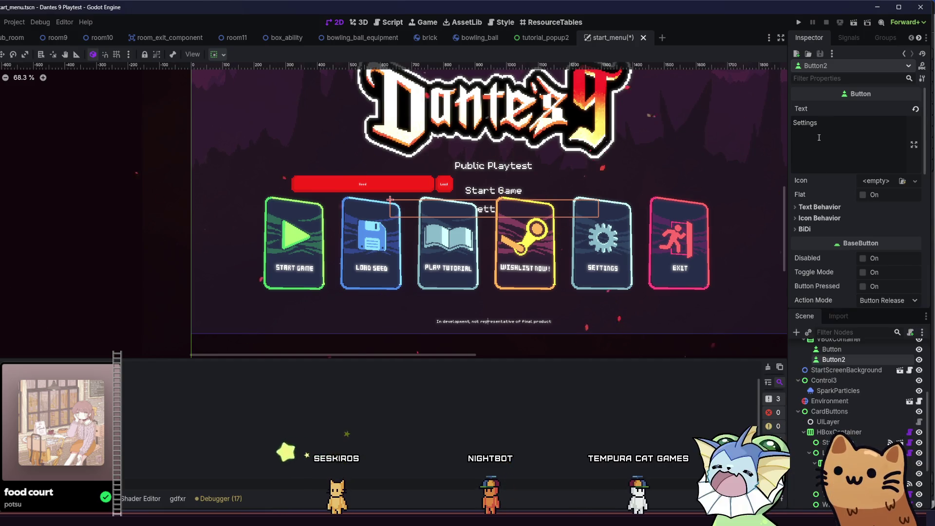
pyautogui.doubleClick(842, 359)
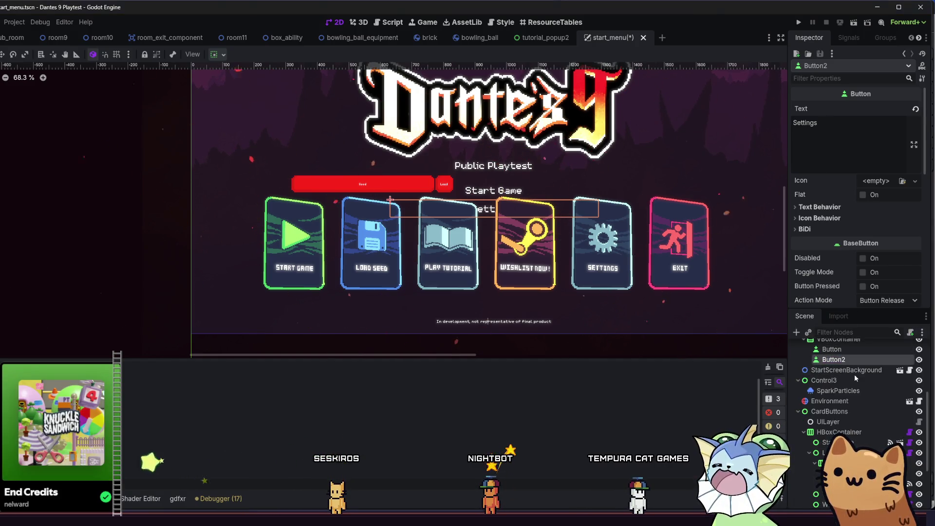
pyautogui.hotkey('ctrl', 'd')
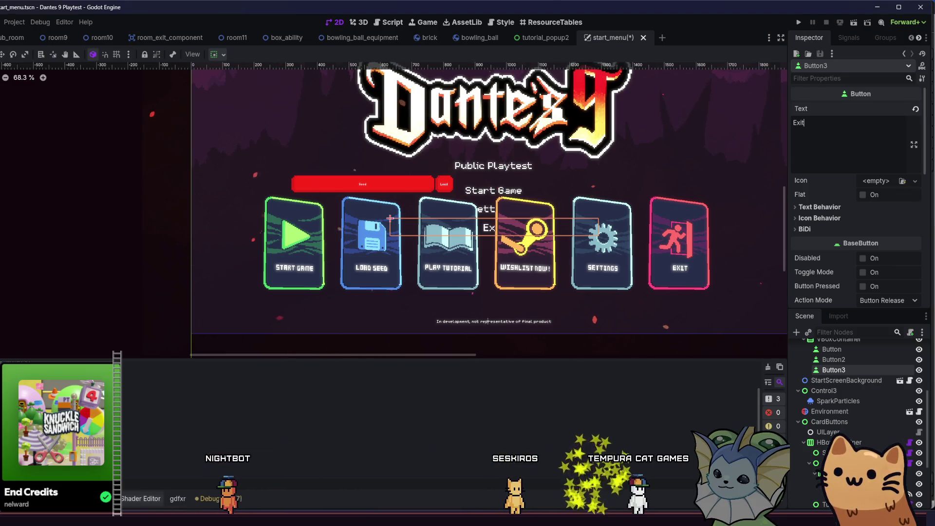
pyautogui.click(263, 467)
pyautogui.scroll(5, 273, 410)
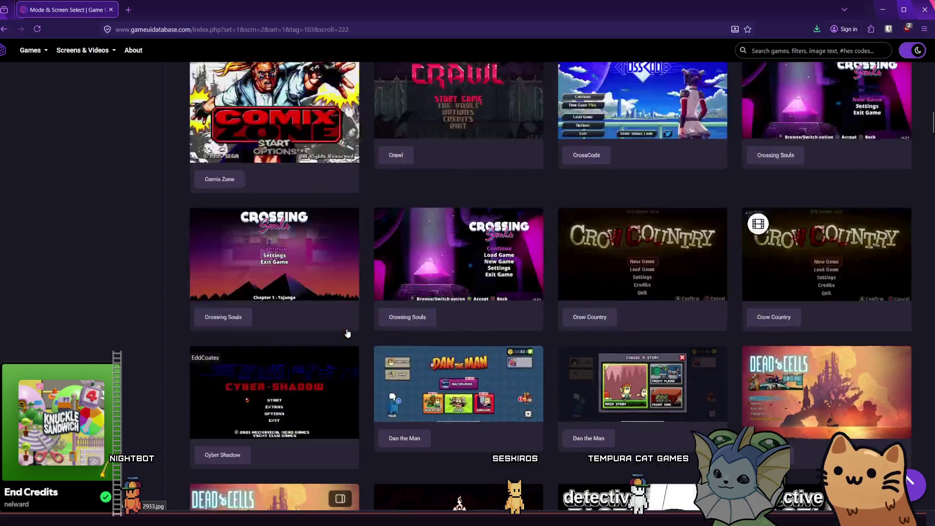
pyautogui.scroll(-5, 267, 324)
pyautogui.click(267, 324)
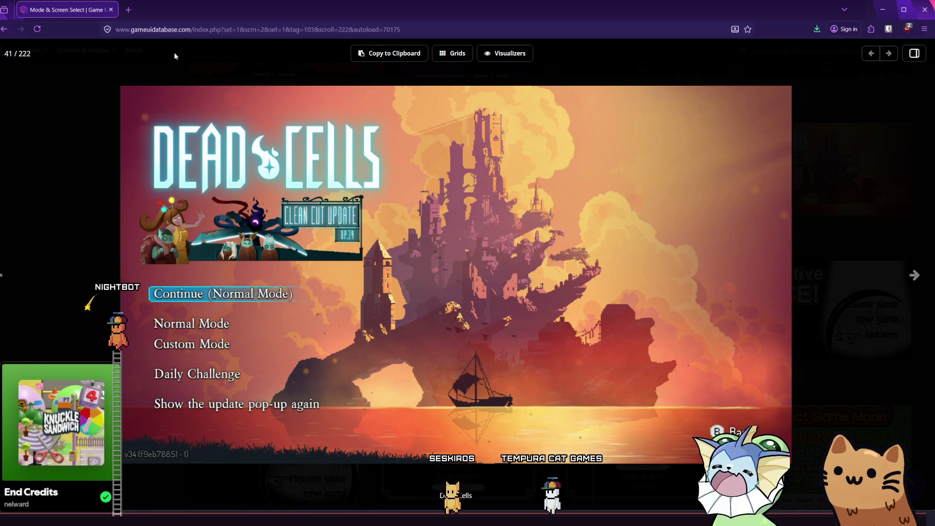
pyautogui.click(877, 183)
pyautogui.click(796, 170)
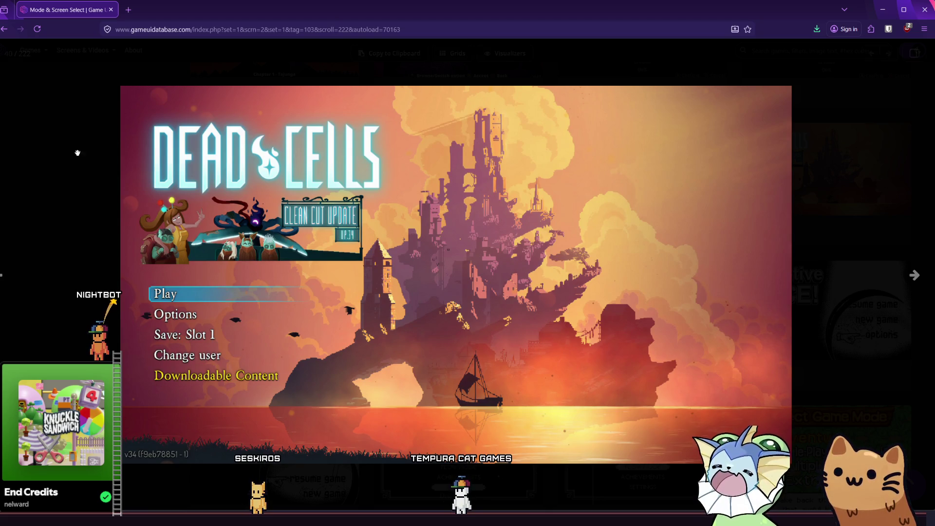
pyautogui.press('Escape')
pyautogui.scroll(-5, 907, 197)
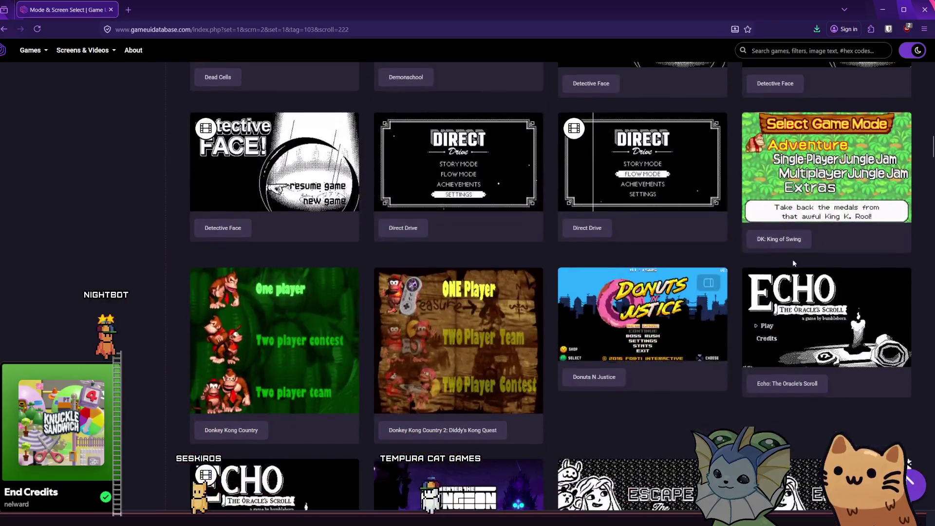
pyautogui.scroll(-5, 907, 197)
pyautogui.click(457, 258)
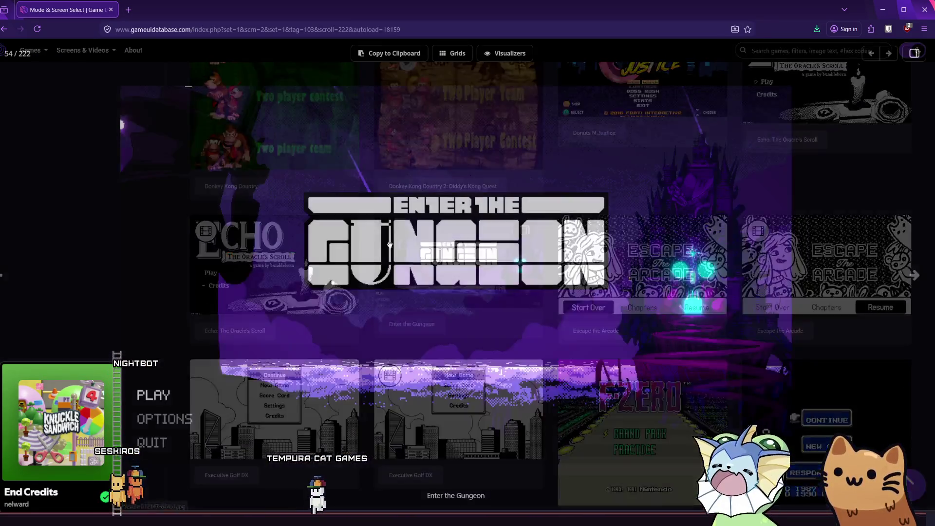
pyautogui.press('Escape')
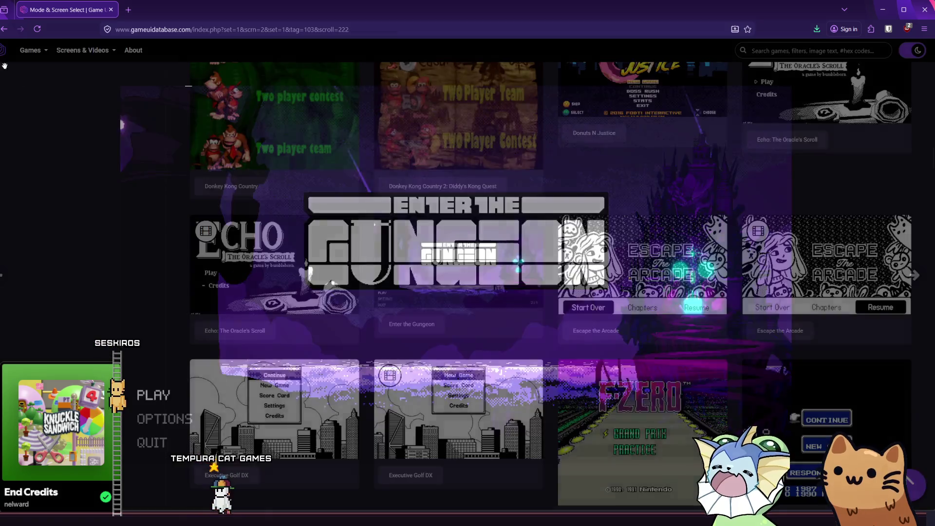
pyautogui.moveTo(380, 522)
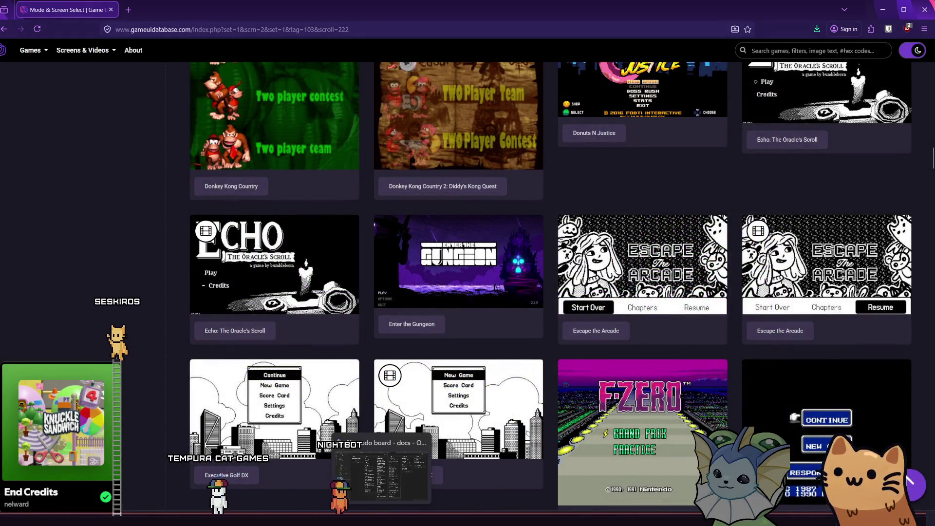
pyautogui.hotkey('alt', 'Tab')
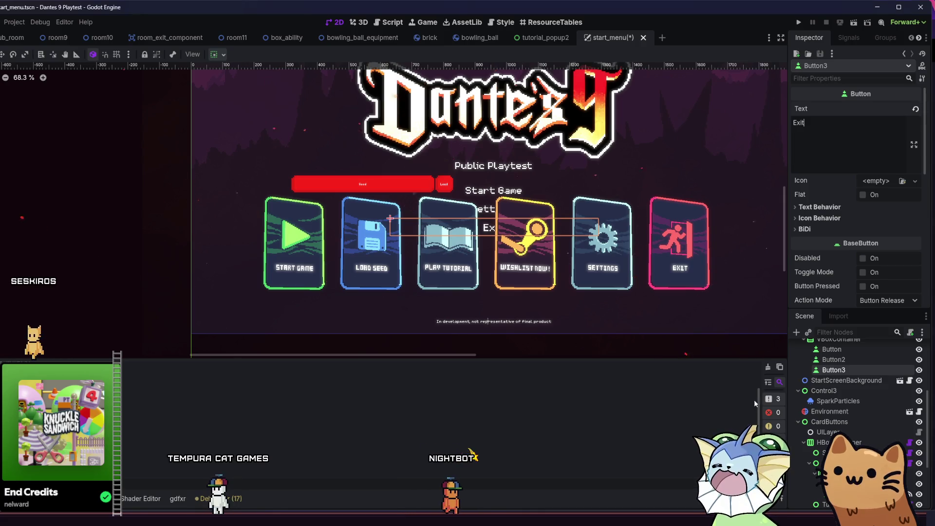
# Relabel the first menu button 'Start' and bring the Game UI Database site back up.
pyautogui.click(833, 360)
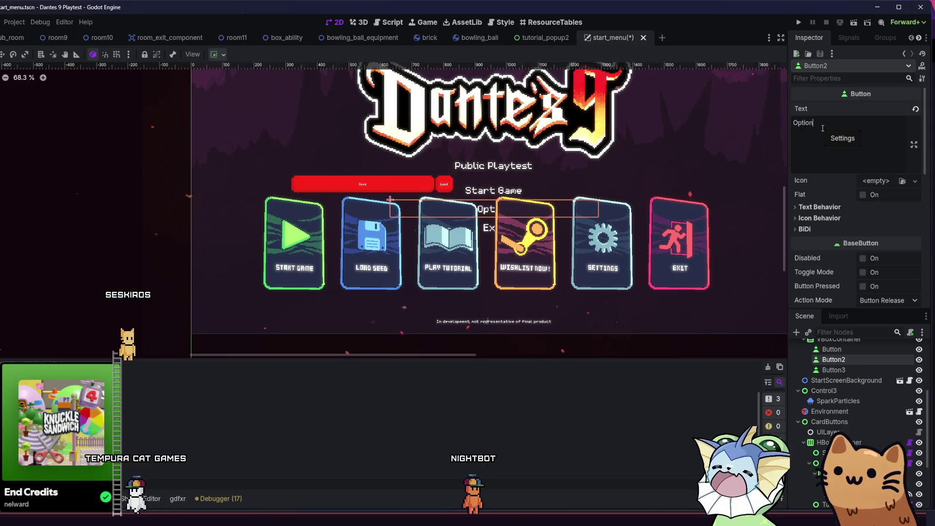
pyautogui.click(828, 349)
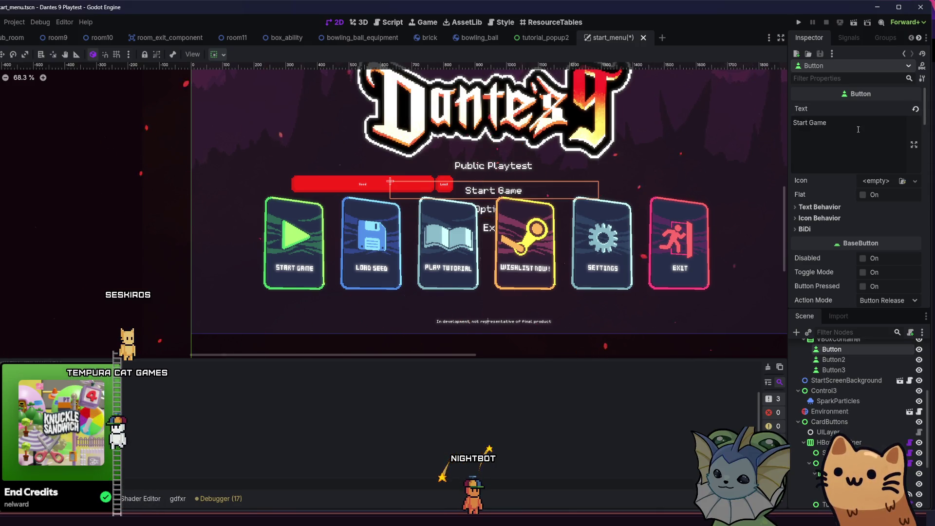
pyautogui.write('Start')
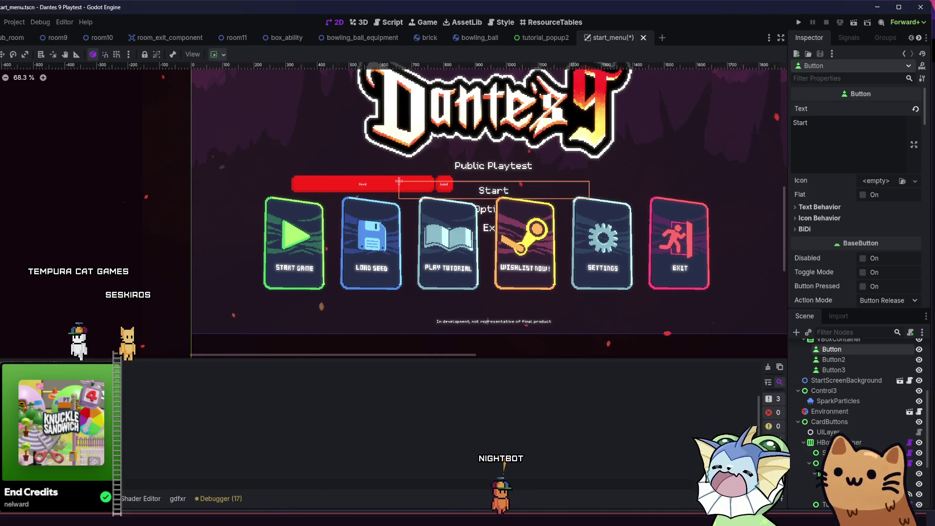
pyautogui.moveTo(212, 518)
pyautogui.click(273, 474)
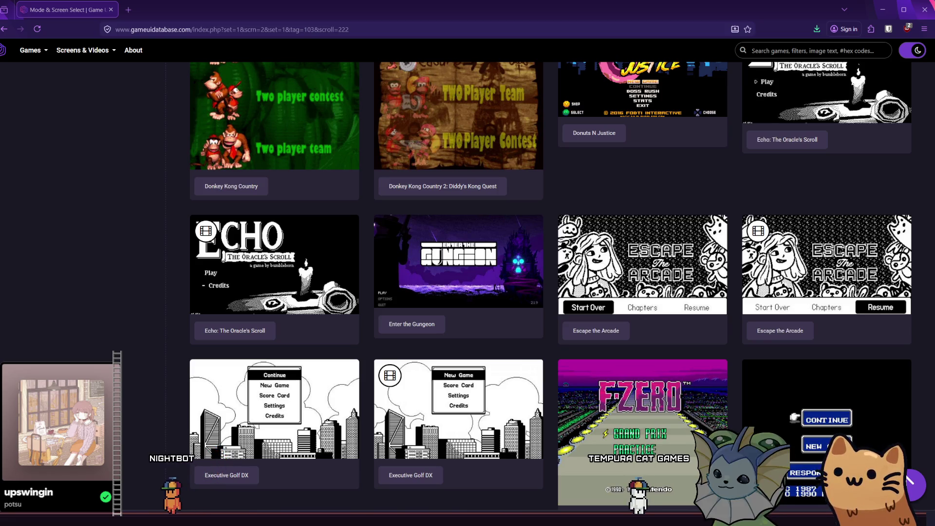
# Scroll through the Mode & Screen Select examples, then minimize the browser to return to Godot.
pyautogui.scroll(-3, 414, 243)
pyautogui.scroll(2, 457, 249)
pyautogui.scroll(1, 458, 249)
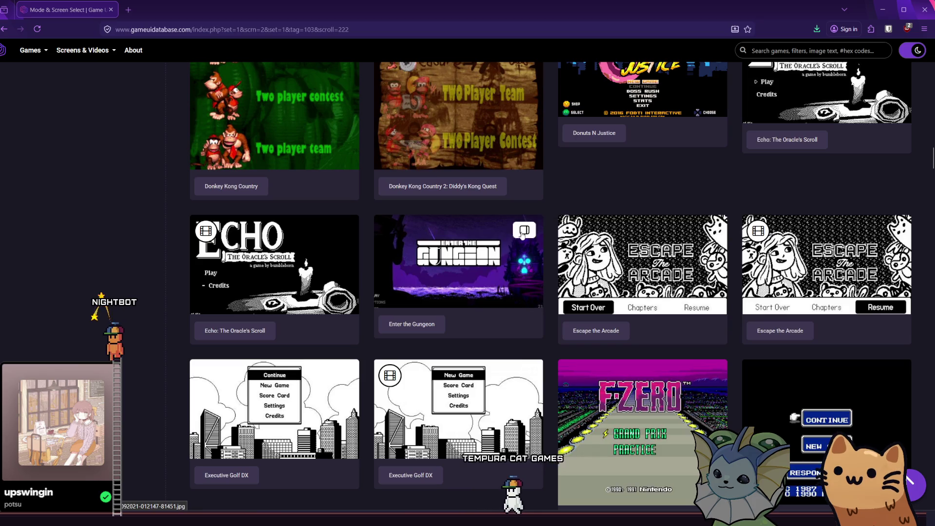
pyautogui.click(882, 10)
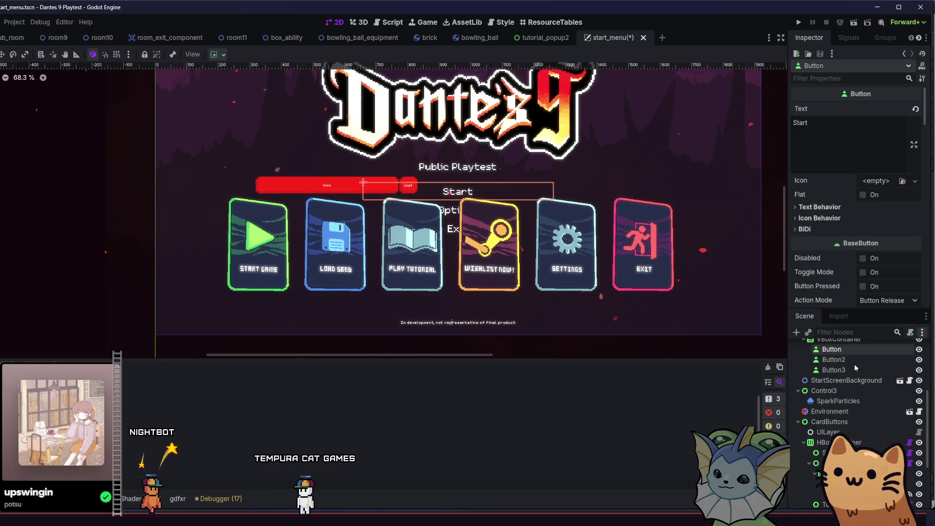
# Give the VBoxContainer a Separation constant override of 16 and run the game with F5.
pyautogui.scroll(2, 848, 348)
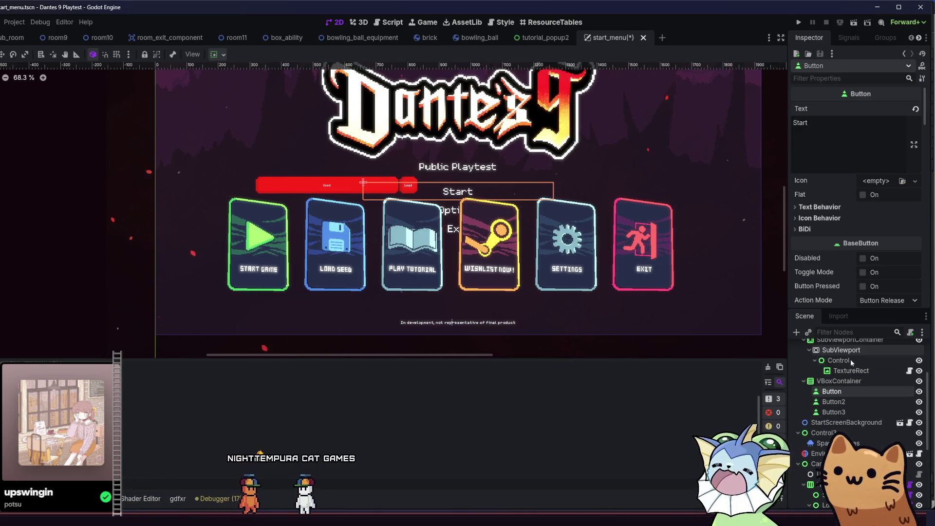
pyautogui.click(851, 382)
pyautogui.scroll(-6, 832, 173)
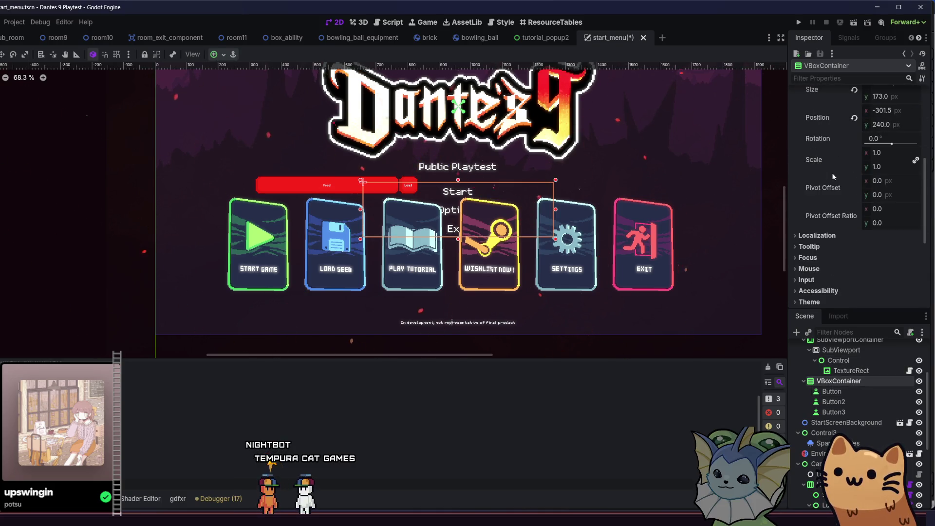
pyautogui.click(823, 220)
pyautogui.click(850, 220)
pyautogui.click(846, 232)
pyautogui.click(852, 241)
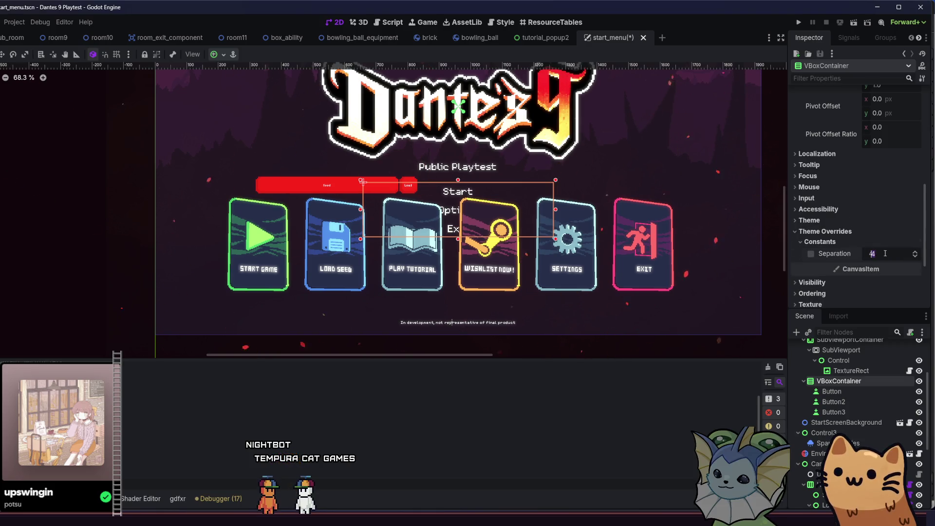
pyautogui.write('16')
pyautogui.press('Return')
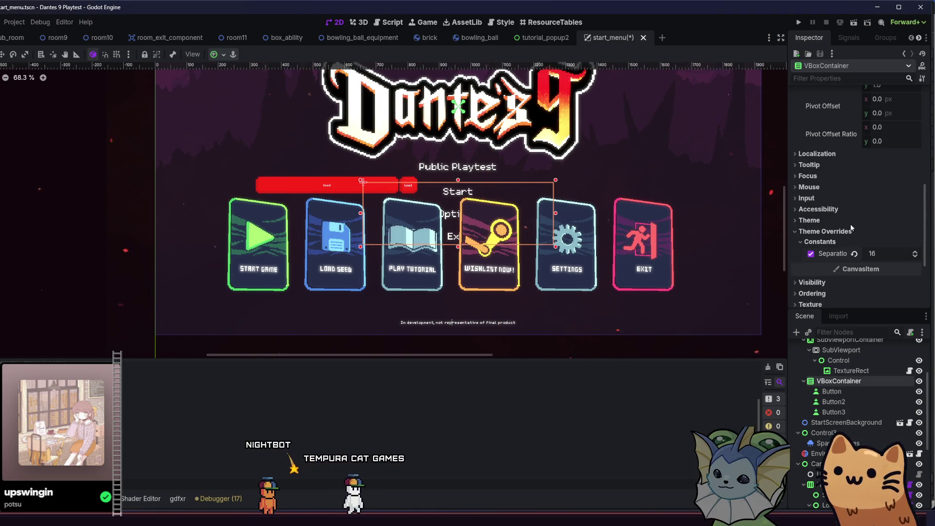
pyautogui.press('F5')
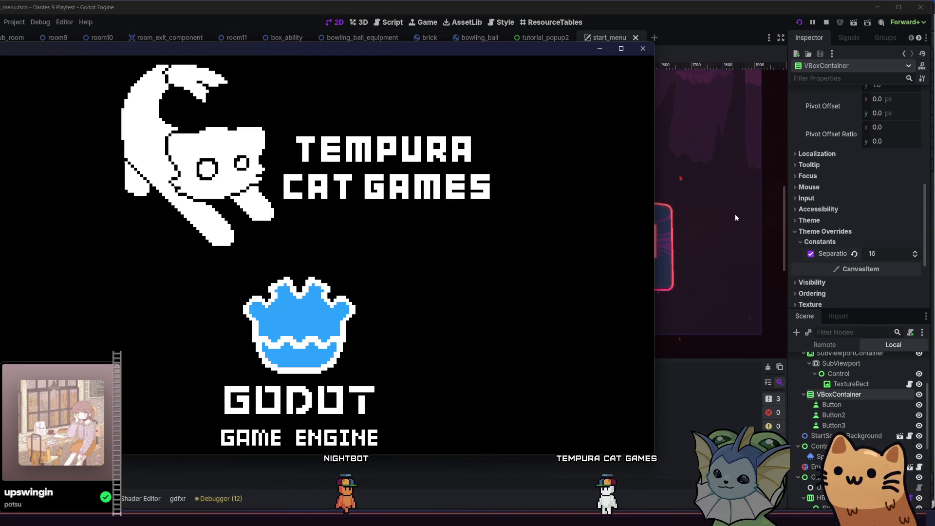
# Maximize the running start menu to review it, then close the playtest and return to start_menu.
pyautogui.press('super+Up')
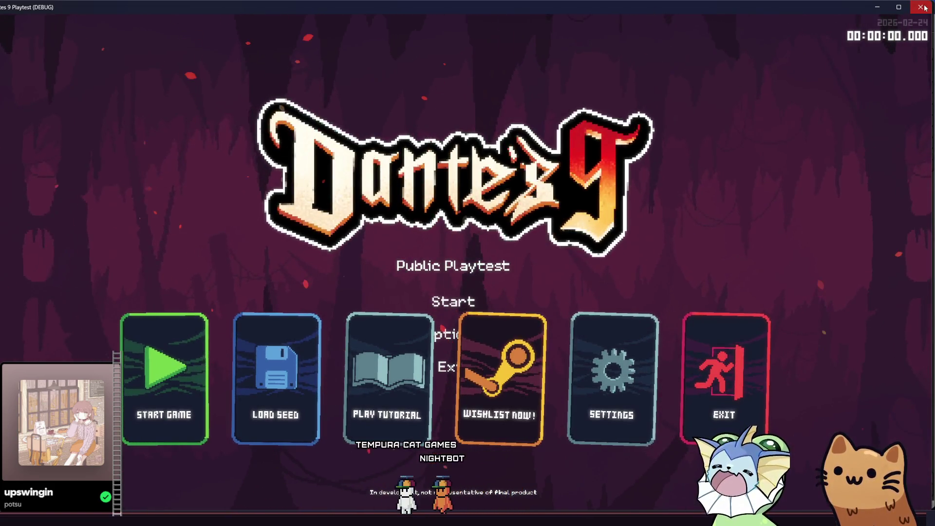
pyautogui.press('F8')
pyautogui.scroll(3, 857, 378)
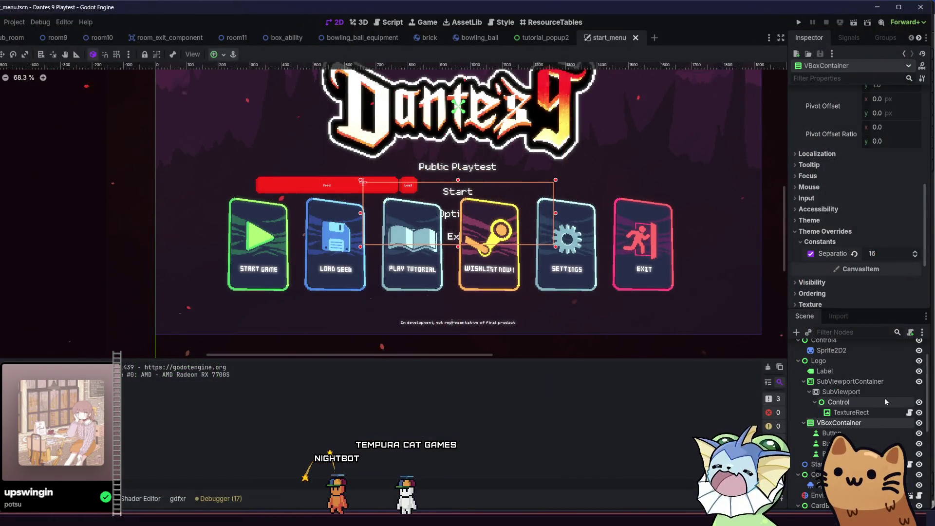
pyautogui.click(860, 371)
pyautogui.scroll(-5, 823, 188)
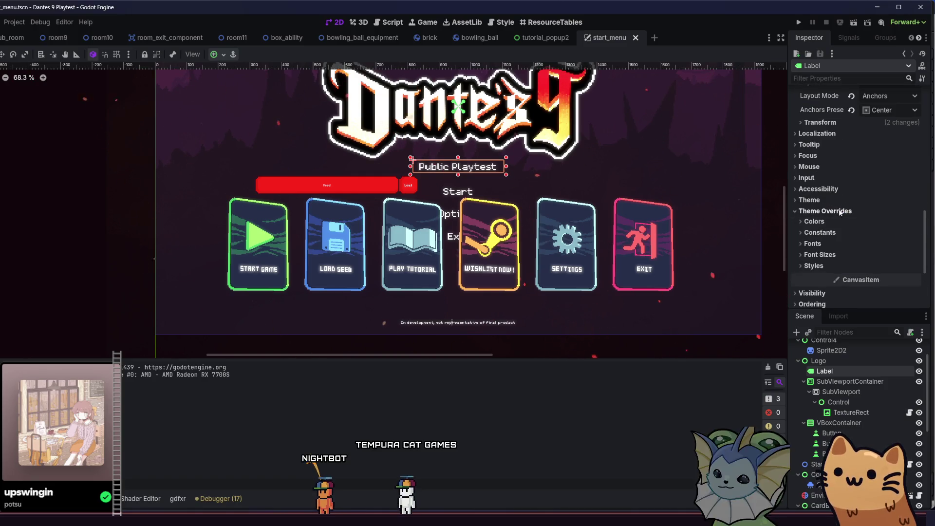
pyautogui.click(837, 202)
pyautogui.click(900, 227)
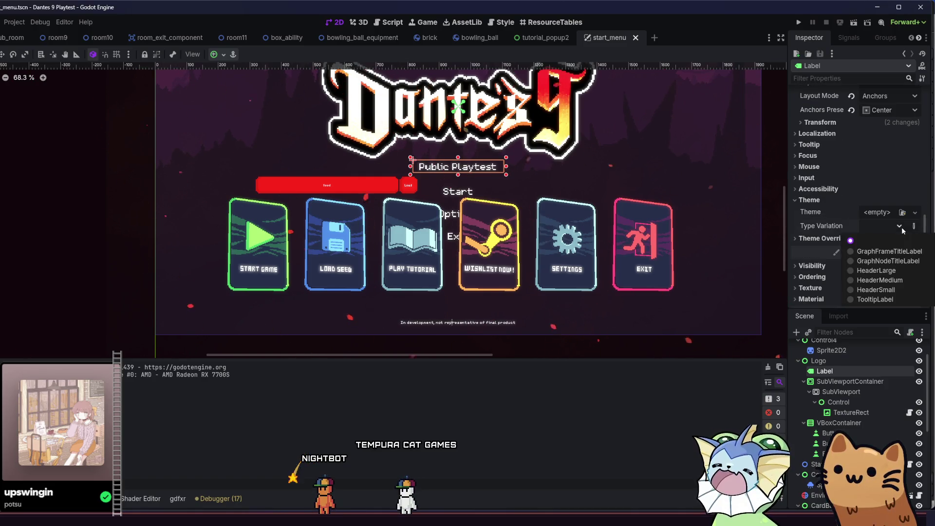
pyautogui.click(883, 251)
pyautogui.click(884, 261)
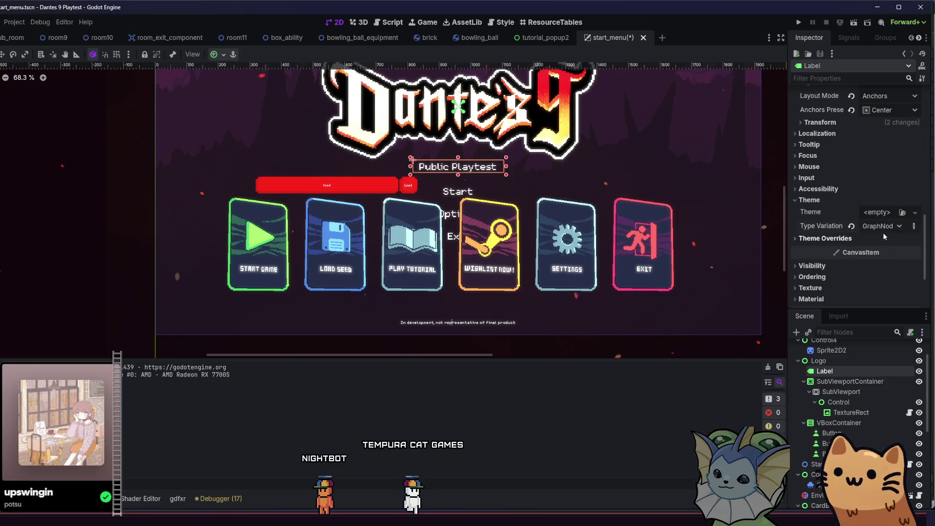
pyautogui.click(884, 229)
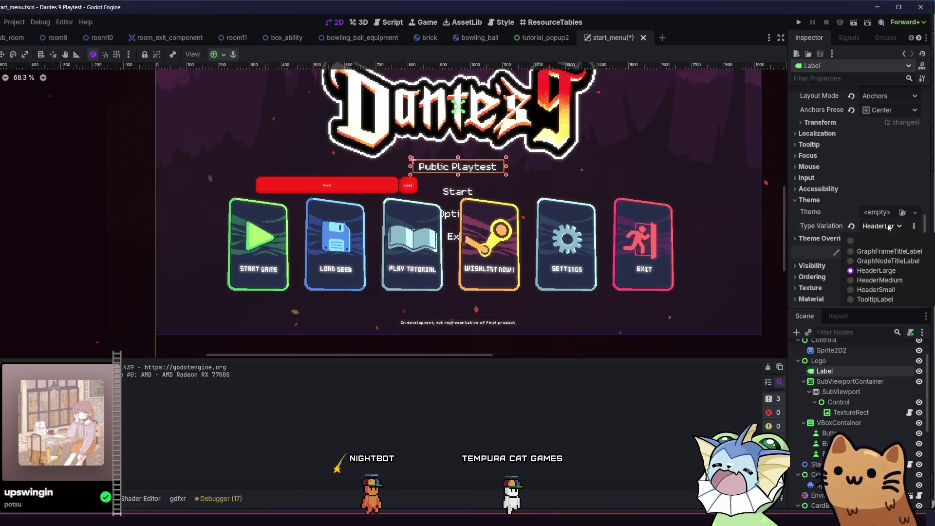
pyautogui.click(888, 281)
pyautogui.click(885, 229)
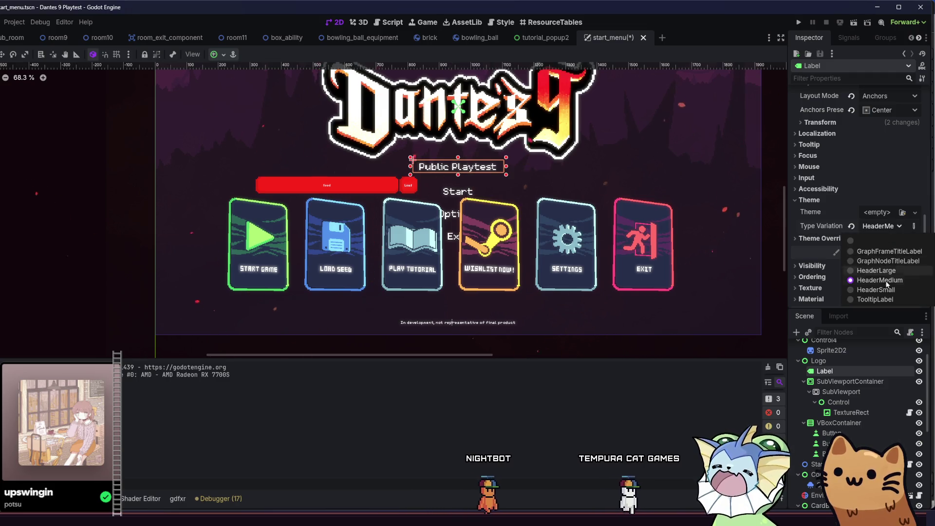
pyautogui.click(884, 290)
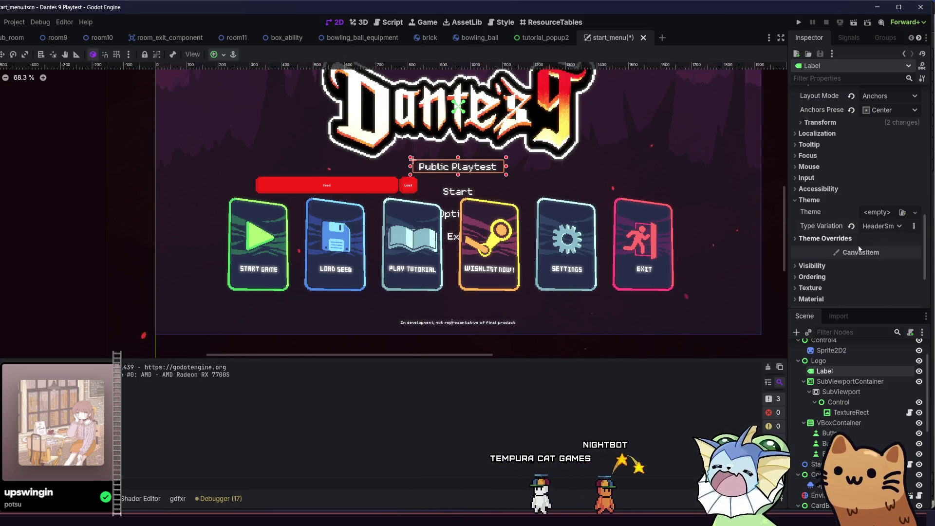
pyautogui.click(858, 239)
pyautogui.click(849, 250)
pyautogui.click(848, 251)
pyautogui.click(840, 273)
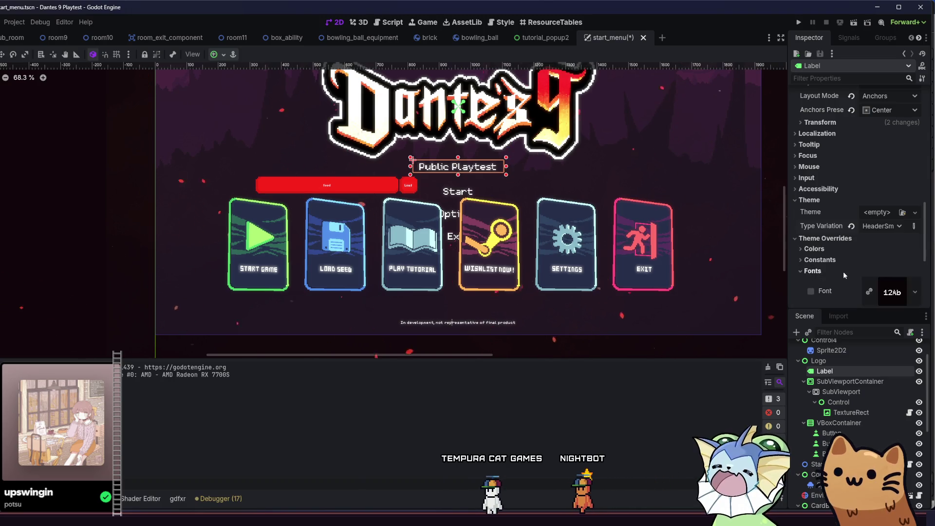
pyautogui.scroll(-2, 842, 253)
pyautogui.click(836, 216)
pyautogui.click(836, 205)
pyautogui.click(837, 205)
pyautogui.click(837, 216)
pyautogui.click(838, 216)
pyautogui.click(838, 227)
pyautogui.click(838, 231)
pyautogui.click(894, 172)
pyautogui.click(876, 245)
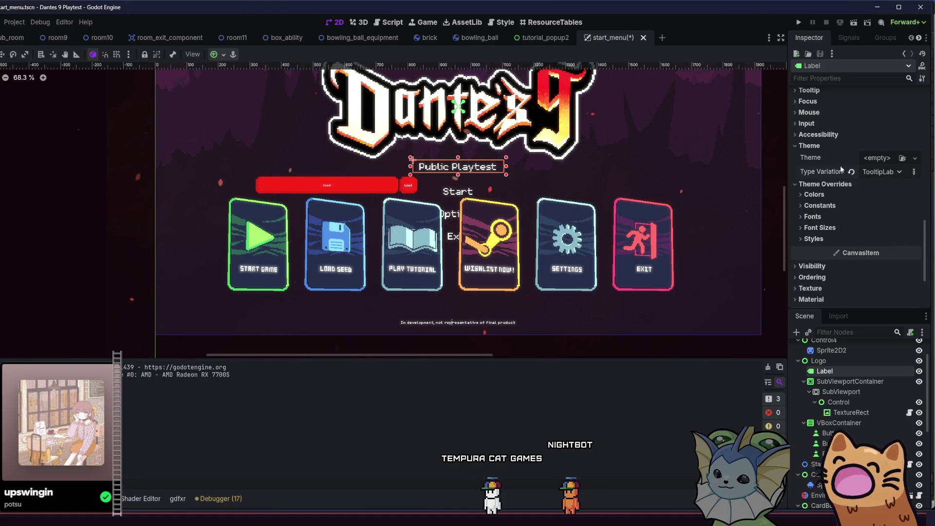
pyautogui.click(872, 173)
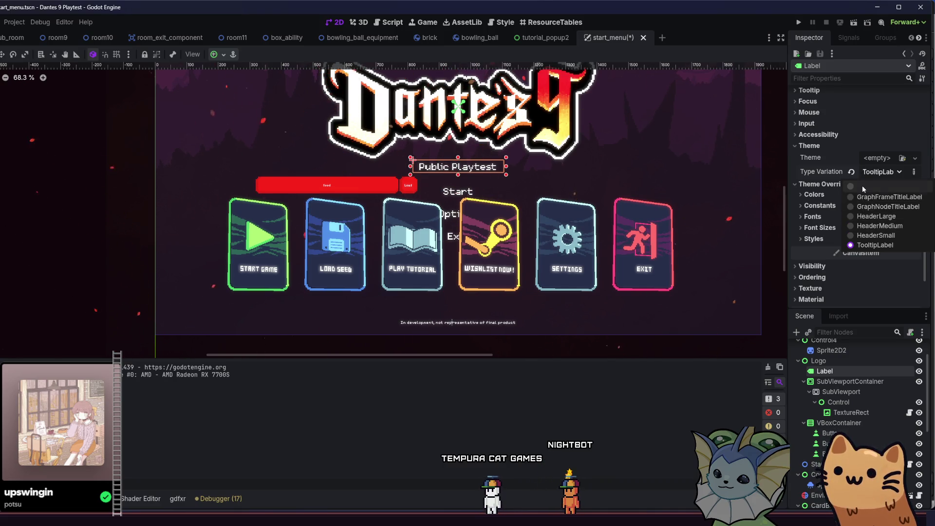
pyautogui.click(862, 186)
pyautogui.click(869, 170)
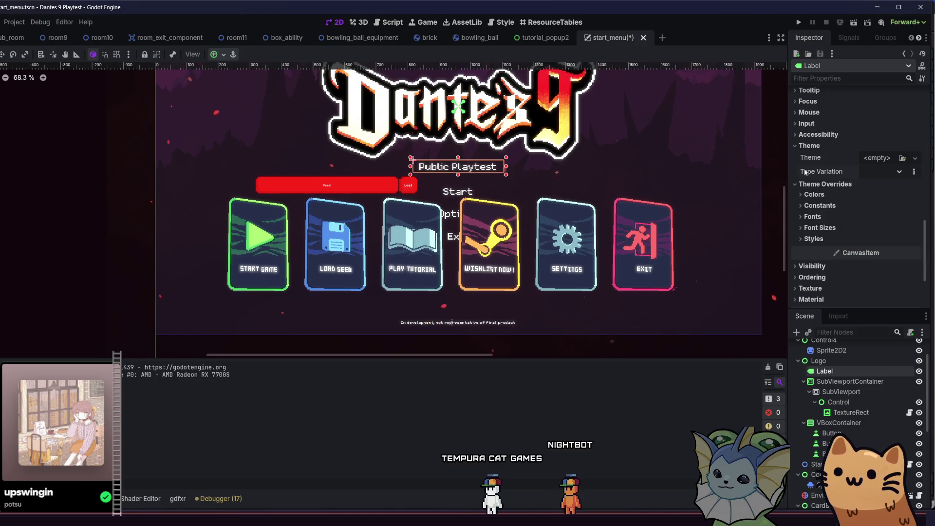
pyautogui.click(884, 216)
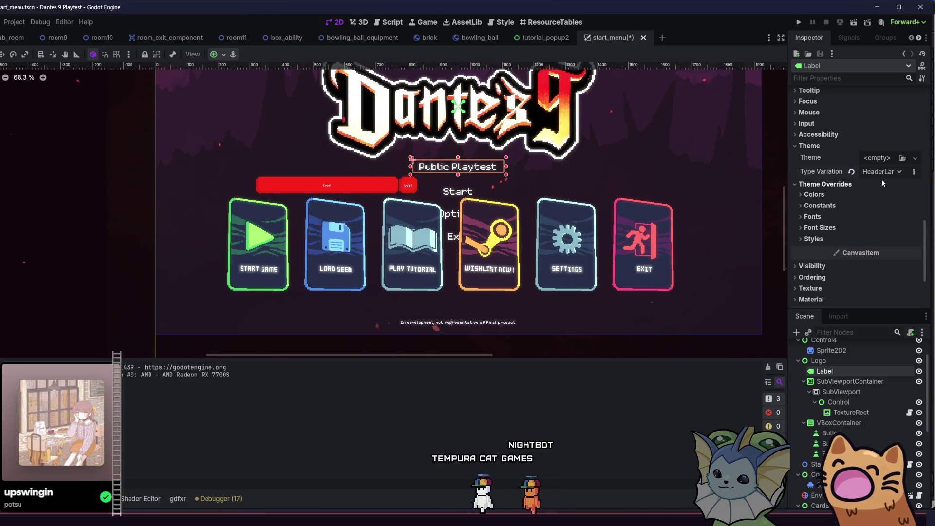
pyautogui.hotkey('ctrl', '0')
pyautogui.scroll(6, 576, 167)
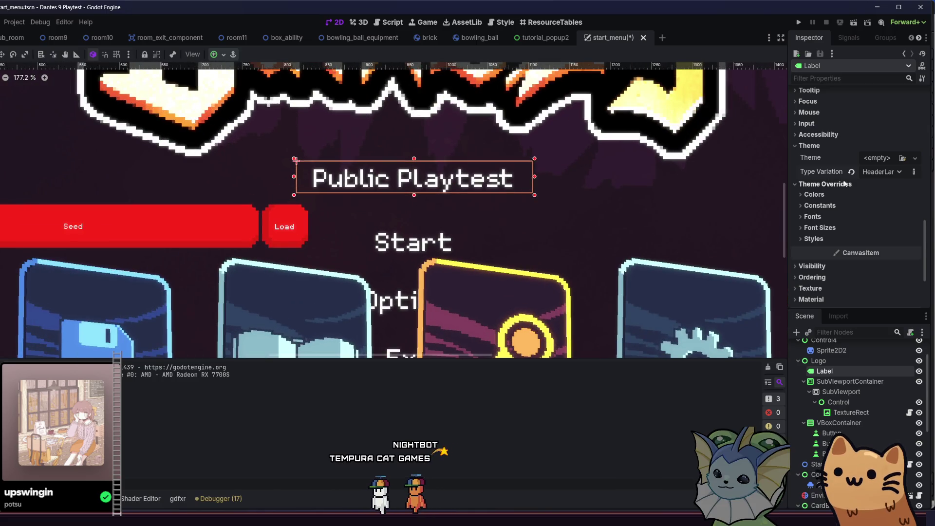
pyautogui.click(866, 173)
pyautogui.click(897, 224)
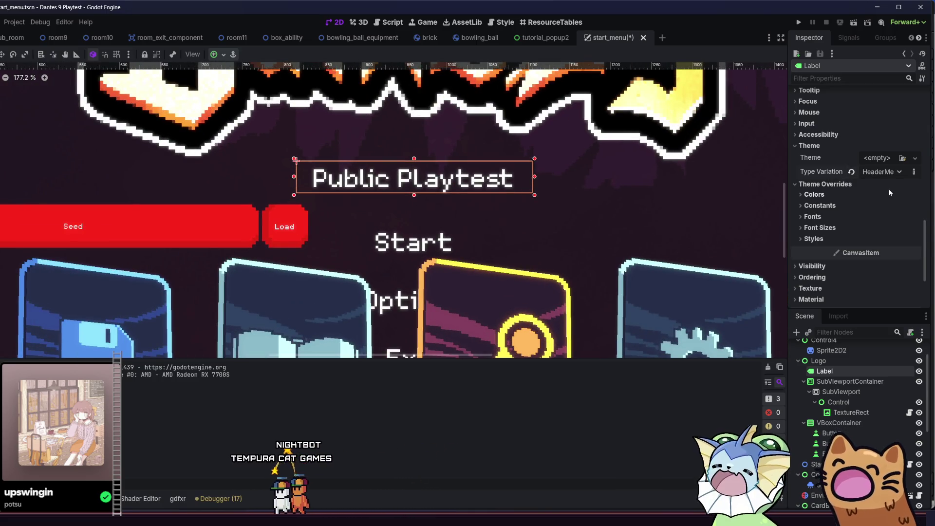
pyautogui.click(883, 171)
pyautogui.click(874, 235)
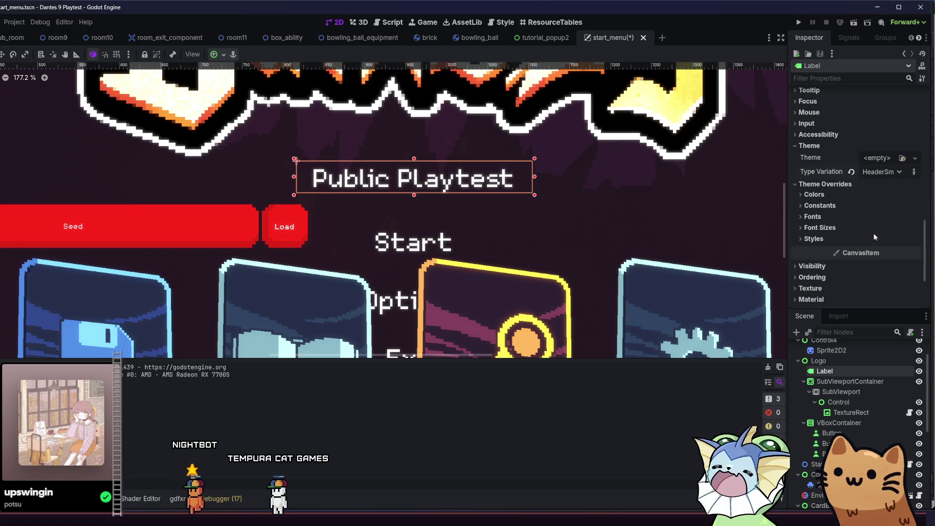
pyautogui.click(873, 173)
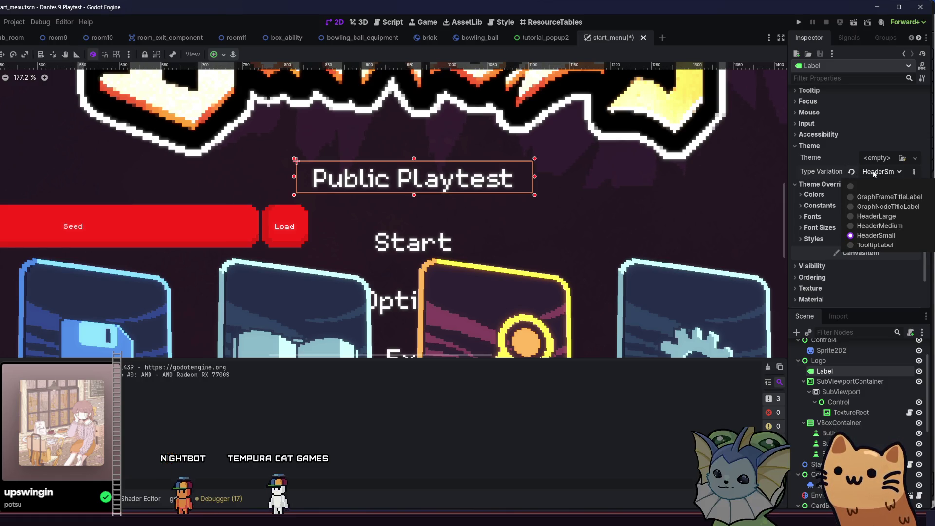
pyautogui.click(885, 218)
pyautogui.click(875, 170)
pyautogui.click(849, 171)
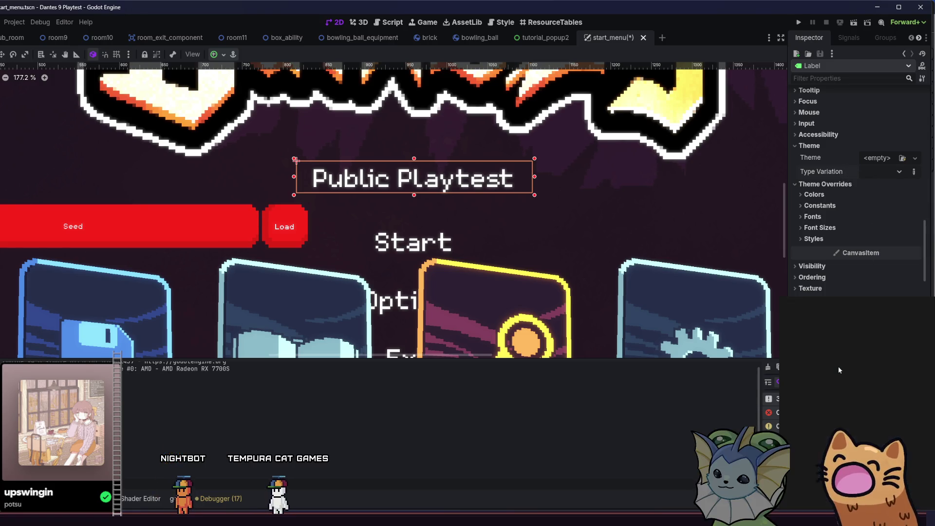
# Change the Public Playtest label's node type to RichTextLabel.
pyautogui.rightClick(838, 370)
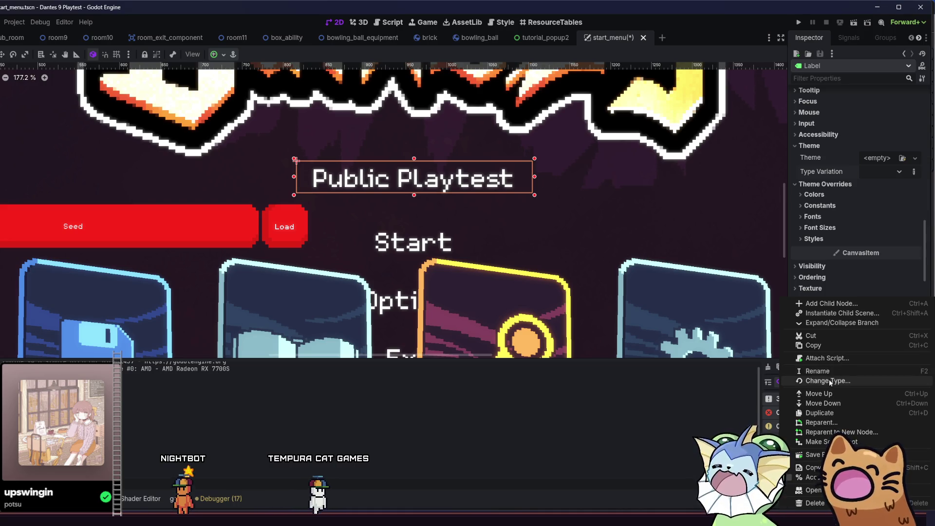
pyautogui.click(830, 381)
pyautogui.write('rick')
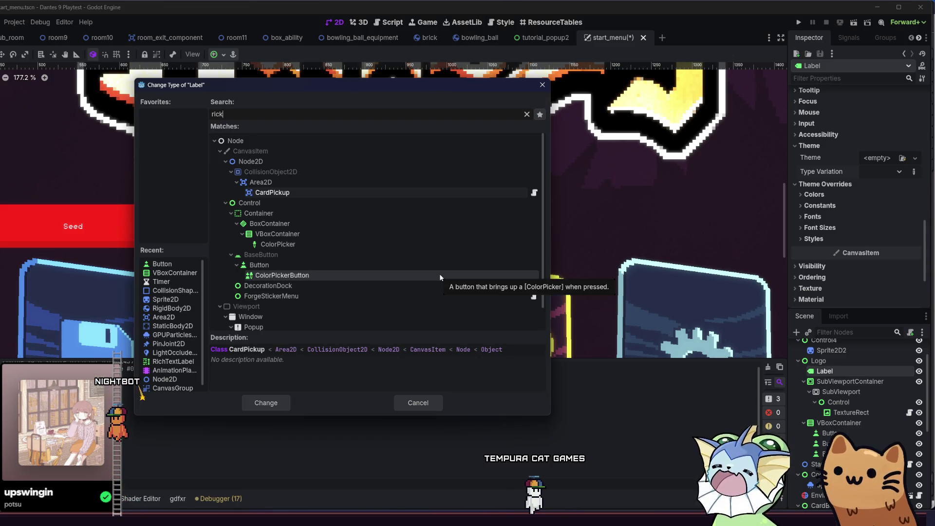
pyautogui.write('y')
pyautogui.press('BackSpace')
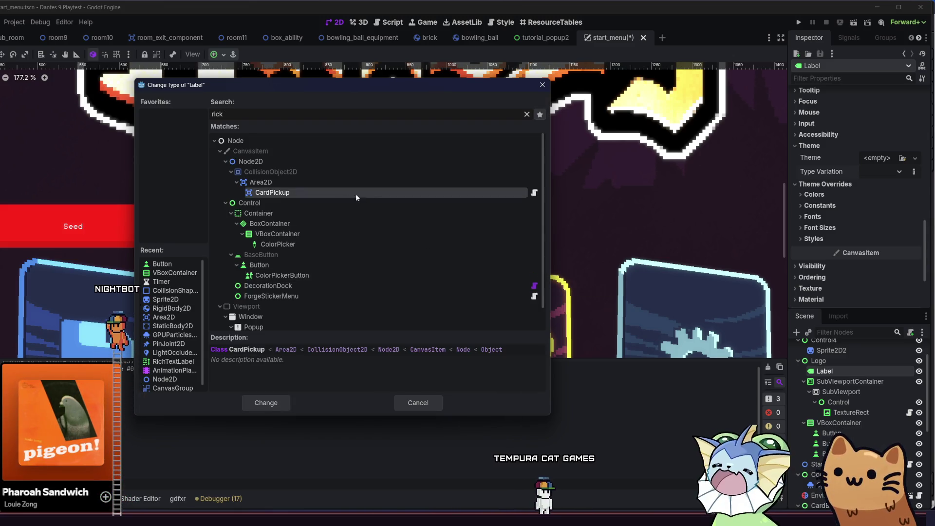
pyautogui.press('BackSpace')
pyautogui.write('h')
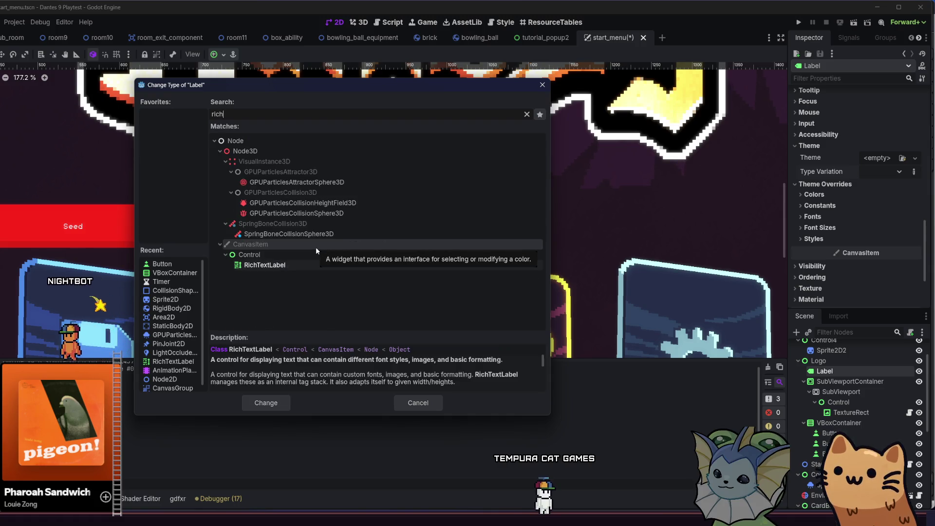
pyautogui.doubleClick(299, 267)
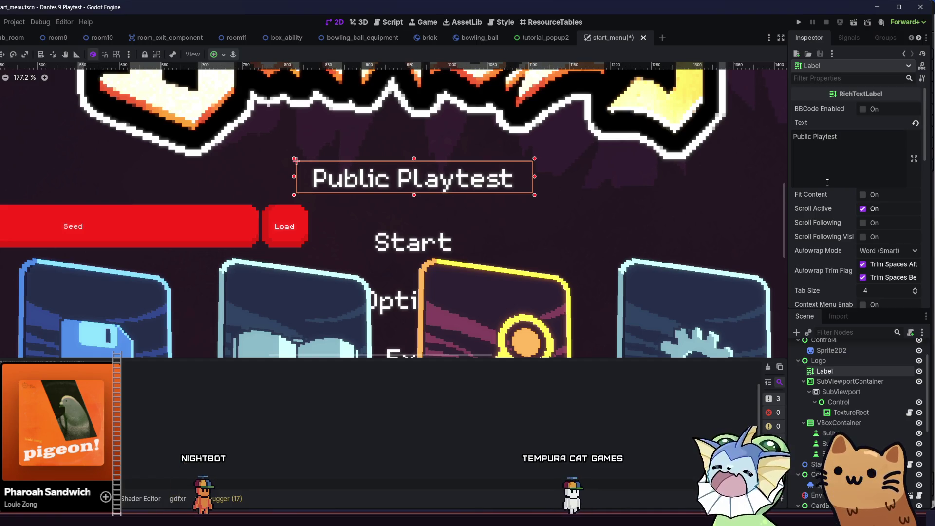
# Review the label's theme font size overrides, then set its Type Variation to TitleLabel.
pyautogui.scroll(-10, 841, 189)
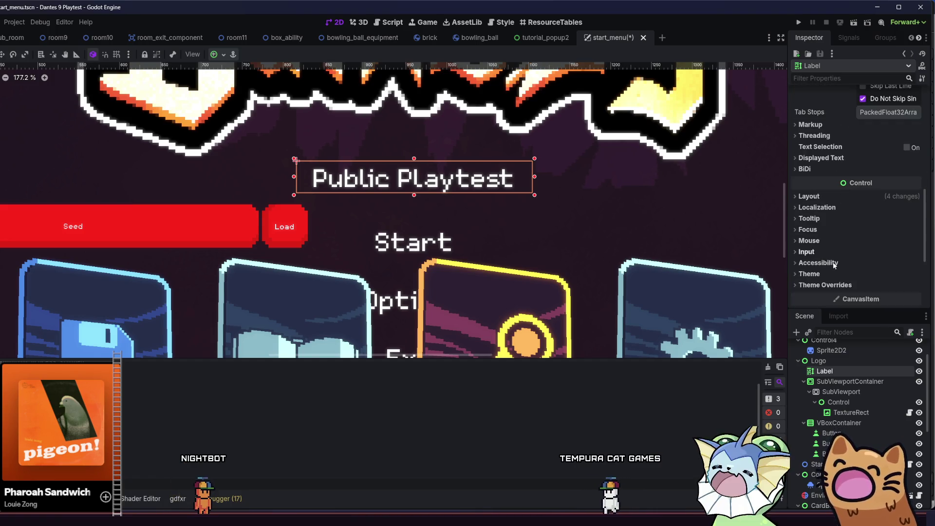
pyautogui.click(827, 285)
pyautogui.scroll(-5, 836, 262)
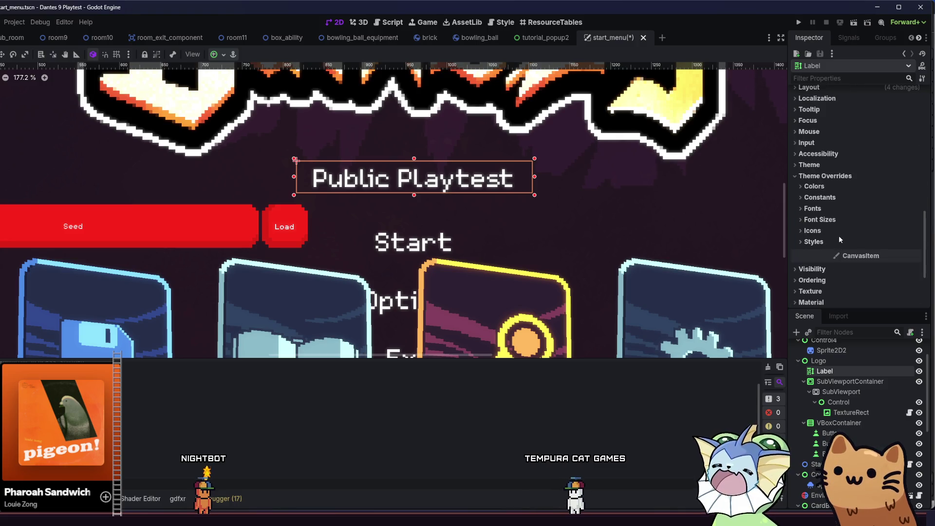
pyautogui.click(832, 220)
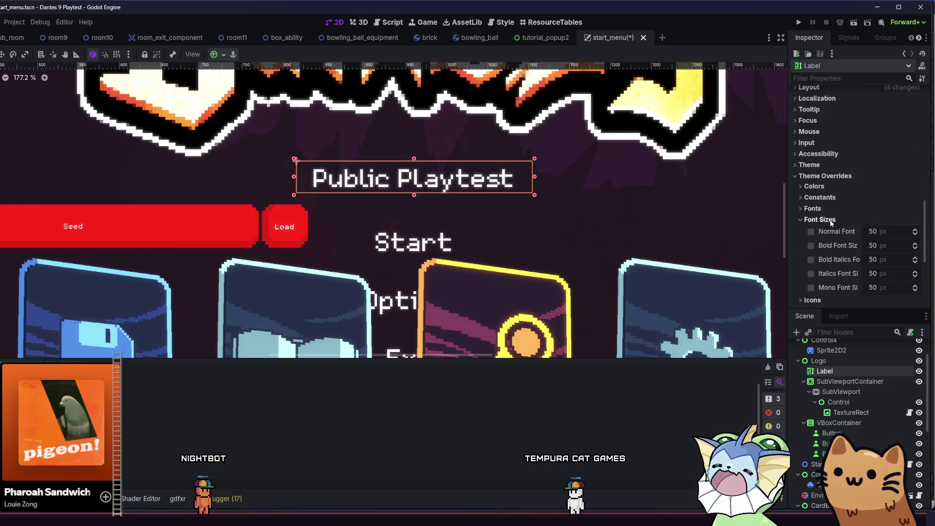
pyautogui.click(832, 220)
pyautogui.click(832, 175)
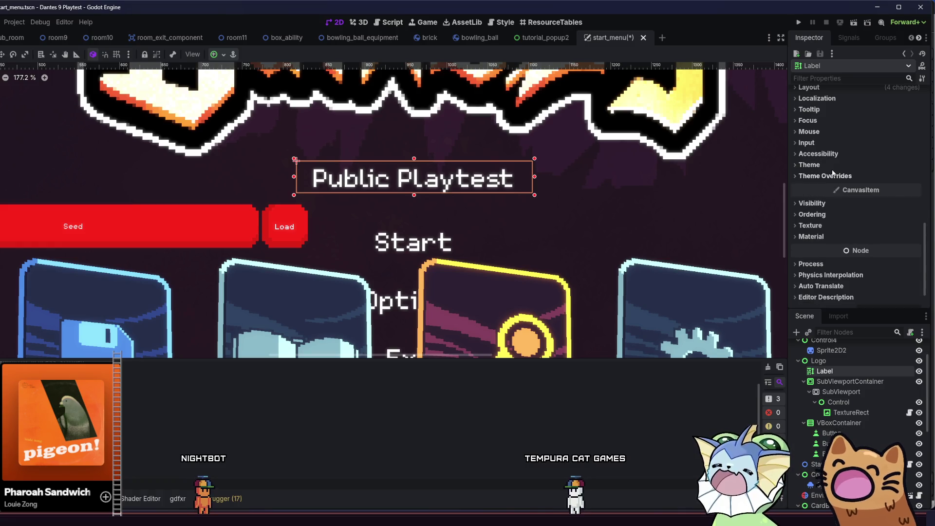
pyautogui.click(831, 167)
pyautogui.click(898, 190)
pyautogui.click(888, 220)
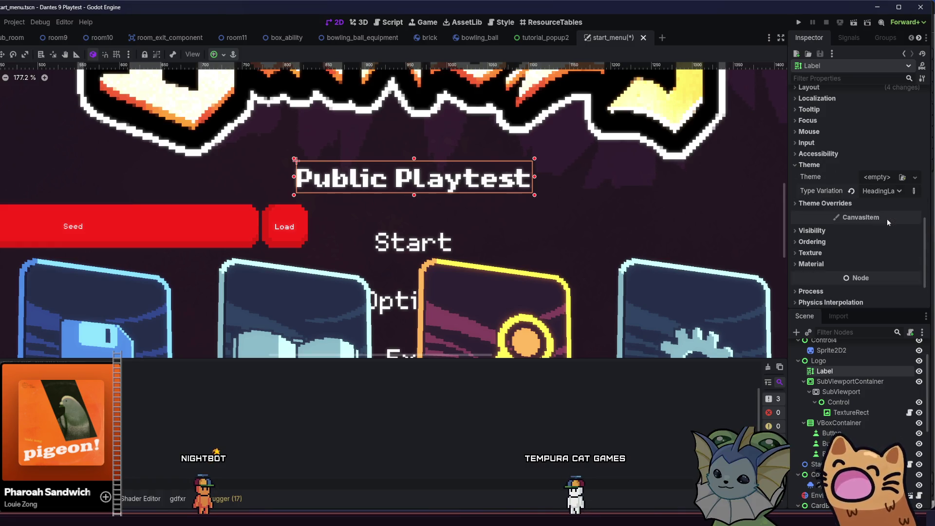
pyautogui.click(884, 226)
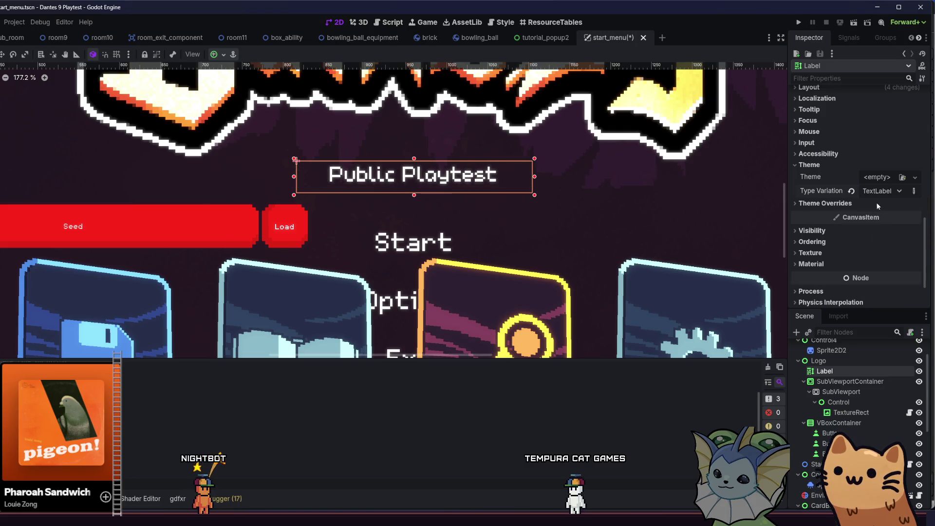
pyautogui.click(886, 236)
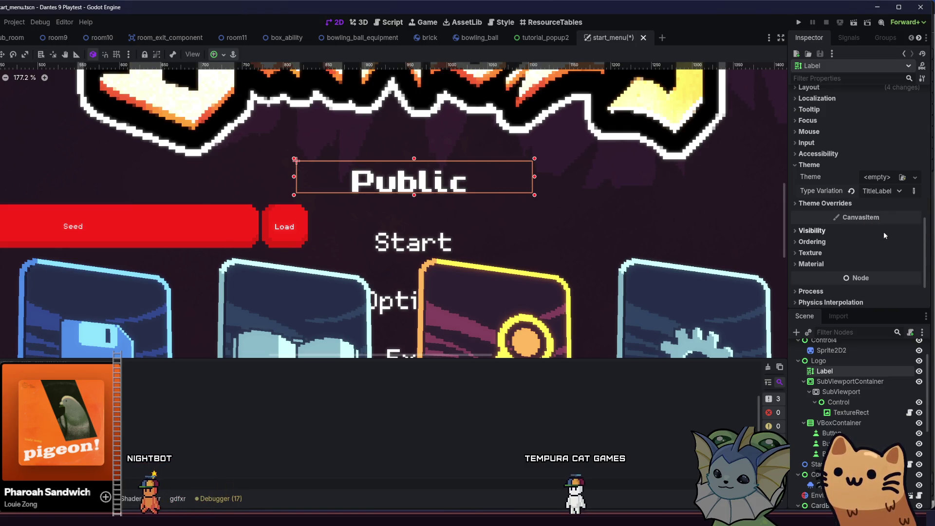
# Compare HeadingLabel, settle on TitleLabel, and widen the label so 'Public Playtest' fits one line.
pyautogui.click(881, 191)
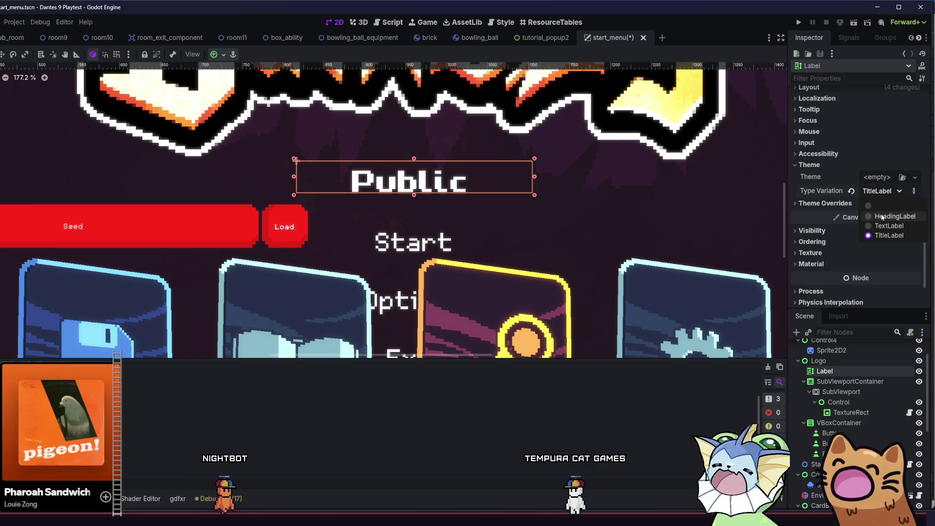
pyautogui.click(882, 217)
pyautogui.click(881, 191)
pyautogui.click(887, 219)
pyautogui.click(881, 191)
pyautogui.click(889, 236)
pyautogui.click(882, 191)
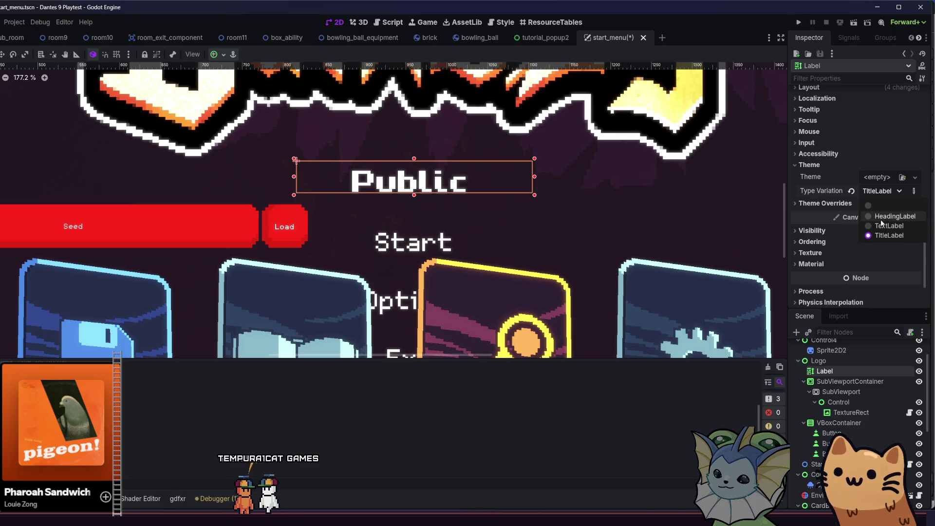
pyautogui.scroll(5, 880, 196)
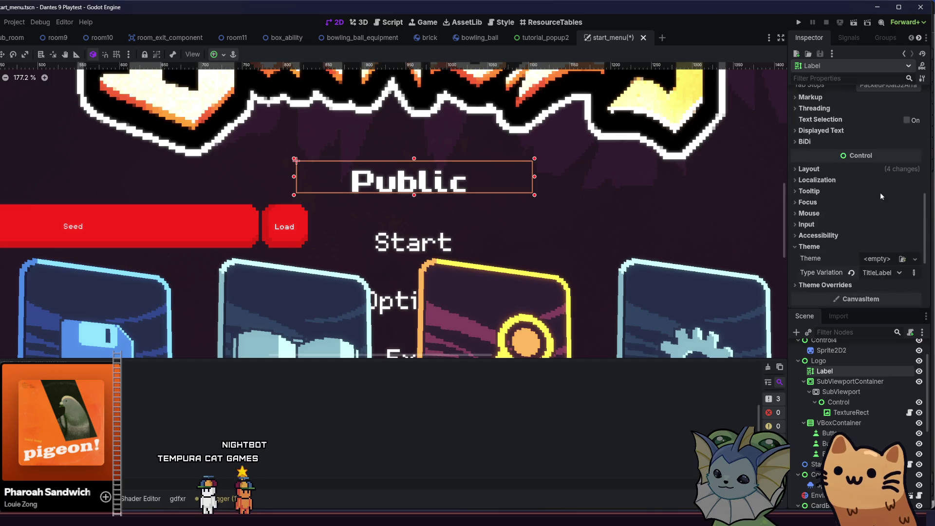
pyautogui.moveTo(534, 178)
pyautogui.mouseDown()
pyautogui.moveTo(448, 178)
pyautogui.moveTo(682, 177)
pyautogui.mouseUp()
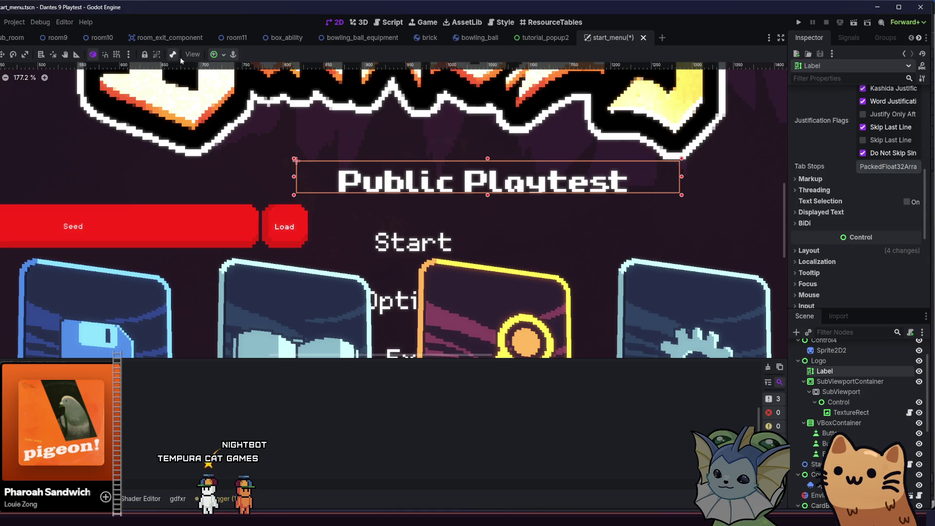
# Anchor the Public Playtest label to the Center preset and drag it below the logo.
pyautogui.click(216, 55)
pyautogui.click(235, 97)
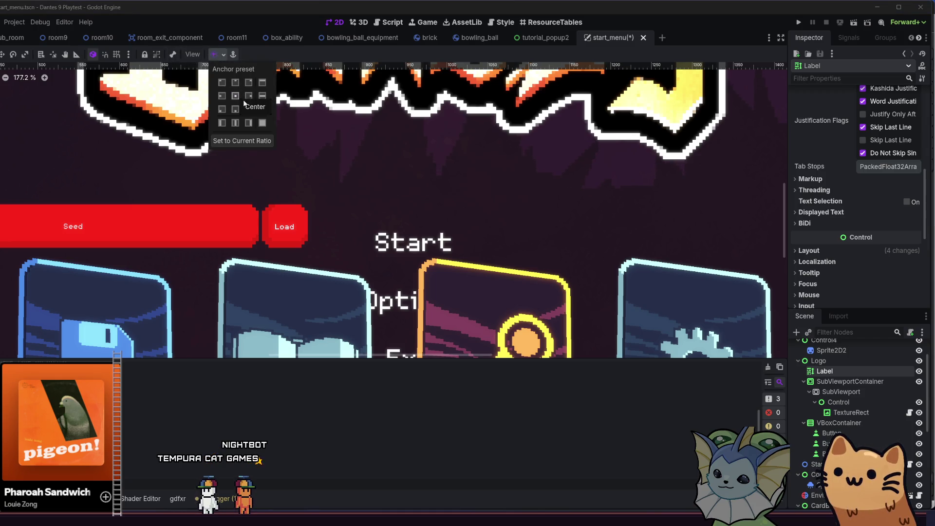
pyautogui.scroll(-5, 392, 157)
pyautogui.scroll(3, 397, 178)
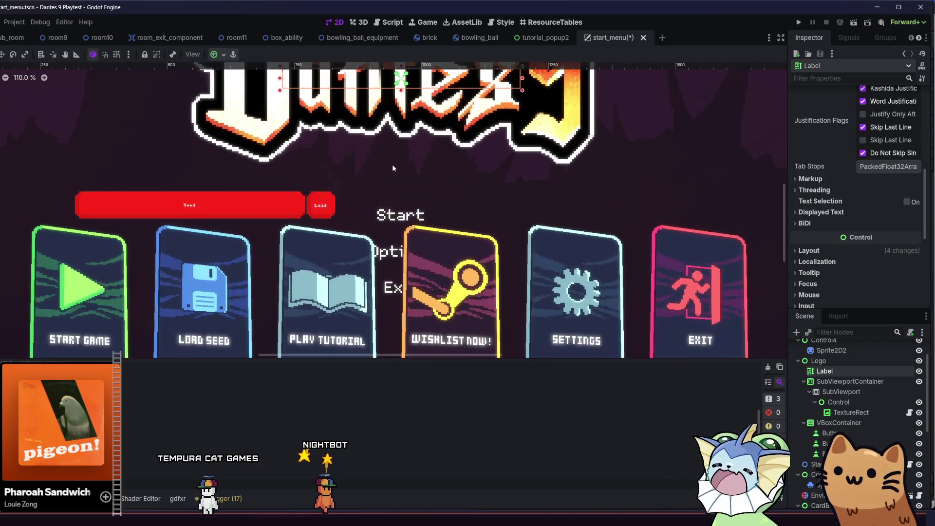
pyautogui.scroll(4, 394, 169)
pyautogui.moveTo(336, 151)
pyautogui.mouseDown()
pyautogui.moveTo(352, 256)
pyautogui.moveTo(365, 279)
pyautogui.moveTo(366, 270)
pyautogui.mouseUp()
# Undo that move, enable grid snap, place the label just under the logo, and save the scene.
pyautogui.hotkey('ctrl', 'z')
pyautogui.click(116, 54)
pyautogui.moveTo(230, 209); pyautogui.dragTo(234, 277)
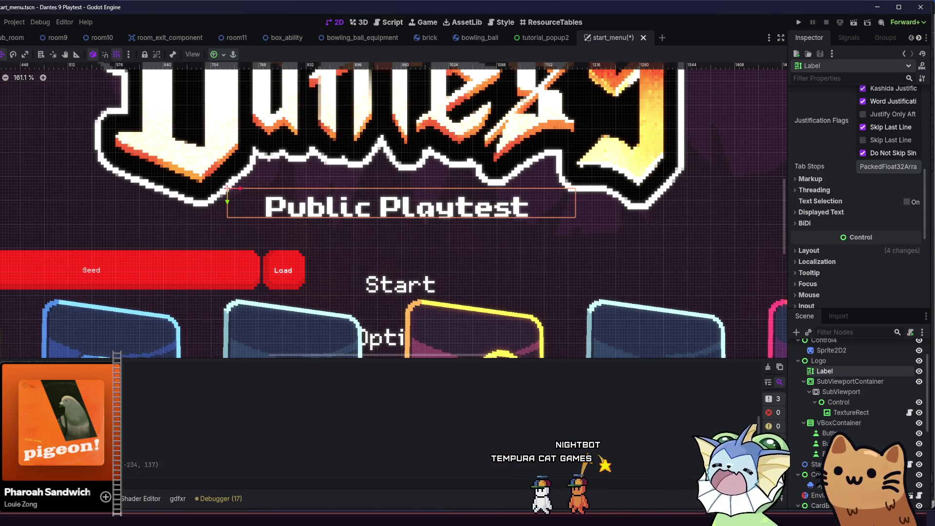
pyautogui.click(122, 204)
pyautogui.hotkey('ctrl', 's')
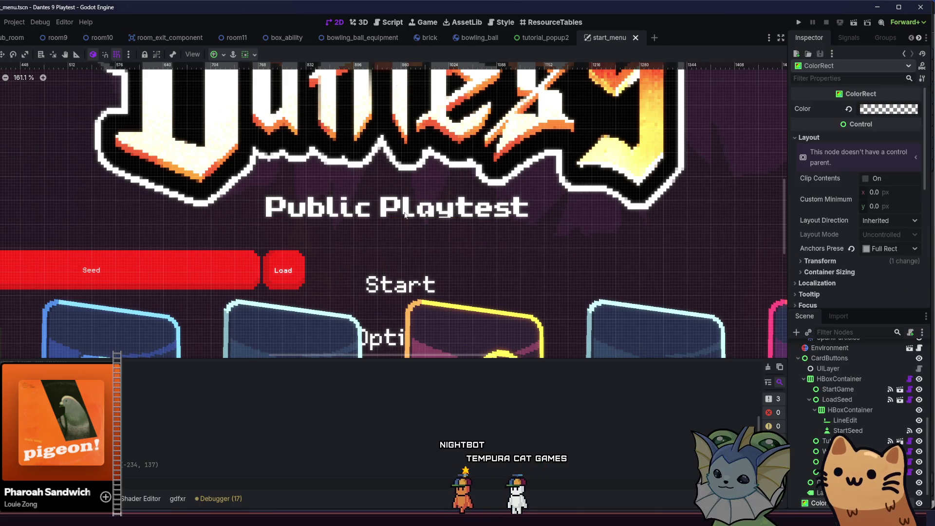
# Run the project, view the start menu maximized, then close the game.
pyautogui.scroll(-10, 439, 209)
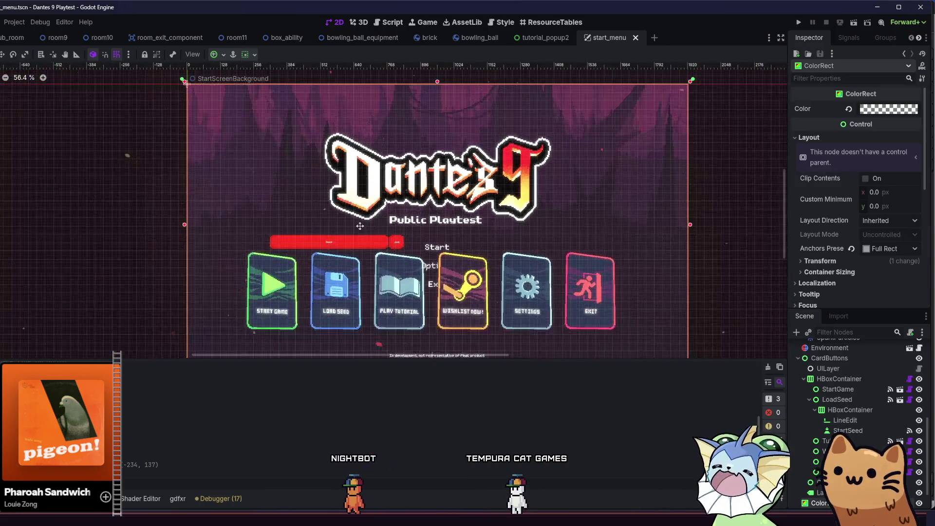
pyautogui.hscroll(-1, 444, 209)
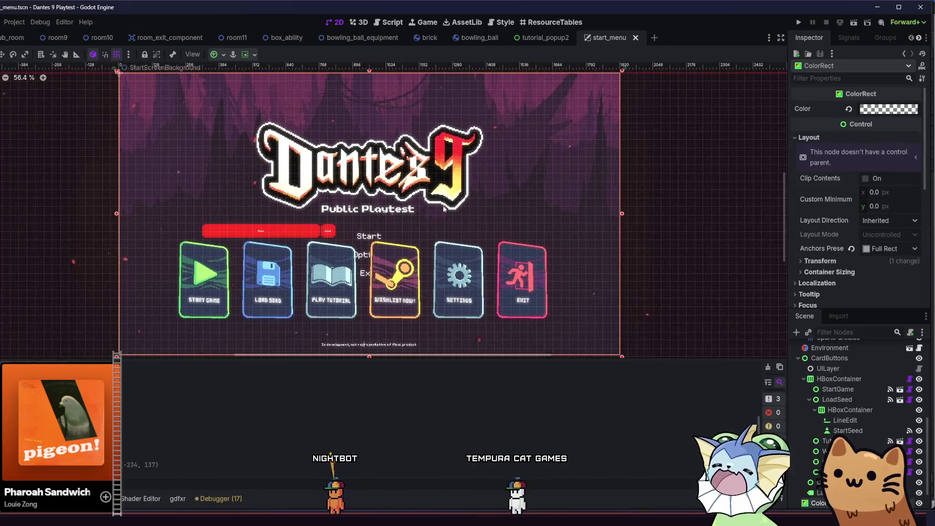
pyautogui.click(802, 22)
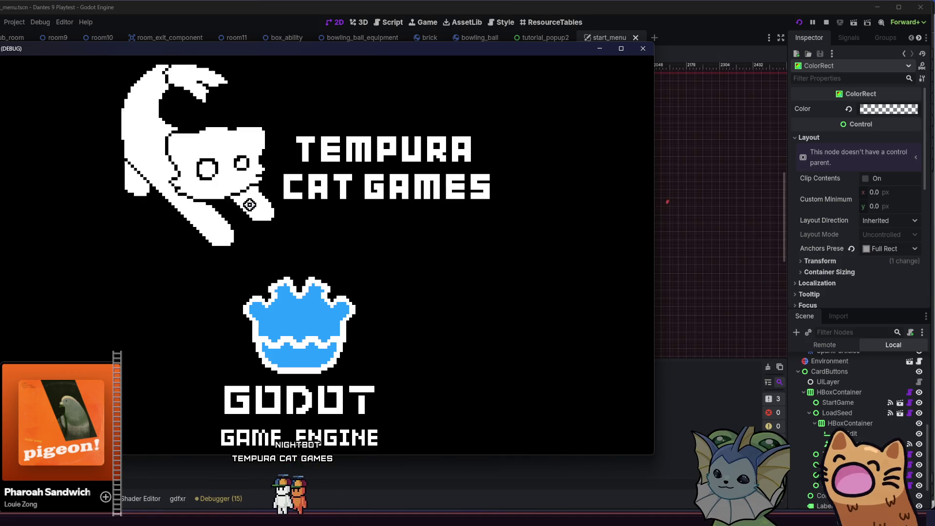
pyautogui.press('super+Up')
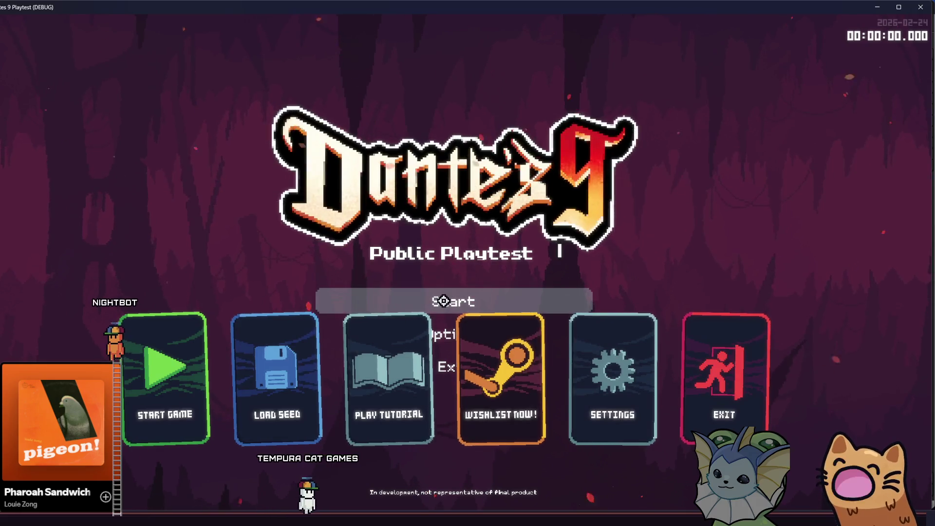
pyautogui.hotkey('alt', 'F4')
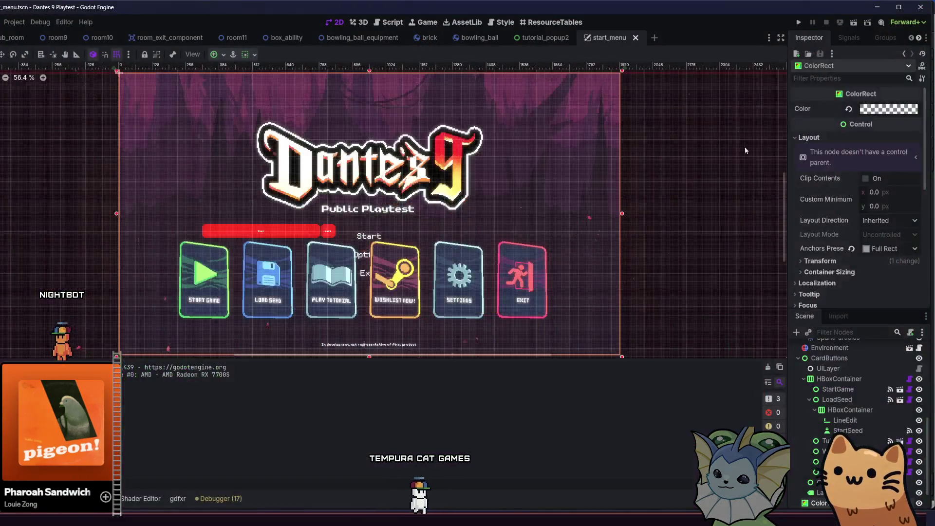
# Hide the CardButtons row so only Start, Options and Exit show, and run the game again.
pyautogui.scroll(-1, 882, 386)
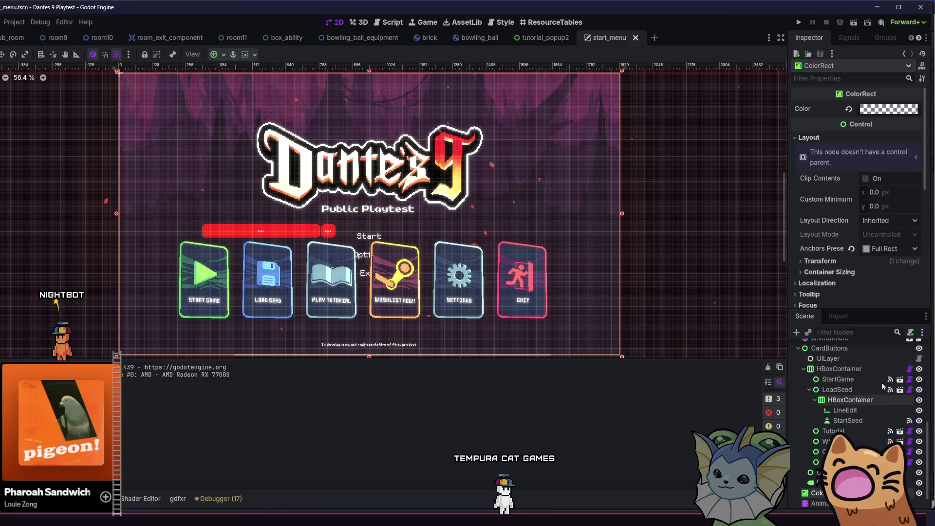
pyautogui.scroll(2, 887, 362)
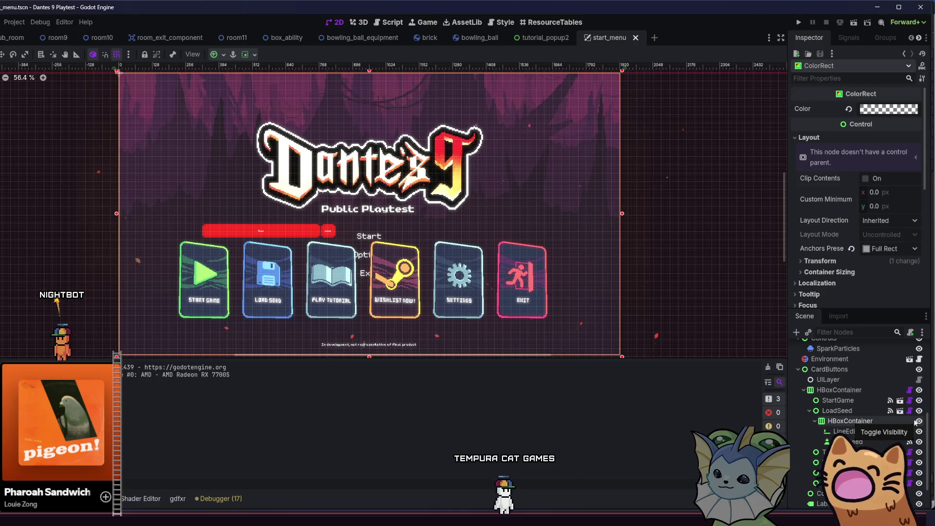
pyautogui.click(918, 390)
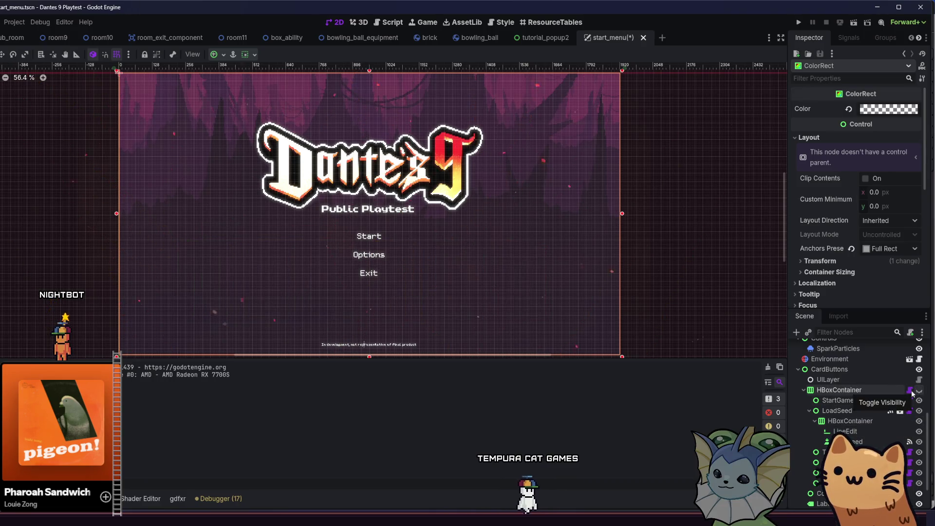
pyautogui.click(801, 24)
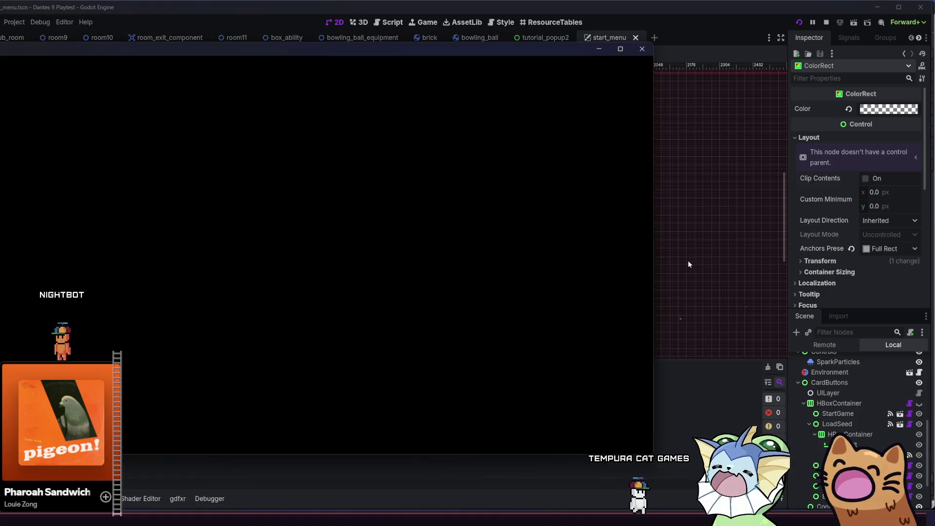